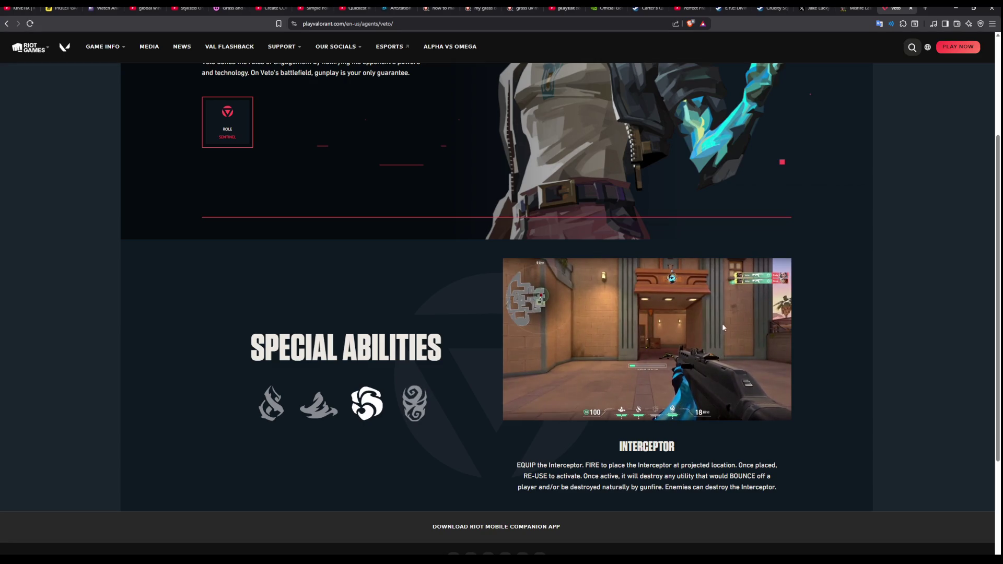
# View Veto's Evolution ability, then go back to the Valorant agents list.
pyautogui.scroll(3, 484, 376)
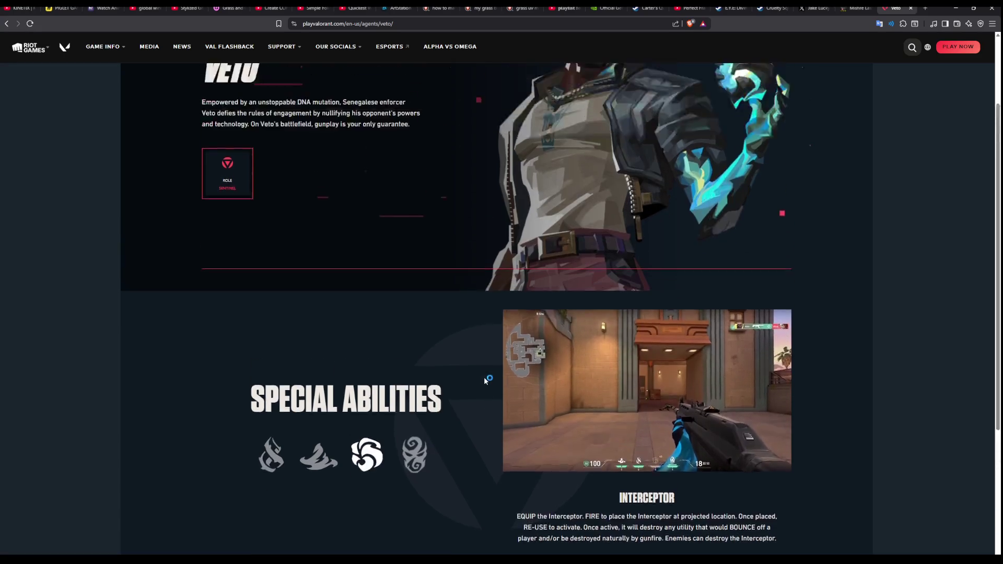
pyautogui.scroll(-4, 483, 376)
pyautogui.scroll(2, 482, 380)
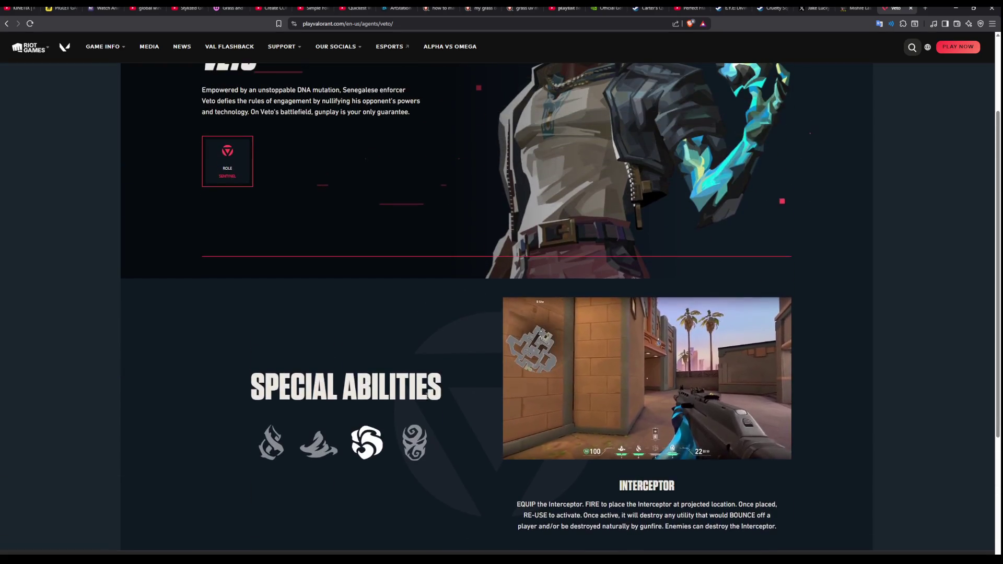
pyautogui.click(415, 443)
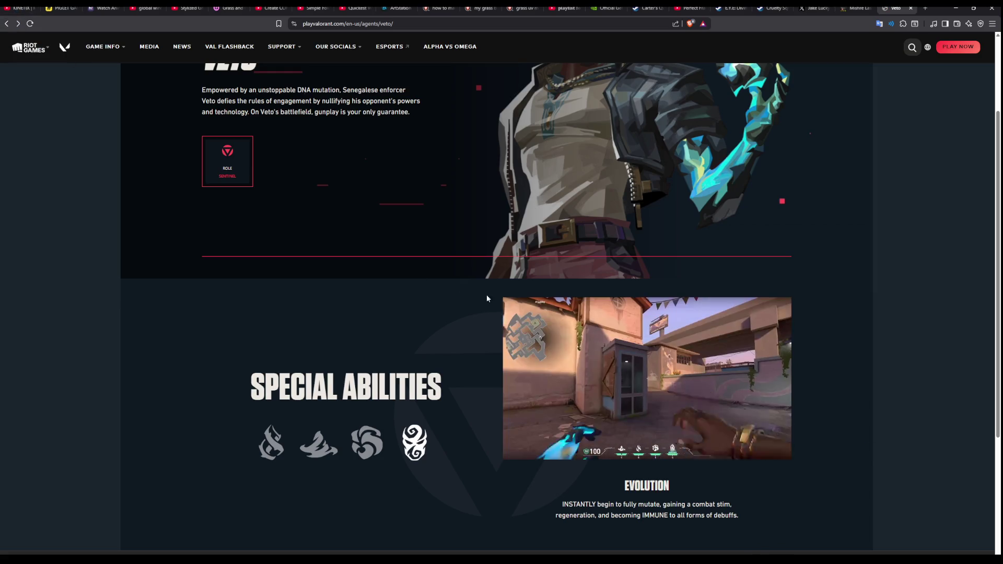
pyautogui.hotkey('alt', 'Left')
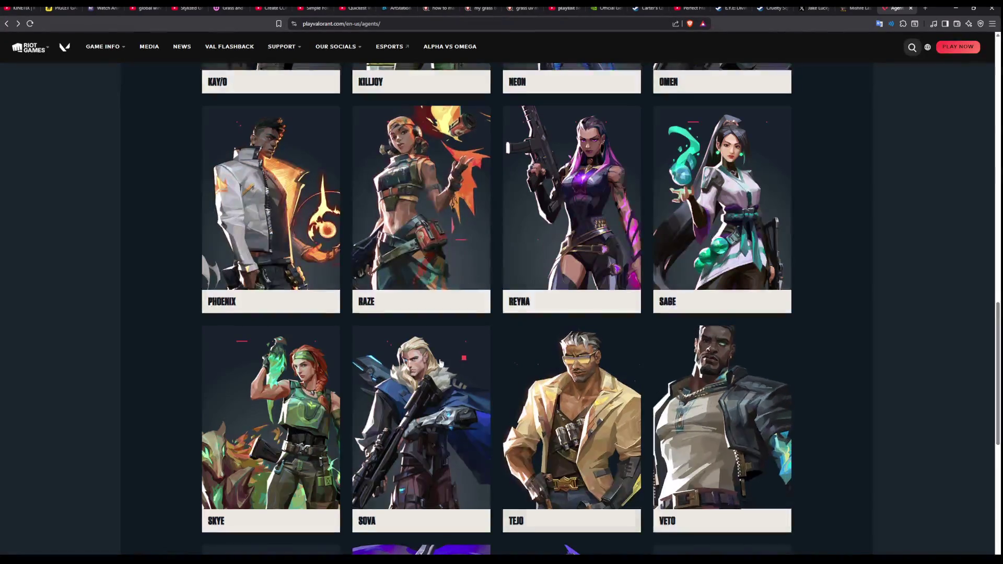
# Open Waylay's agent page and view her Refract and Convergent Paths abilities.
pyautogui.scroll(-5, 617, 374)
pyautogui.scroll(1, 617, 374)
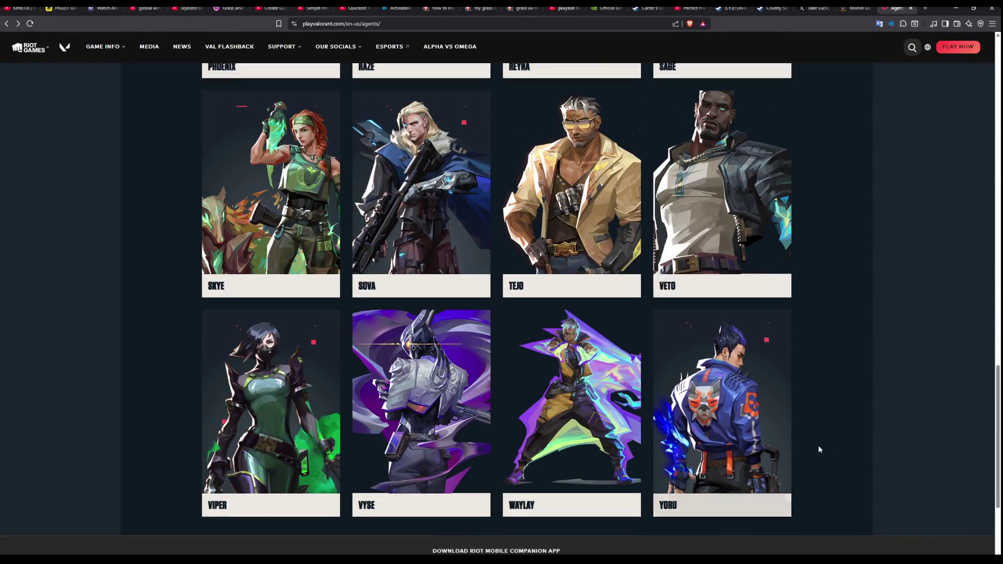
pyautogui.click(579, 378)
pyautogui.scroll(-3, 513, 352)
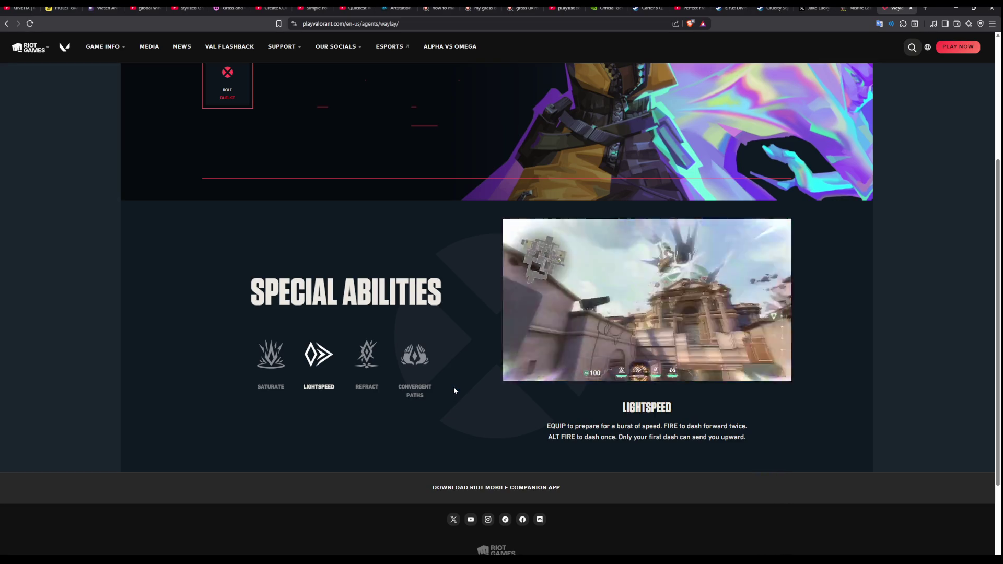
pyautogui.click(369, 365)
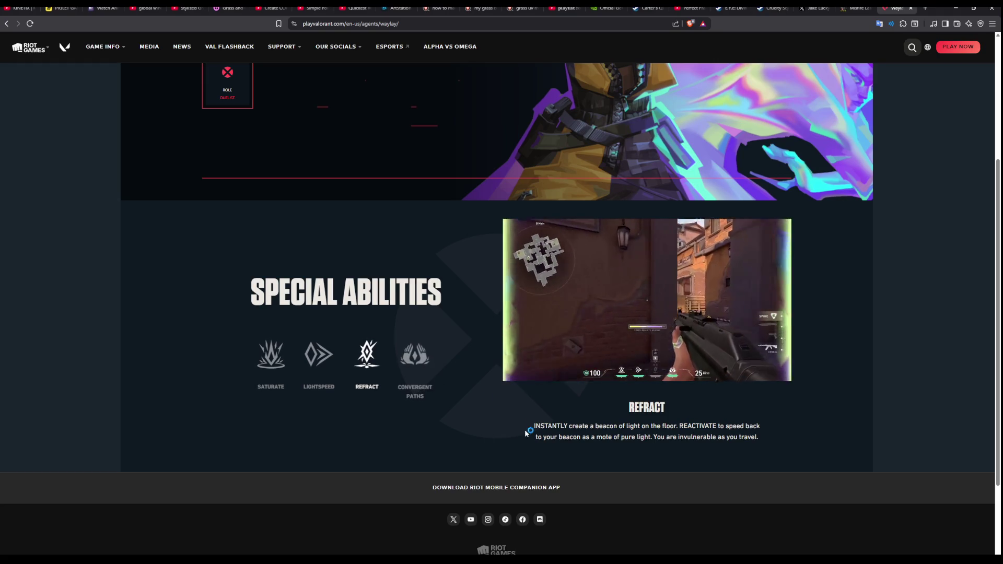
pyautogui.click(416, 353)
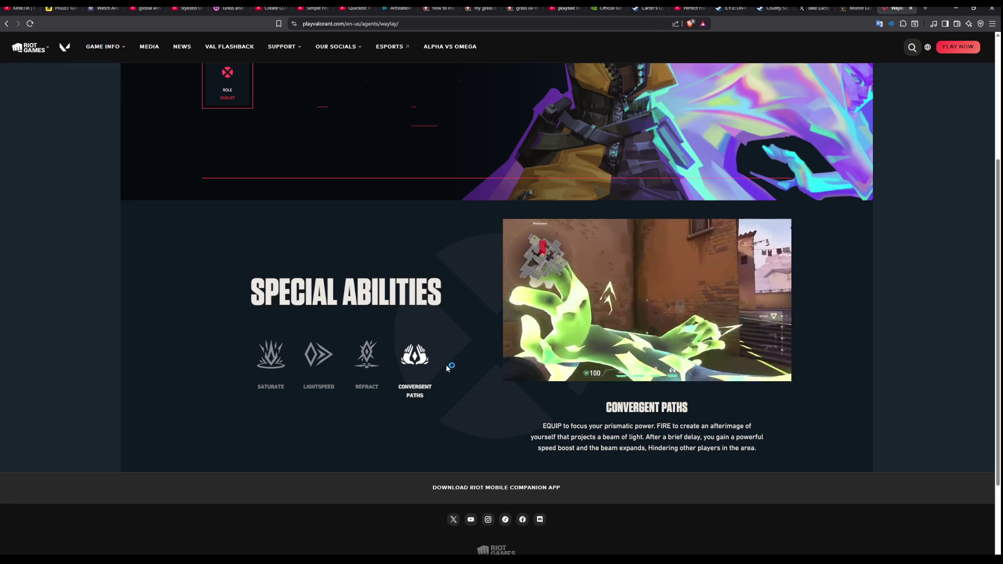
pyautogui.scroll(3, 431, 328)
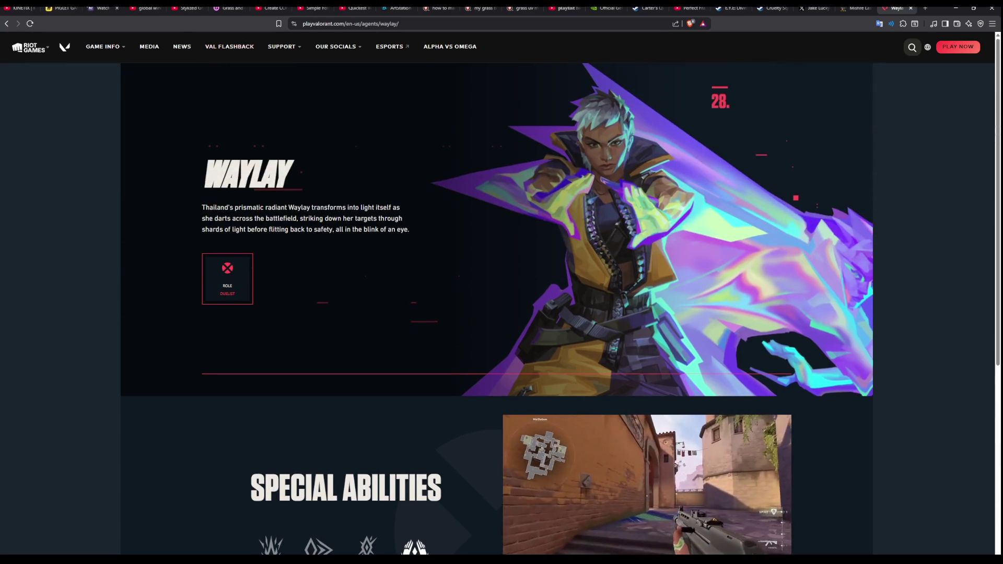
# Return to the agents grid and open Clove's agent page.
pyautogui.click(6, 24)
pyautogui.scroll(5, 408, 335)
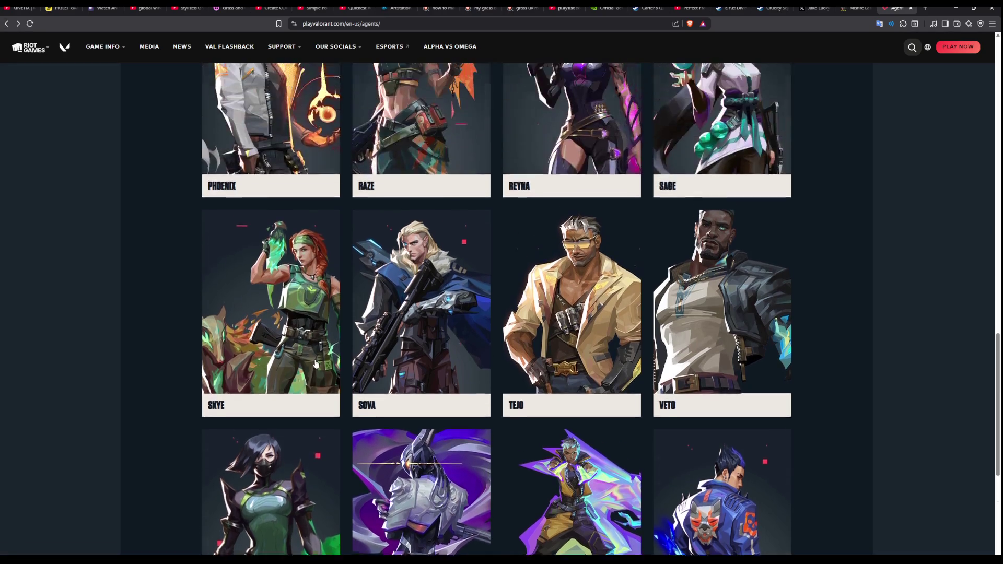
pyautogui.scroll(6, 315, 368)
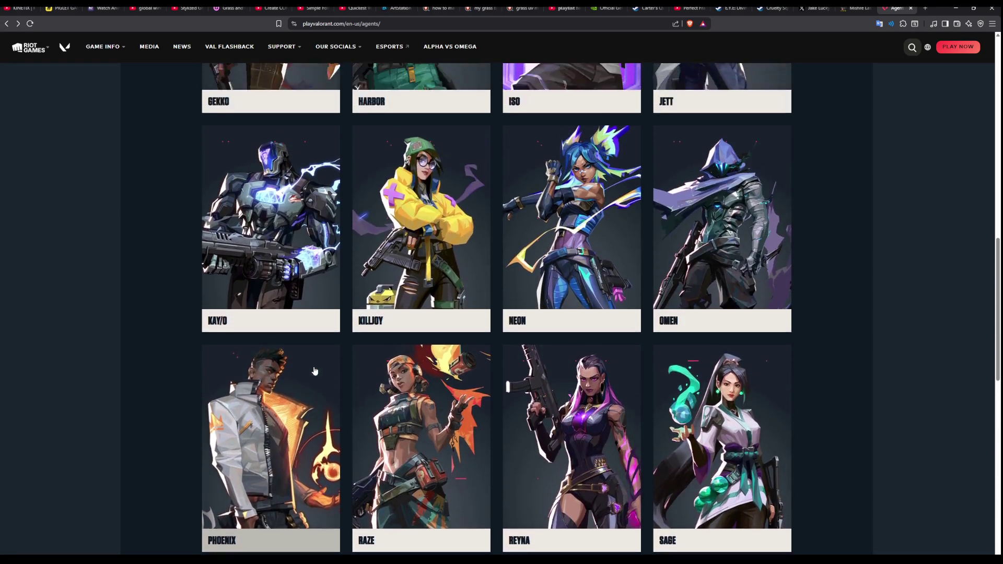
pyautogui.scroll(2, 314, 372)
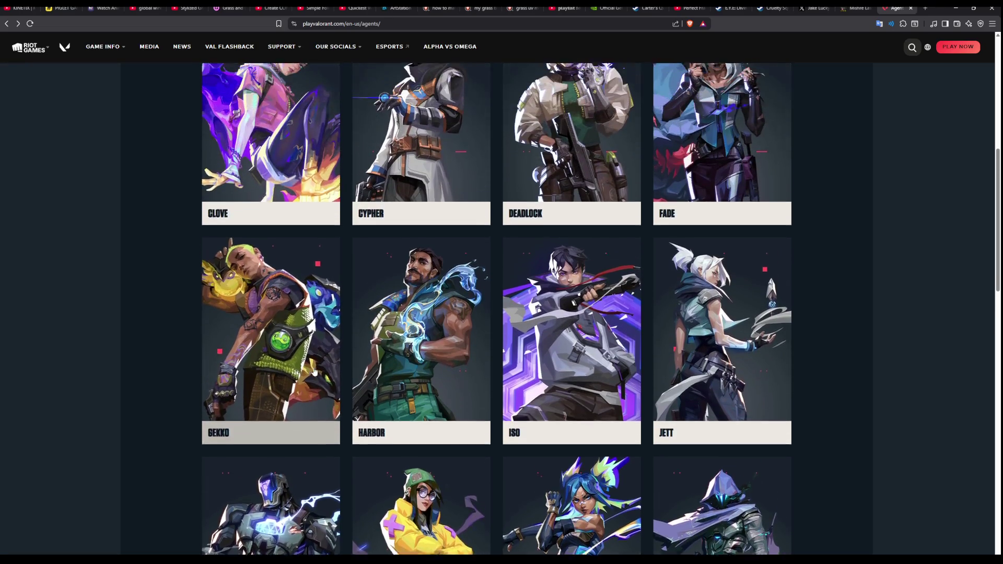
pyautogui.scroll(2, 314, 372)
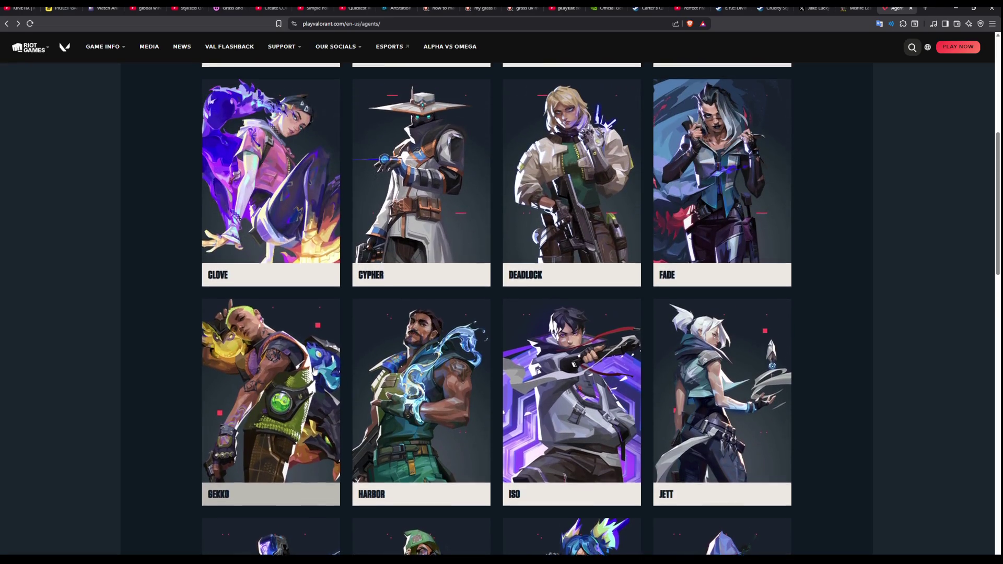
pyautogui.scroll(2, 313, 372)
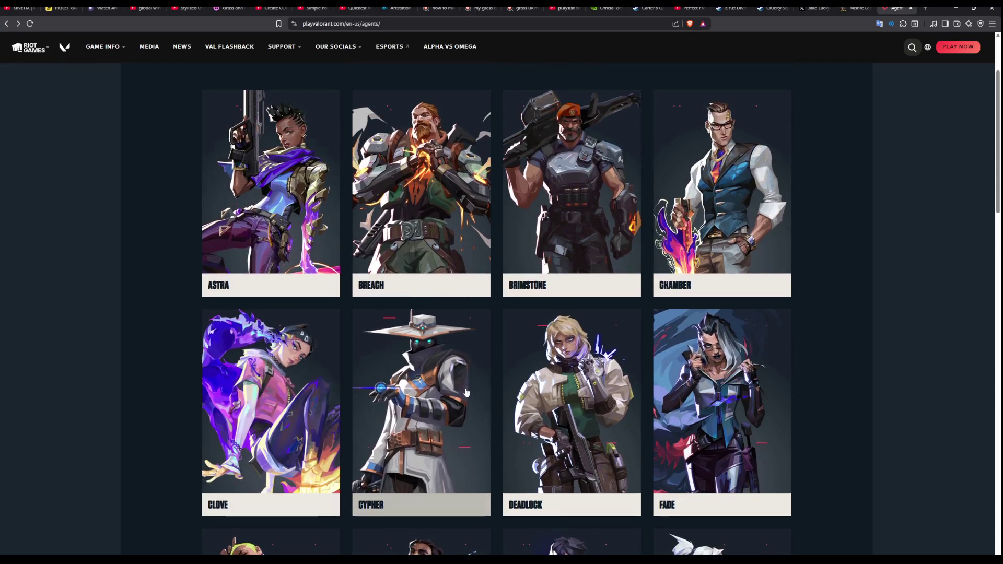
pyautogui.scroll(2, 456, 389)
pyautogui.scroll(-2, 459, 386)
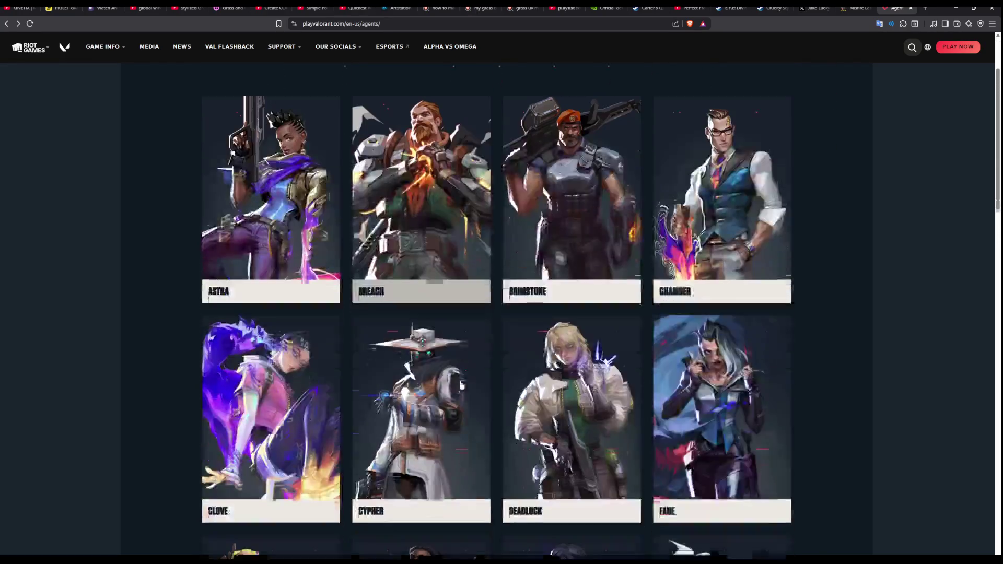
pyautogui.scroll(-2, 460, 385)
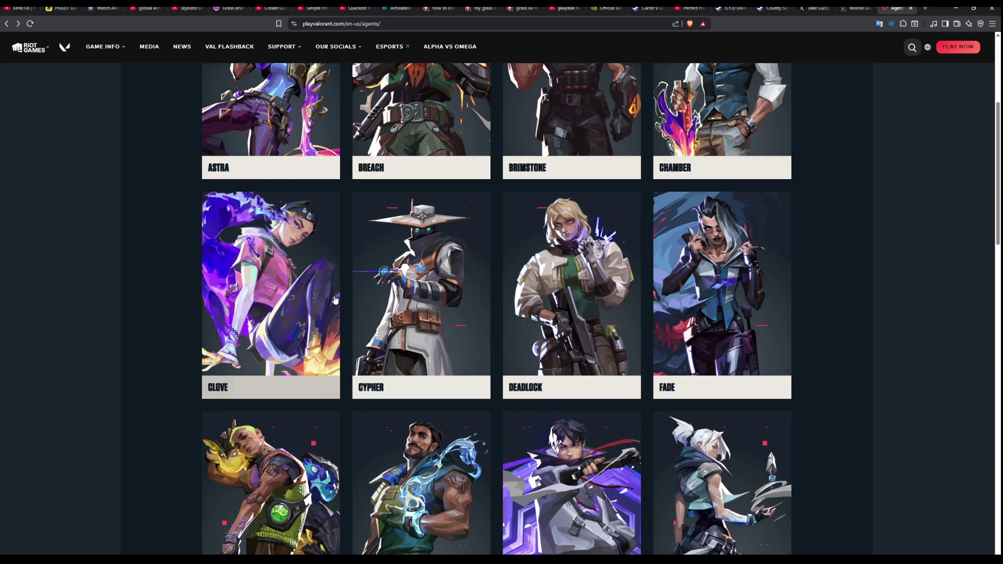
pyautogui.scroll(1, 351, 342)
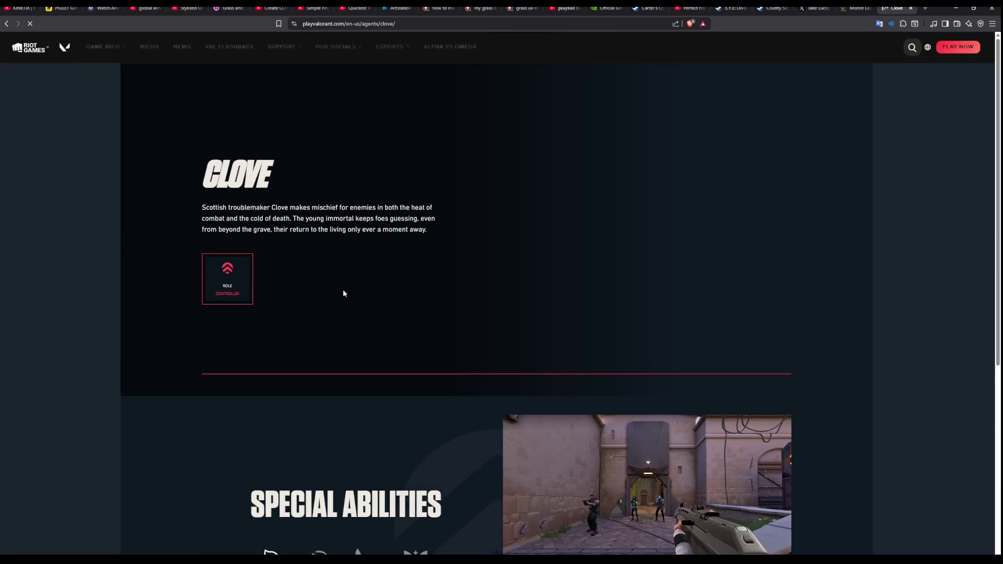
# View Clove's Ruse and Not Dead Yet abilities, then move the browser window aside.
pyautogui.scroll(-3, 556, 352)
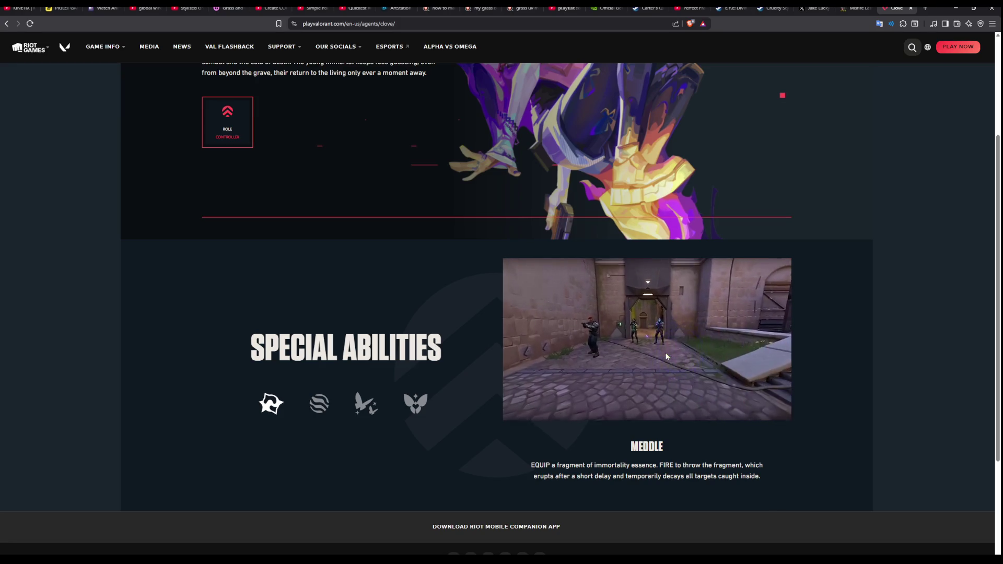
pyautogui.scroll(3, 645, 266)
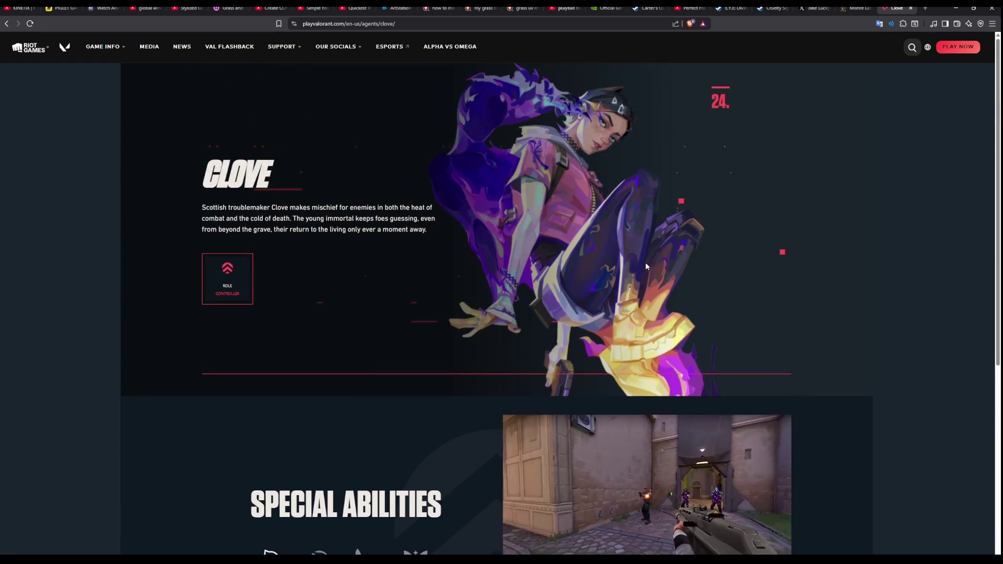
pyautogui.scroll(-3, 645, 266)
pyautogui.click(319, 364)
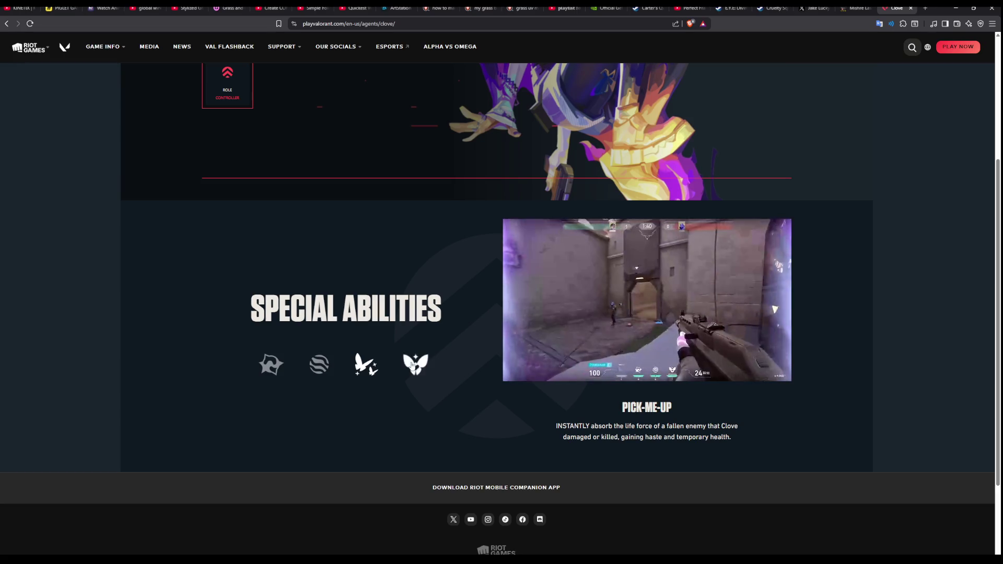
pyautogui.click(412, 372)
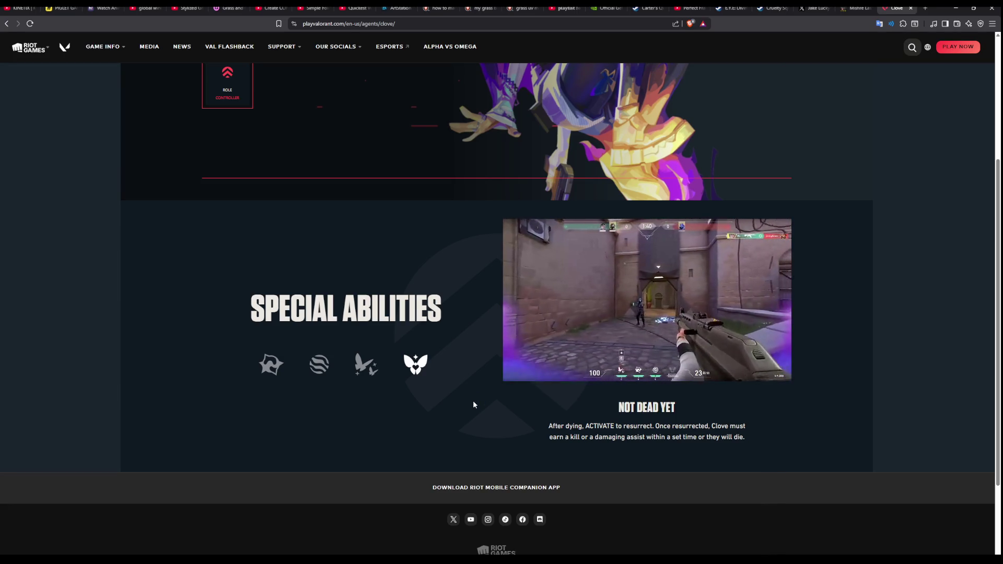
pyautogui.scroll(2, 369, 312)
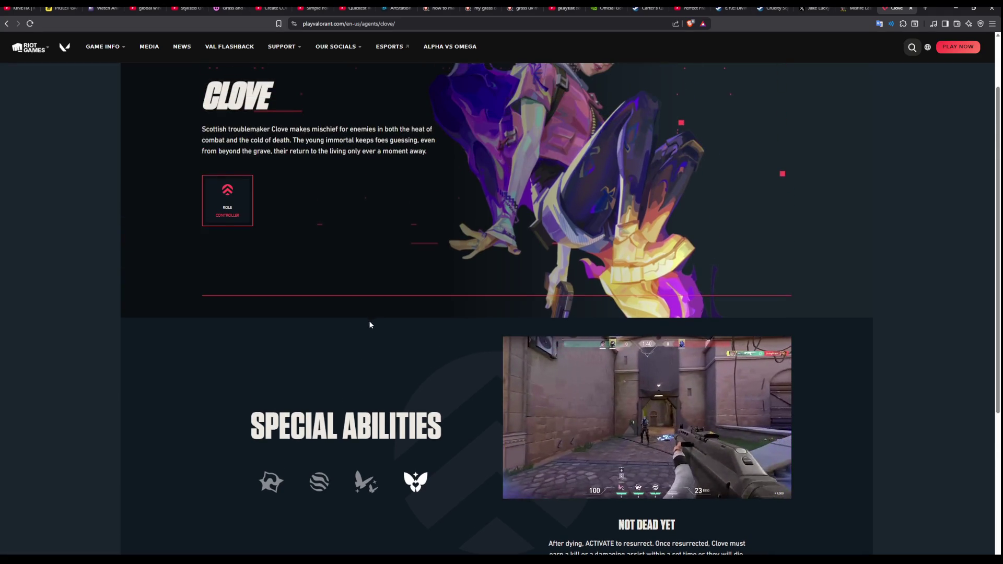
pyautogui.scroll(-2, 521, 363)
pyautogui.scroll(-1, 490, 371)
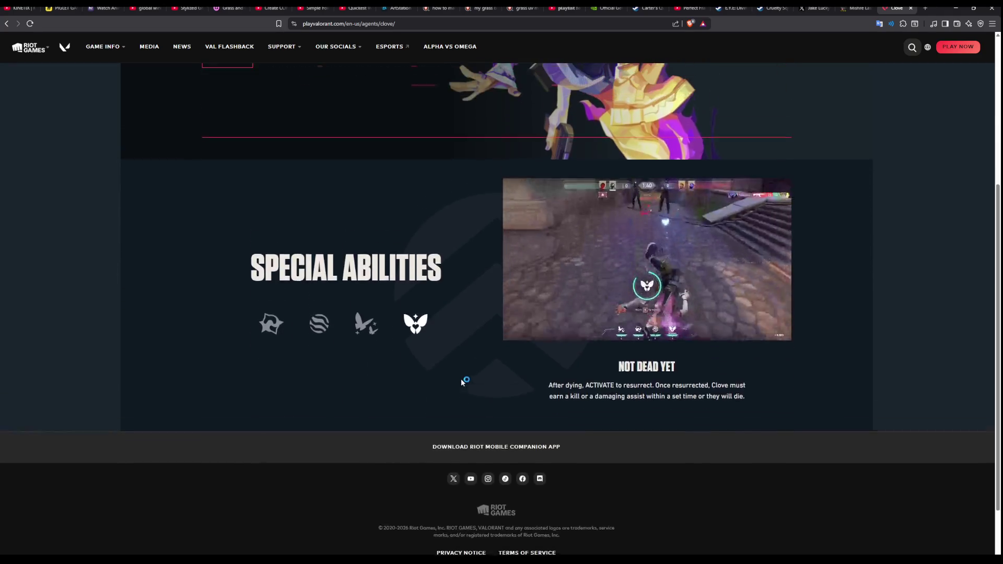
pyautogui.scroll(2, 461, 379)
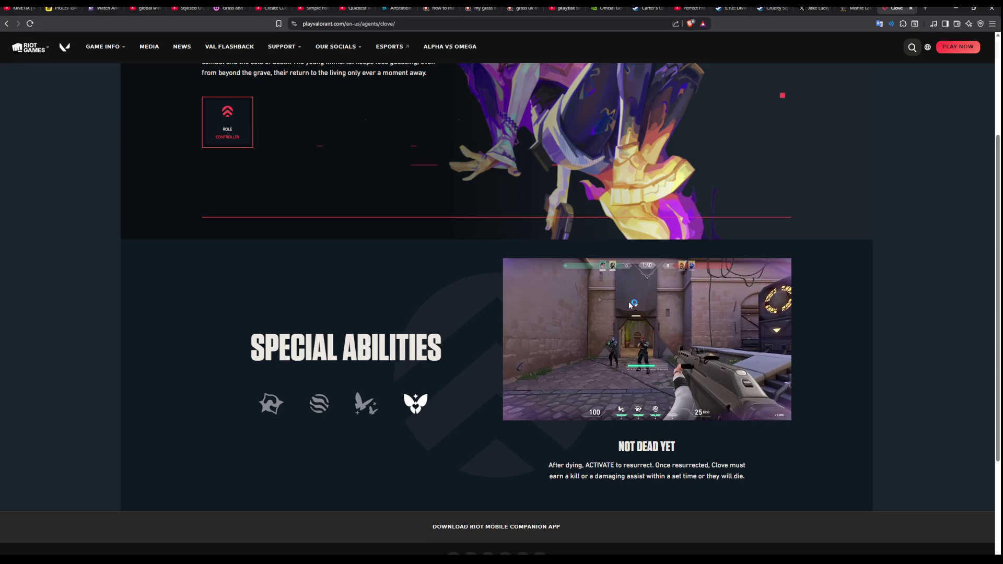
pyautogui.moveTo(950, 16)
pyautogui.mouseDown()
pyautogui.moveTo(955, 110)
pyautogui.moveTo(842, 110)
pyautogui.mouseUp()
# Playtest SingleEnemyMap with movement, melee combos and the magenta hand attack, then stop play.
pyautogui.click(698, 136)
pyautogui.click(698, 135)
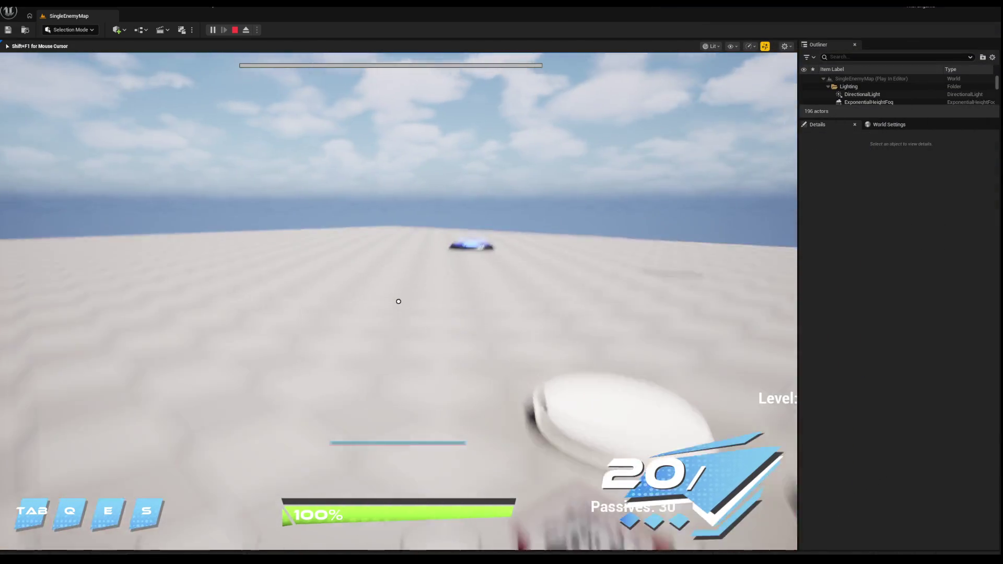
pyautogui.click(398, 301)
pyautogui.press('w')
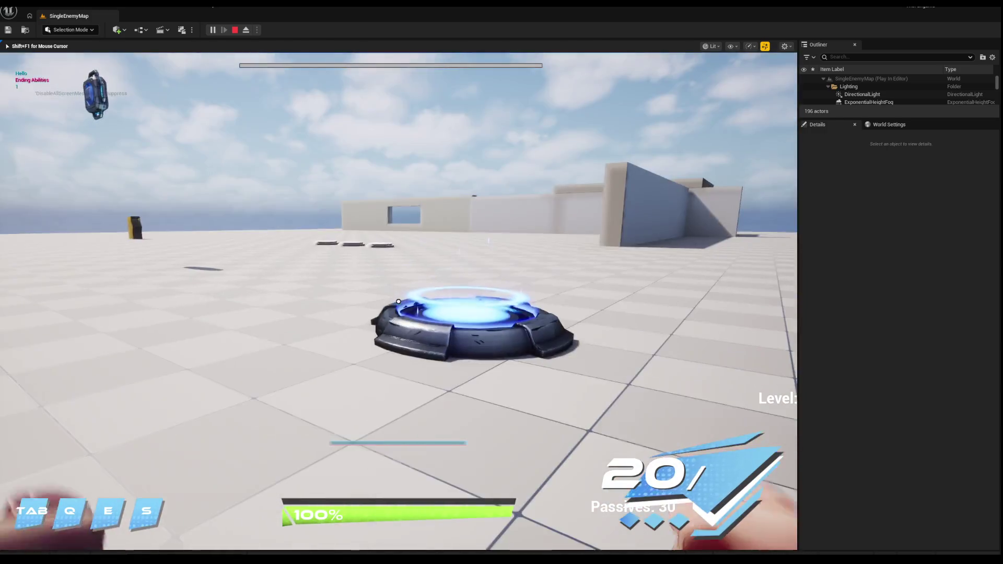
pyautogui.click(398, 301)
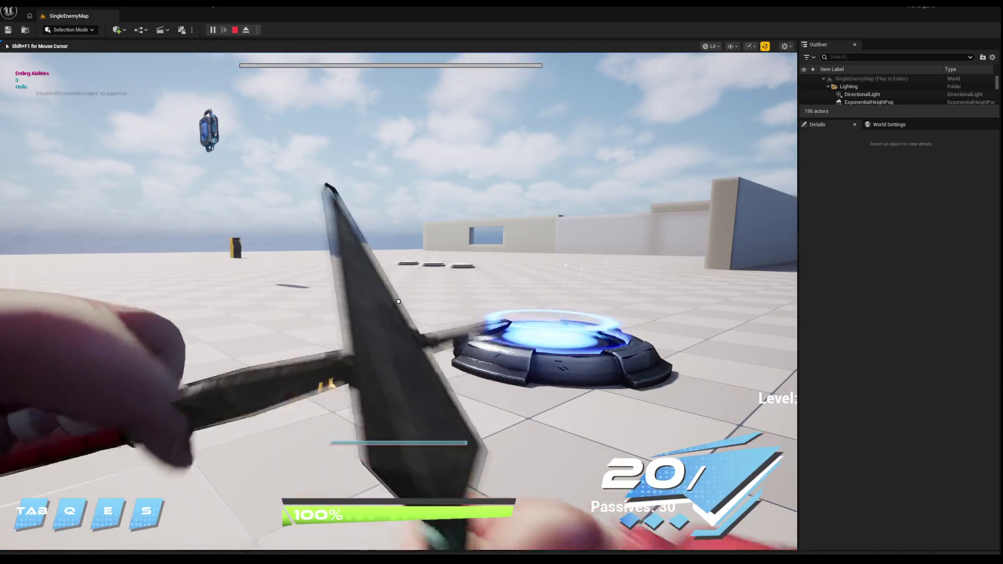
pyautogui.click(398, 302)
pyautogui.click(398, 301)
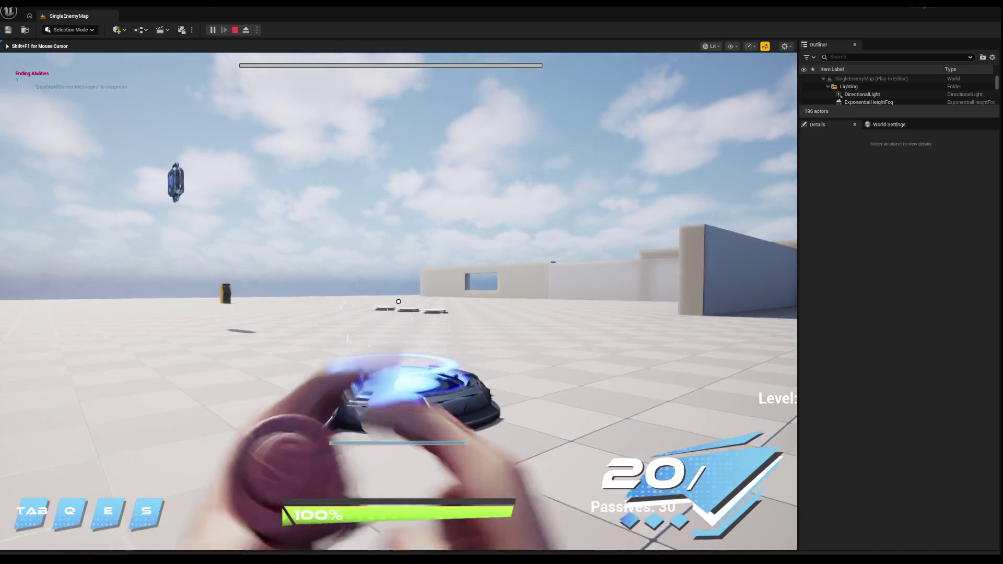
pyautogui.press('a')
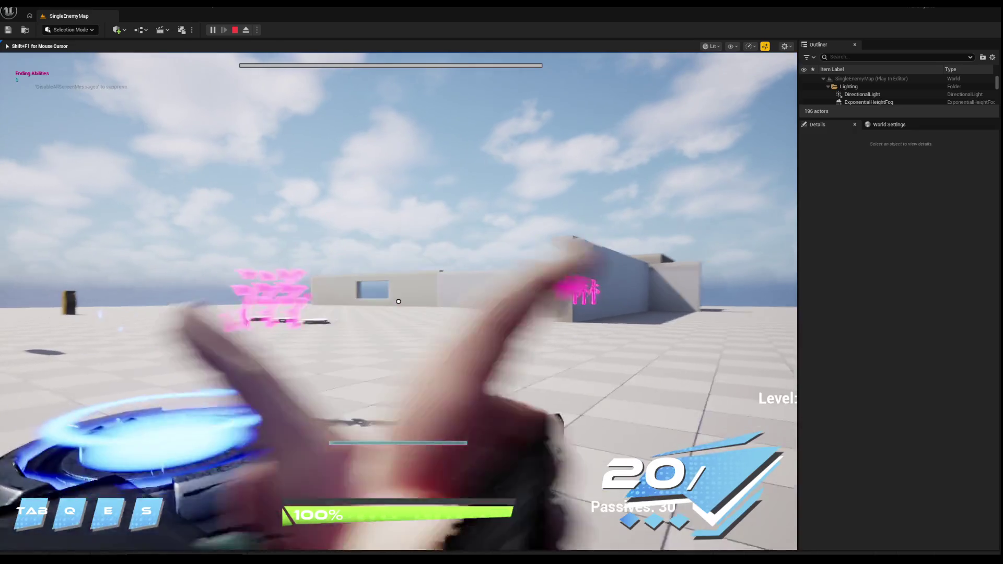
pyautogui.press('w')
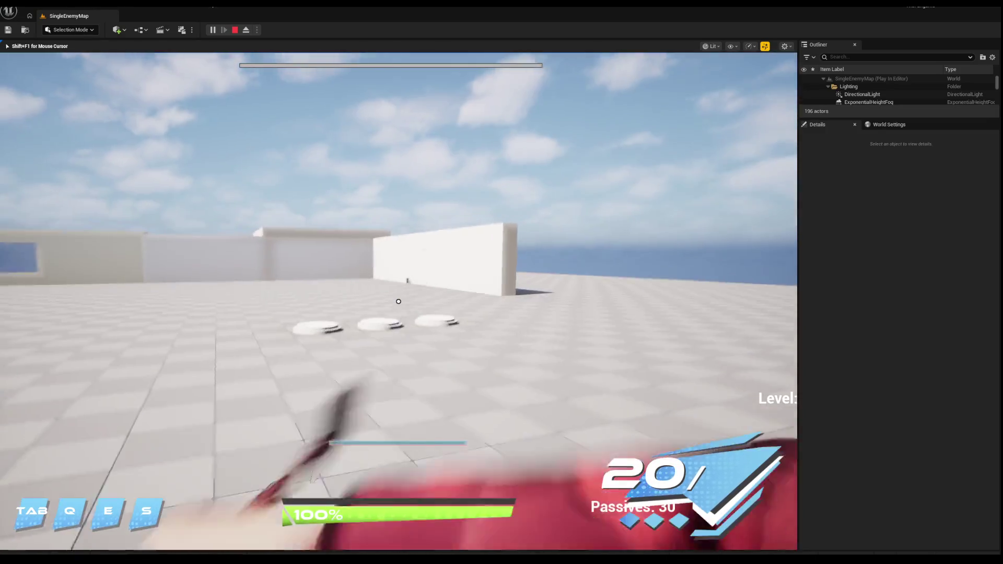
pyautogui.press('Escape')
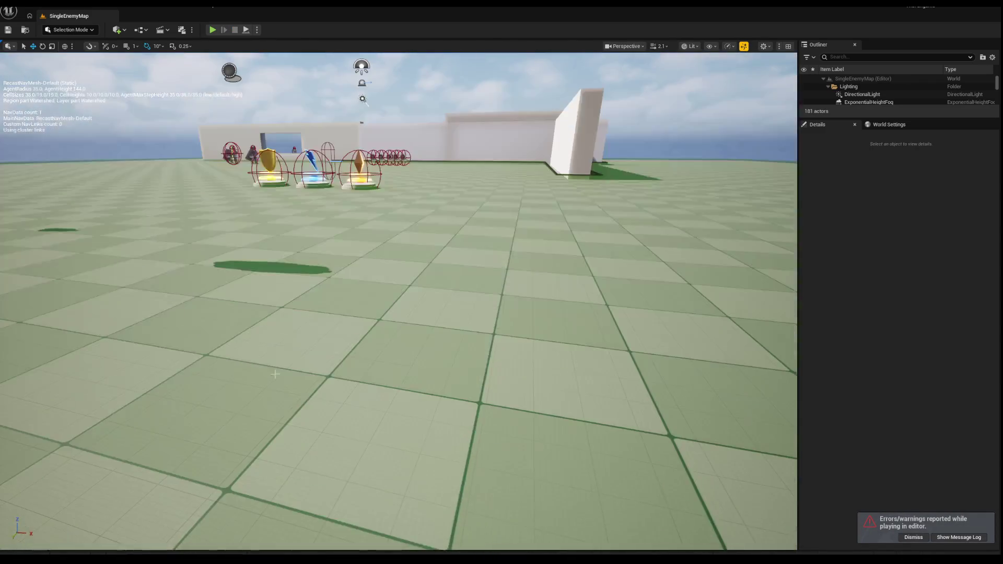
# Open the Content Drawer and go into the Maps folder.
pyautogui.hotkey('ctrl', 'space')
pyautogui.scroll(-2, 411, 471)
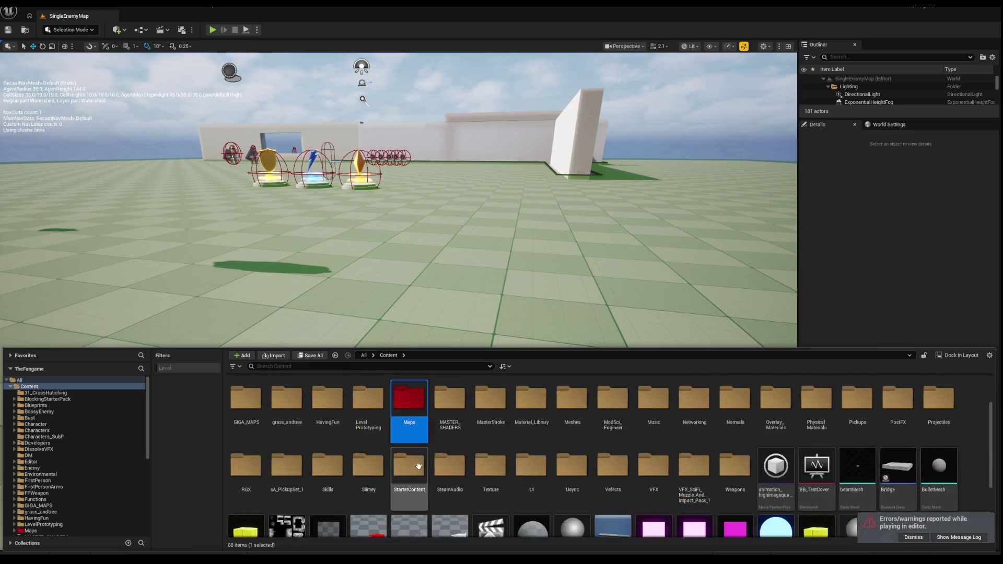
pyautogui.scroll(2, 411, 472)
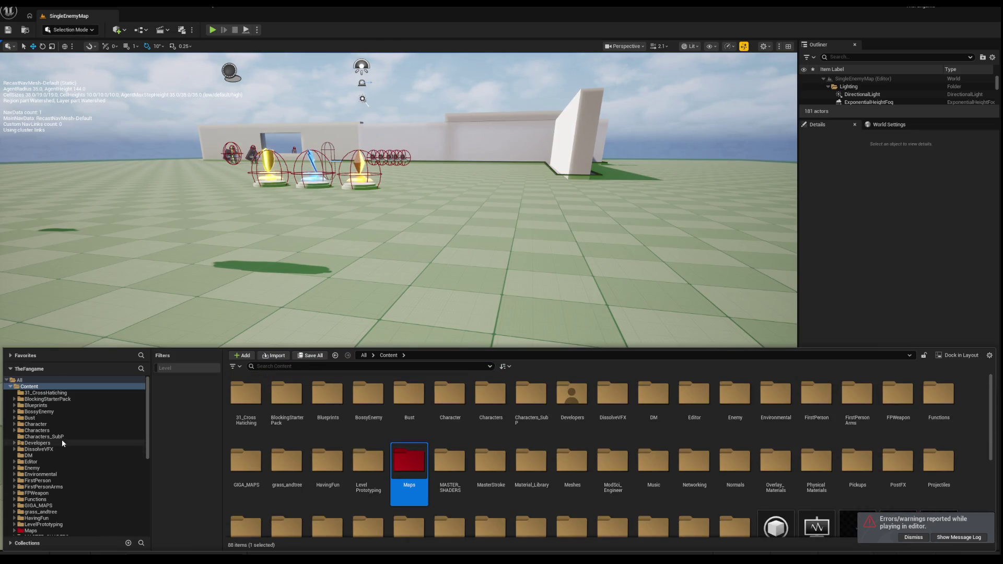
pyautogui.scroll(-3, 62, 443)
pyautogui.click(38, 479)
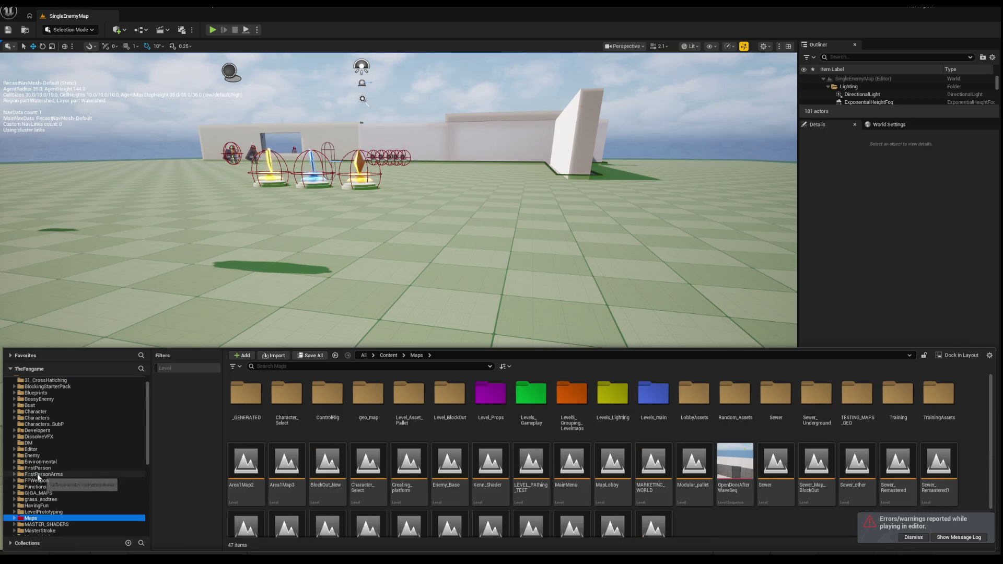
pyautogui.scroll(-3, 40, 490)
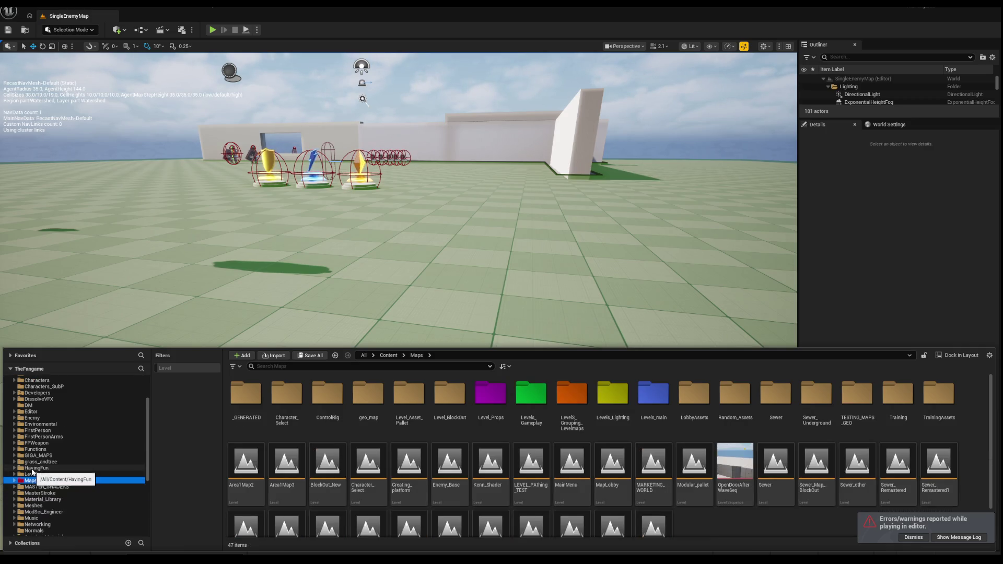
pyautogui.scroll(4, 34, 470)
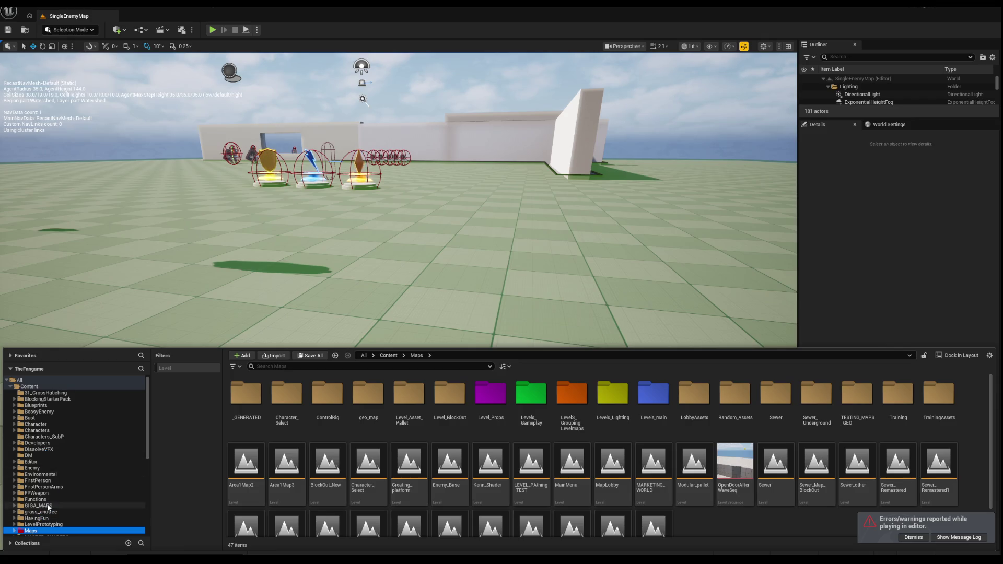
# Open GIGA_MAPS and load the 021 level.
pyautogui.doubleClick(48, 507)
pyautogui.click(574, 401)
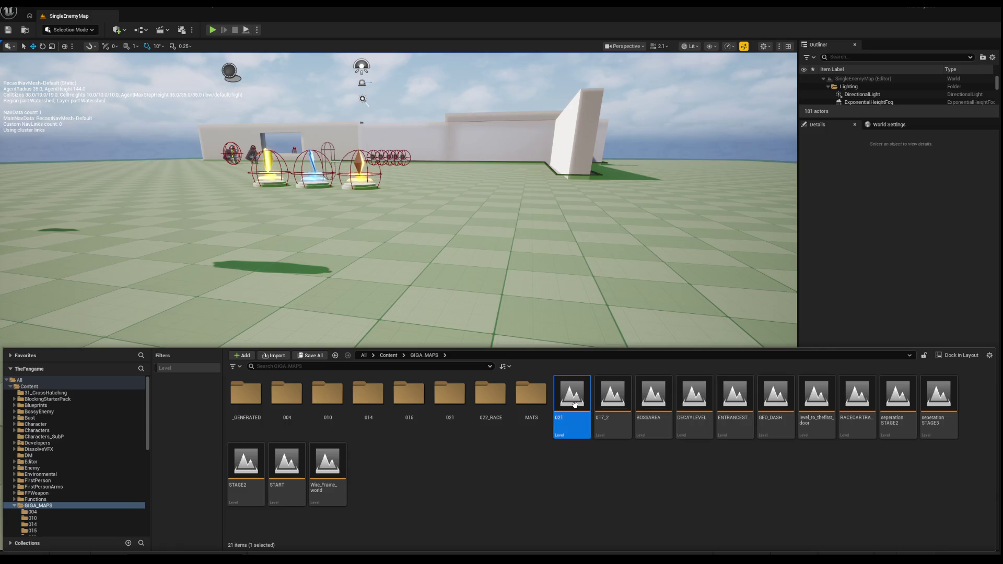
pyautogui.doubleClick(576, 406)
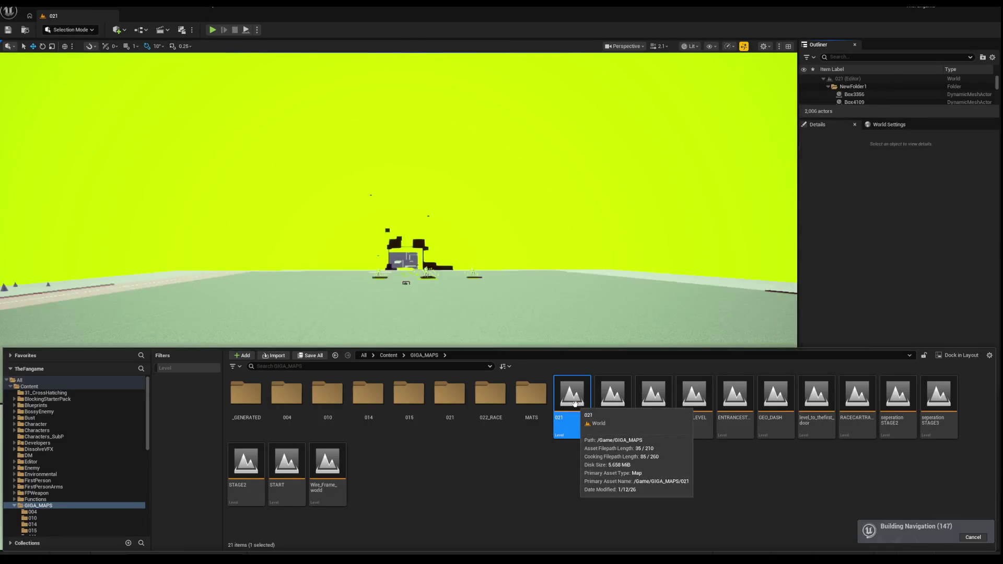
pyautogui.scroll(5, 397, 366)
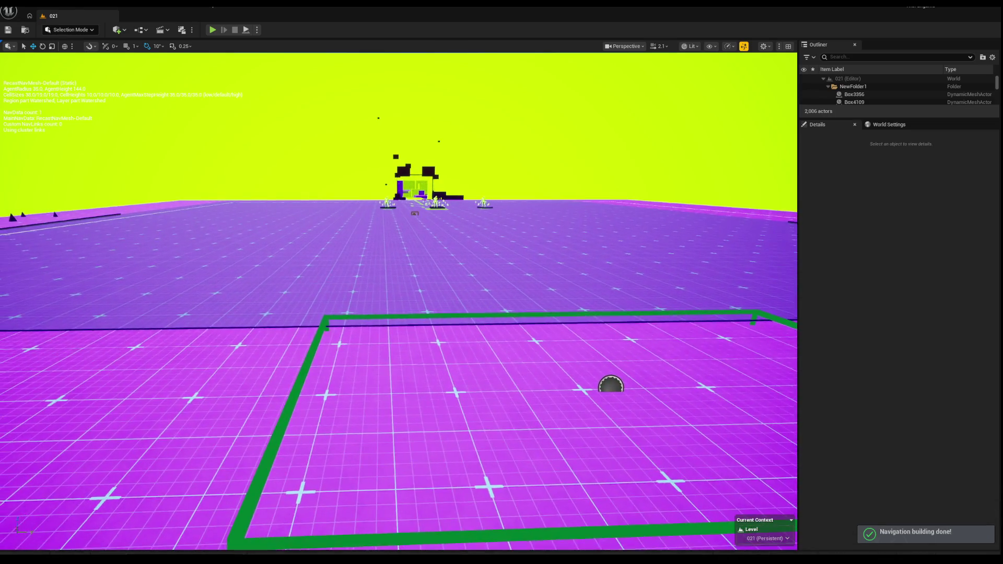
pyautogui.scroll(-4, 397, 366)
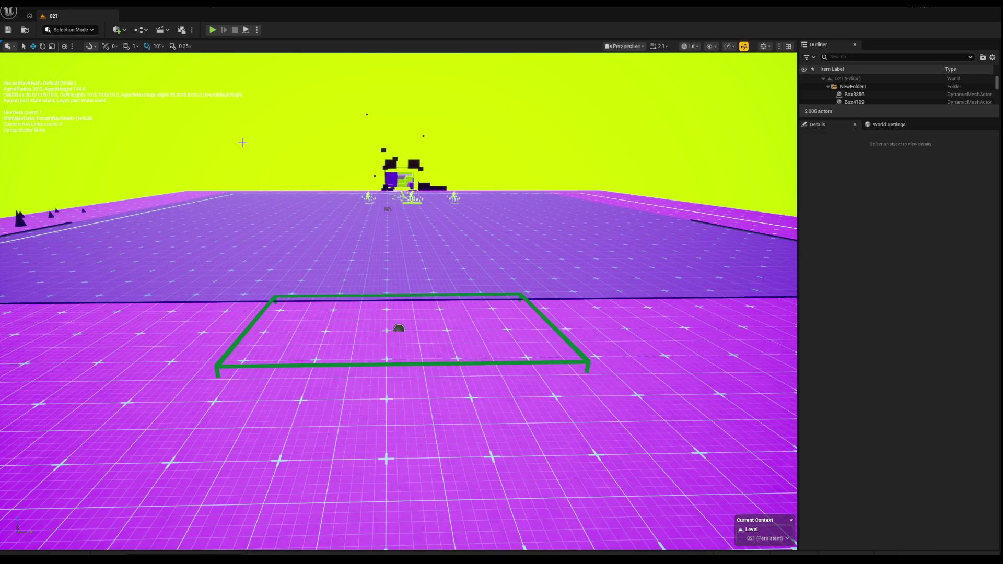
pyautogui.click(67, 7)
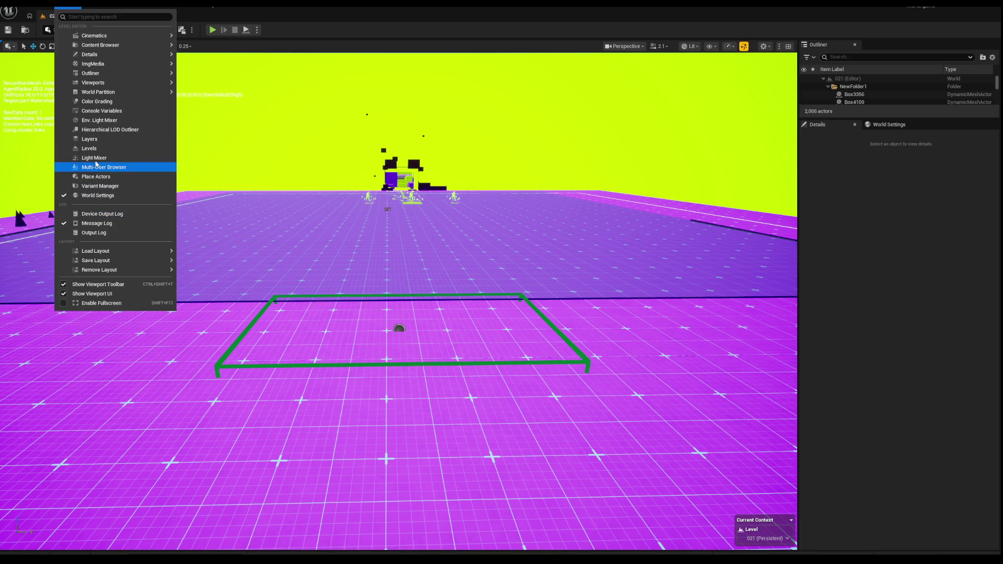
pyautogui.click(98, 151)
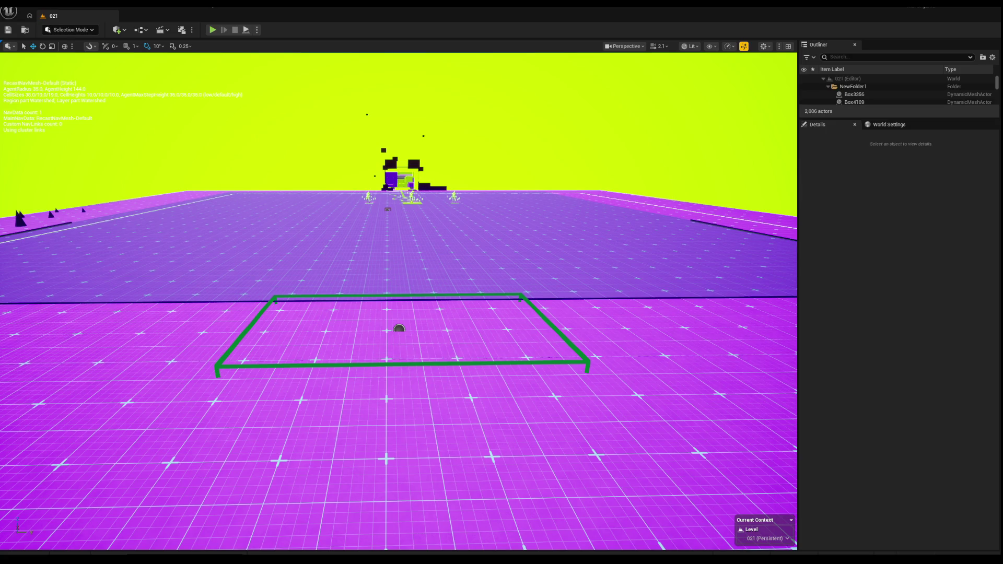
pyautogui.moveTo(283, 140); pyautogui.dragTo(496, 294)
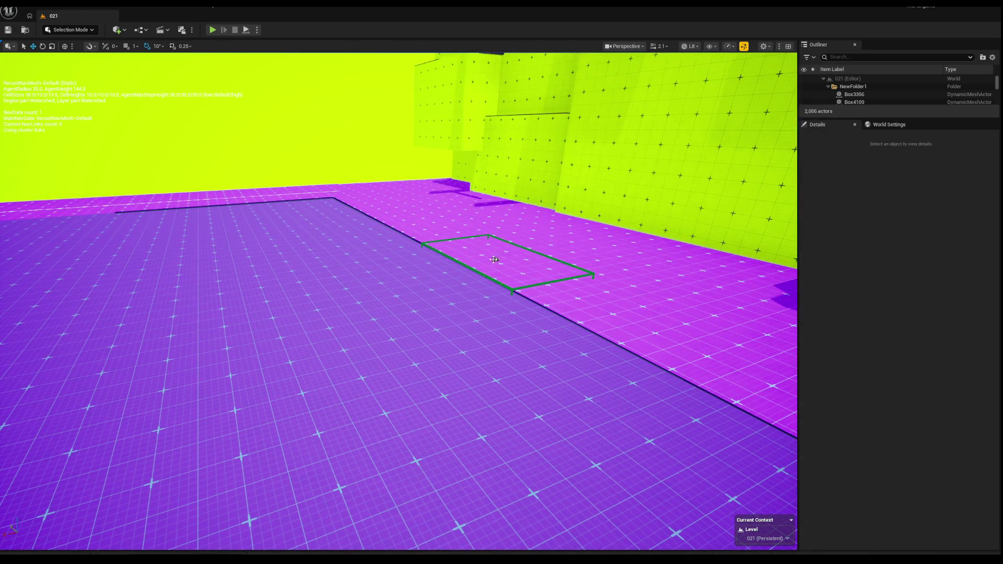
# Centre BP_TZ_Activate on the arena floor and scale it to about 116.80 × 127.88.
pyautogui.click(494, 260)
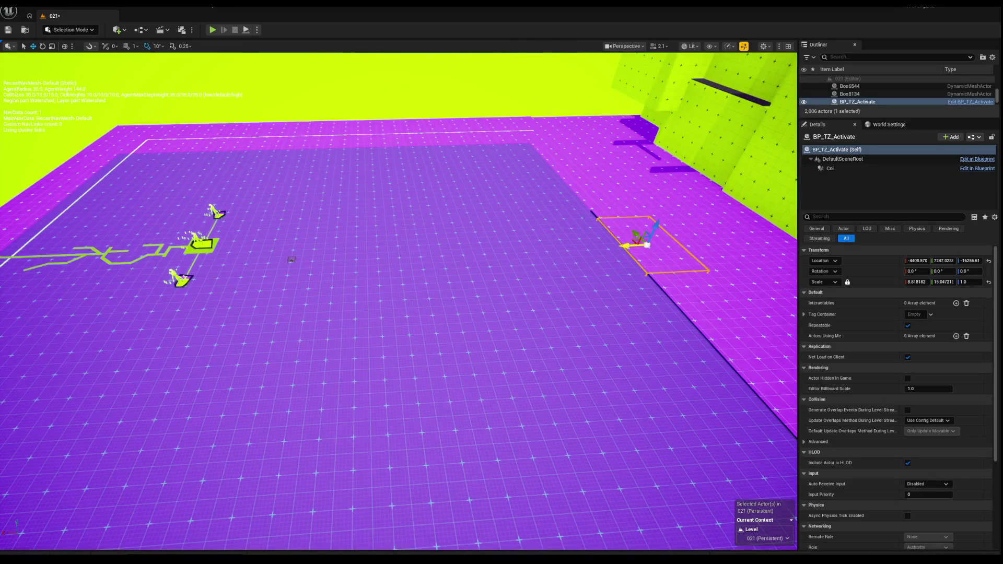
pyautogui.moveTo(647, 245); pyautogui.dragTo(311, 244)
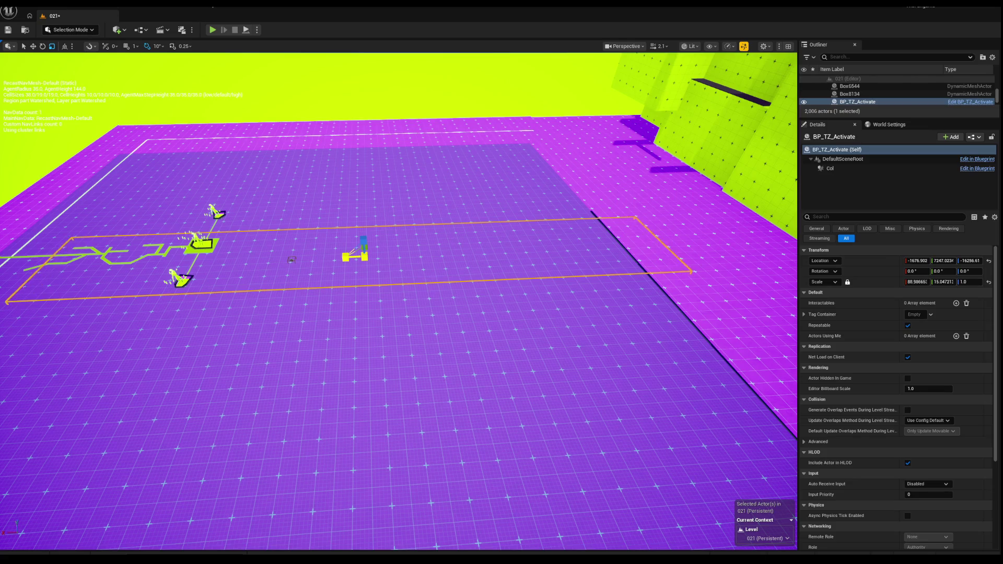
pyautogui.moveTo(459, 272); pyautogui.dragTo(489, 227)
pyautogui.press('w')
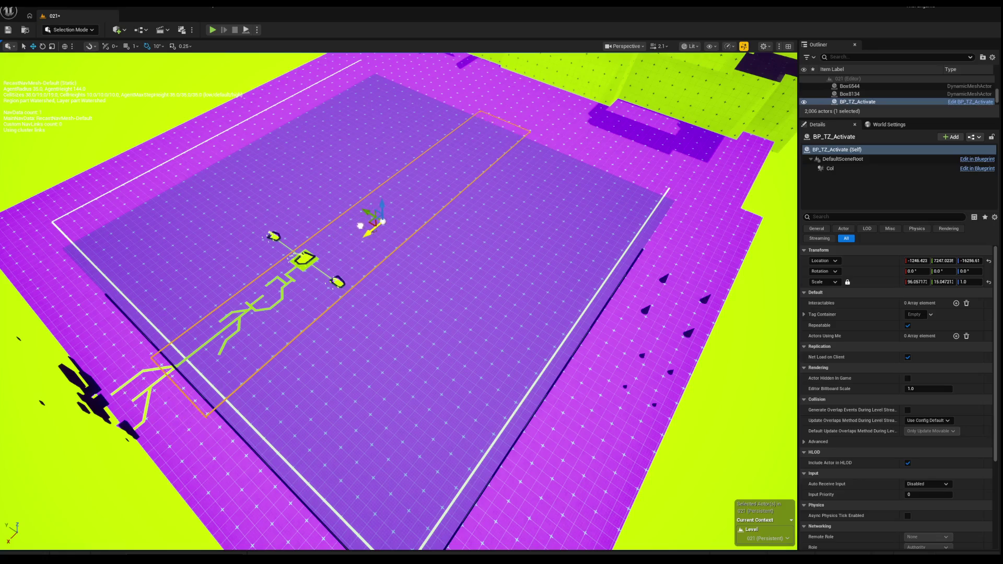
pyautogui.moveTo(380, 201); pyautogui.dragTo(442, 212)
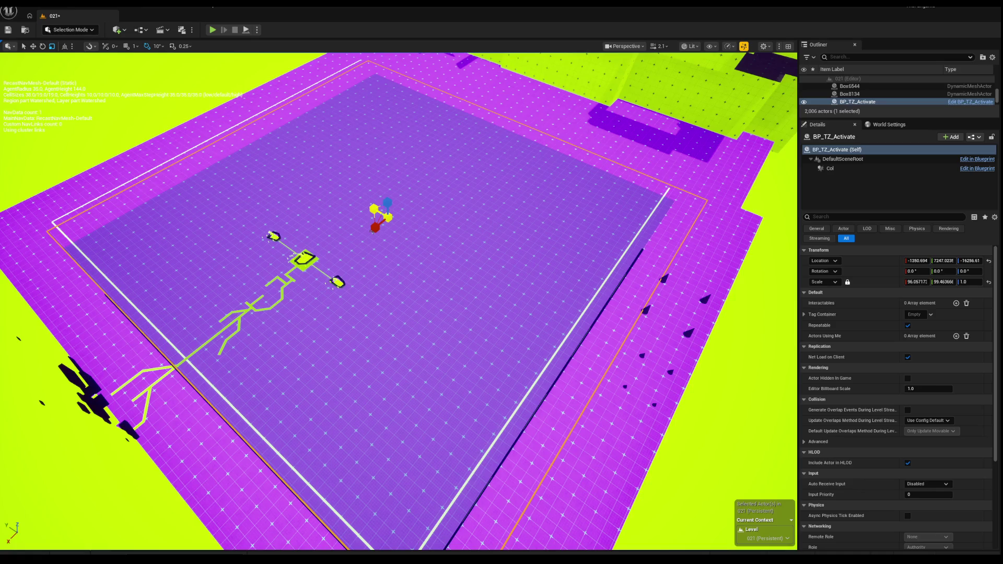
pyautogui.moveTo(371, 208)
pyautogui.mouseDown()
pyautogui.moveTo(362, 204)
pyautogui.moveTo(365, 219)
pyautogui.moveTo(358, 212)
pyautogui.moveTo(397, 198)
pyautogui.moveTo(376, 246)
pyautogui.moveTo(384, 224)
pyautogui.moveTo(403, 227)
pyautogui.moveTo(360, 228)
pyautogui.moveTo(391, 225)
pyautogui.mouseUp()
pyautogui.press('w')
# Fly the view toward the yellow walls and select a box in the pit.
pyautogui.scroll(-10, 399, 301)
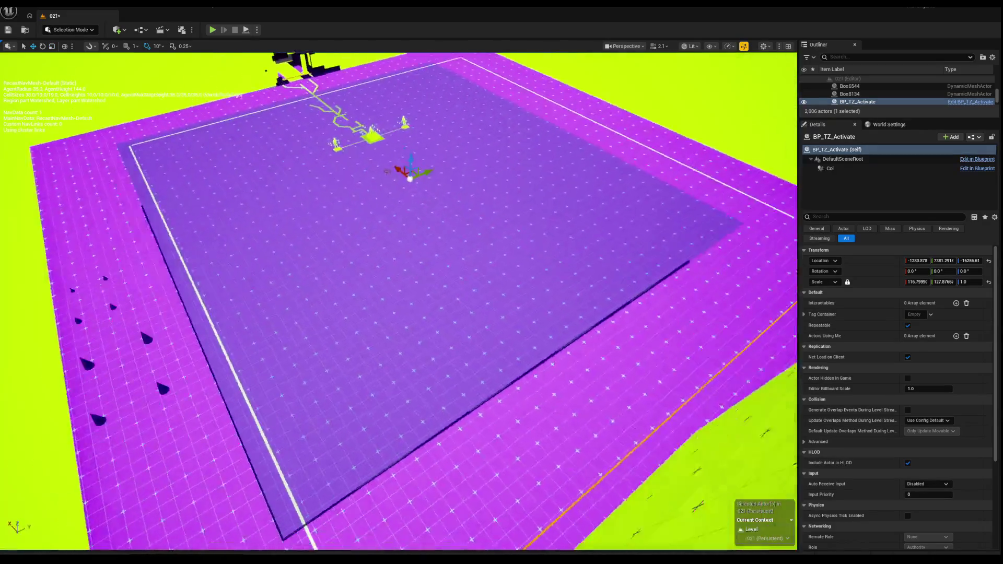
pyautogui.scroll(10, 399, 301)
pyautogui.moveTo(399, 301)
pyautogui.mouseDown()
pyautogui.moveTo(413, 279)
pyautogui.moveTo(387, 226)
pyautogui.mouseUp()
pyautogui.click(354, 196)
# Undo the pit boxes' height changes so the block sits lower again.
pyautogui.hotkey('ctrl', 'z')
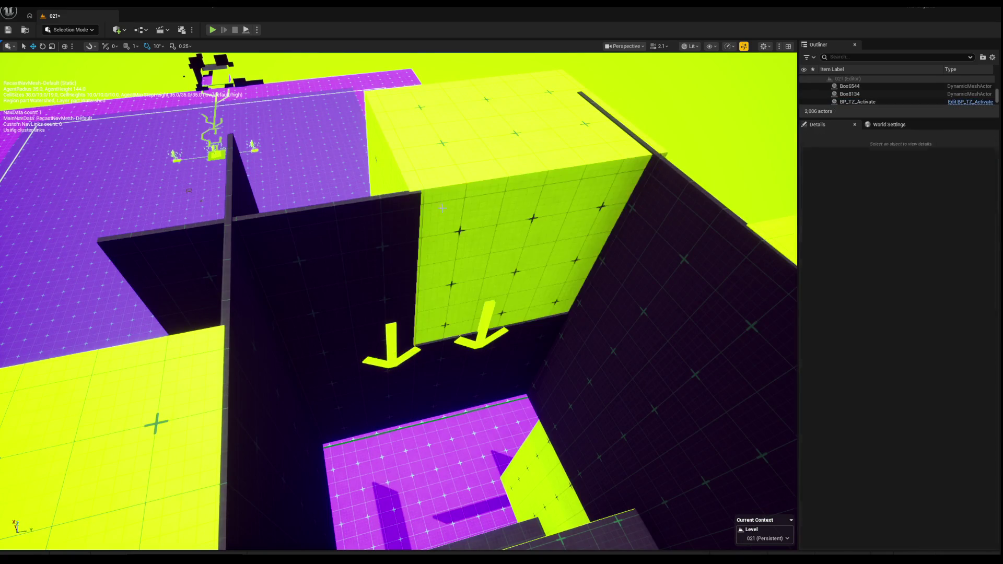
pyautogui.hotkey('ctrl', 'z')
pyautogui.hotkey('ctrl', 'z')
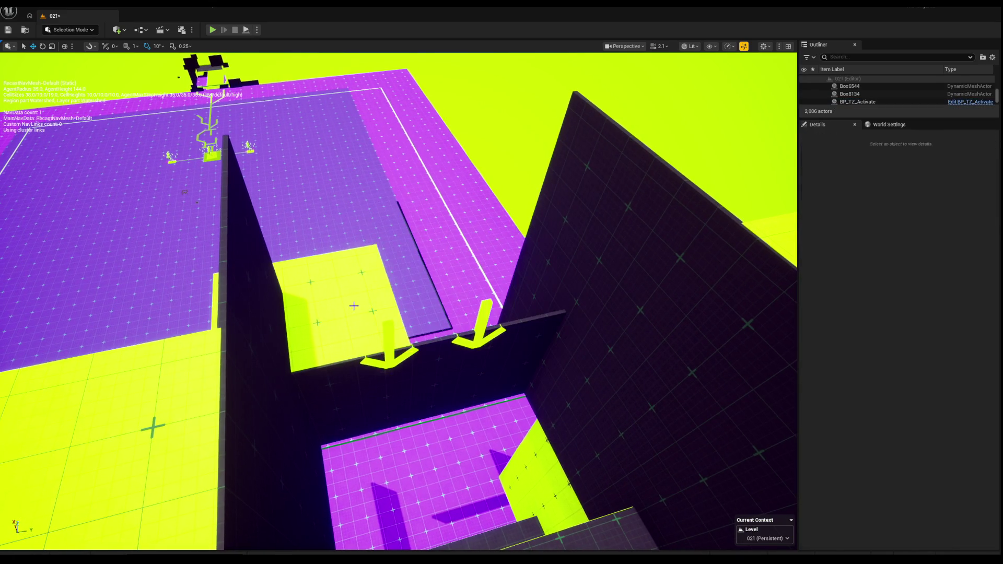
pyautogui.moveTo(368, 376); pyautogui.dragTo(368, 272)
pyautogui.moveTo(411, 342)
pyautogui.mouseDown()
pyautogui.moveTo(411, 289)
pyautogui.moveTo(411, 313)
pyautogui.mouseUp()
pyautogui.click(411, 289)
pyautogui.hotkey('ctrl', 'z')
pyautogui.hotkey('ctrl', 'z')
pyautogui.hotkey('ctrl', 'z')
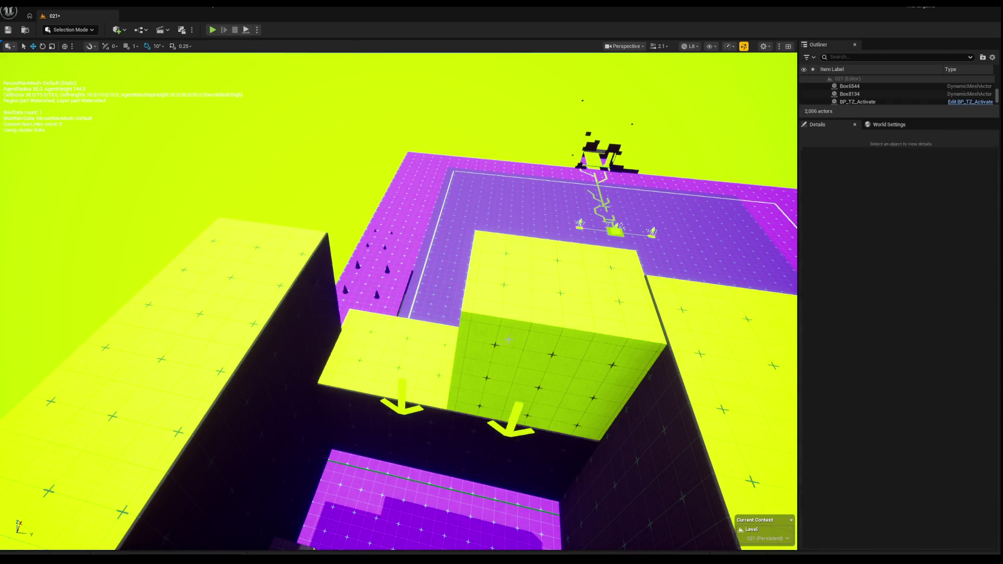
pyautogui.hotkey('ctrl', 'z')
pyautogui.hotkey('ctrl', 'z')
pyautogui.hotkey('ctrl', 'z')
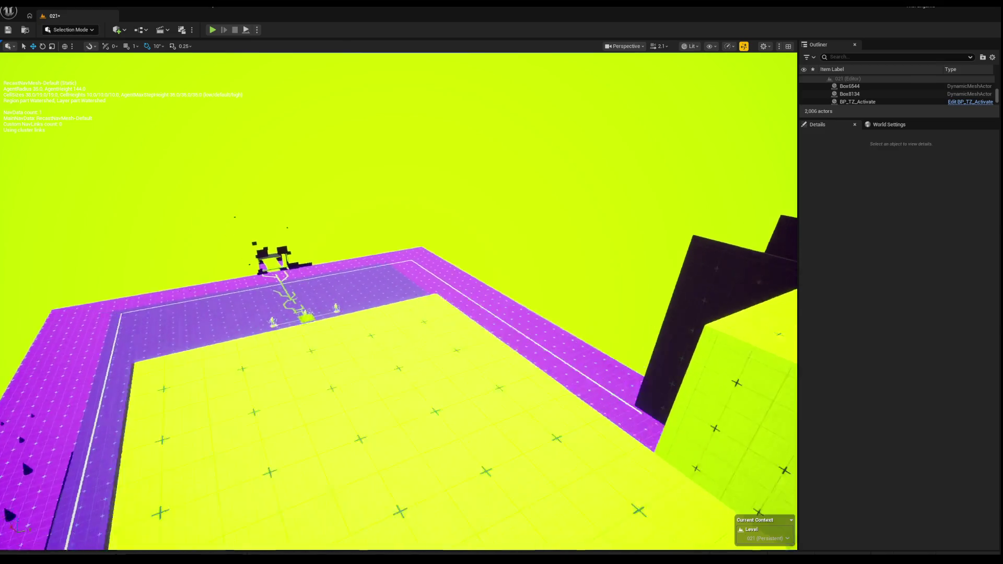
# Orbit over the purple pit to the three enemy characters and bring up the Content Drawer.
pyautogui.moveTo(502, 393); pyautogui.dragTo(502, 393)
pyautogui.moveTo(487, 282); pyautogui.dragTo(488, 282)
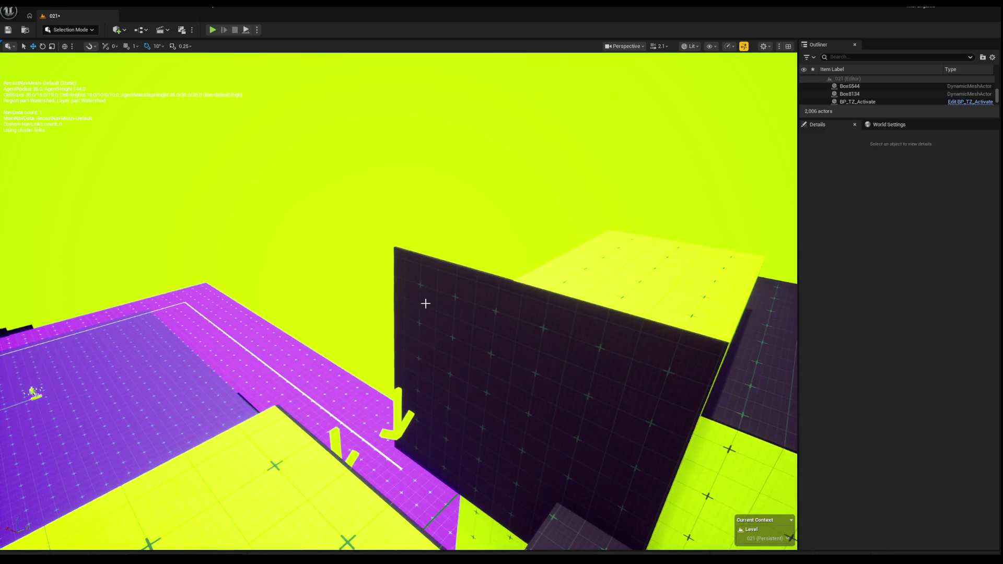
pyautogui.moveTo(425, 303); pyautogui.dragTo(425, 304)
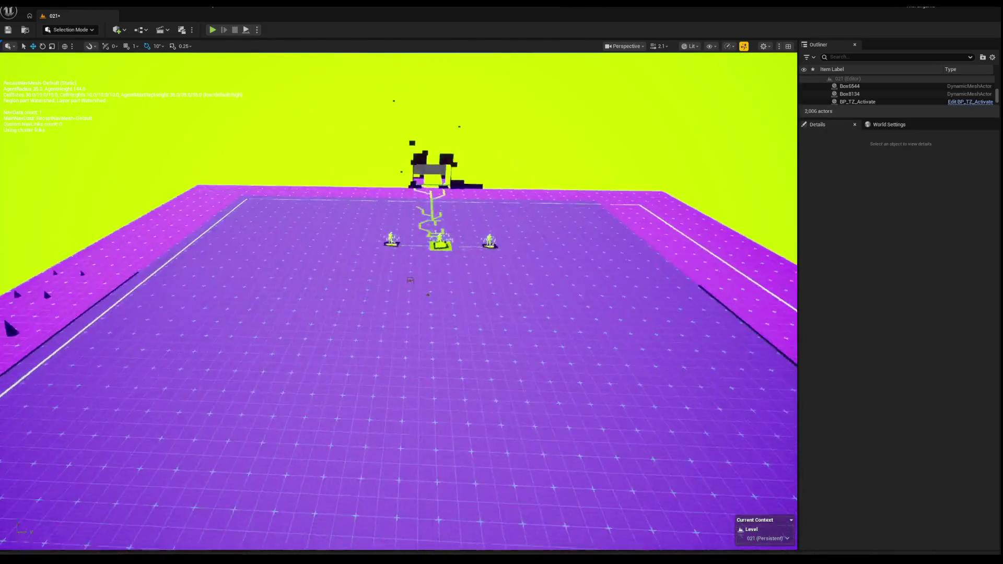
pyautogui.moveTo(413, 416); pyautogui.dragTo(379, 405)
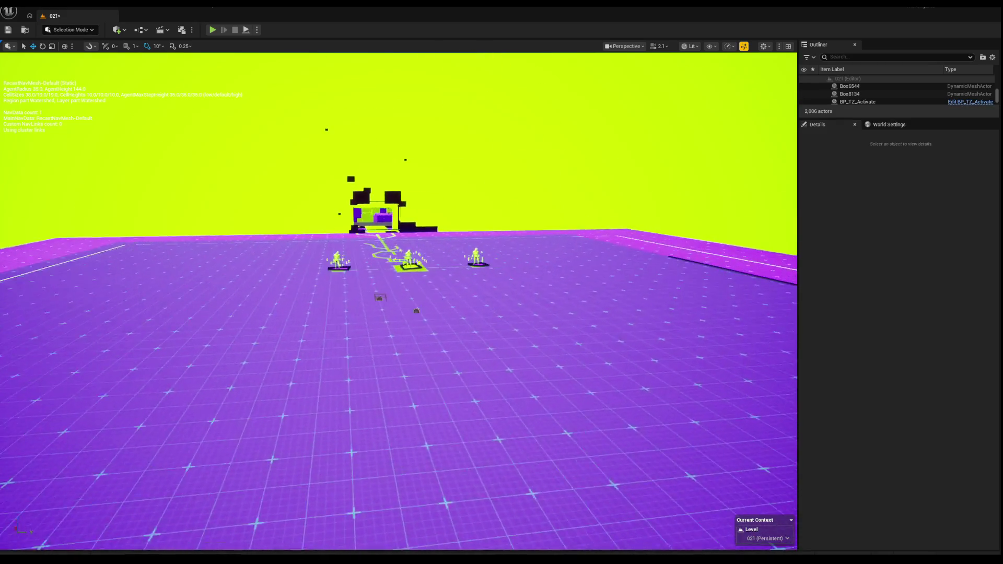
pyautogui.moveTo(367, 281); pyautogui.dragTo(12, 200)
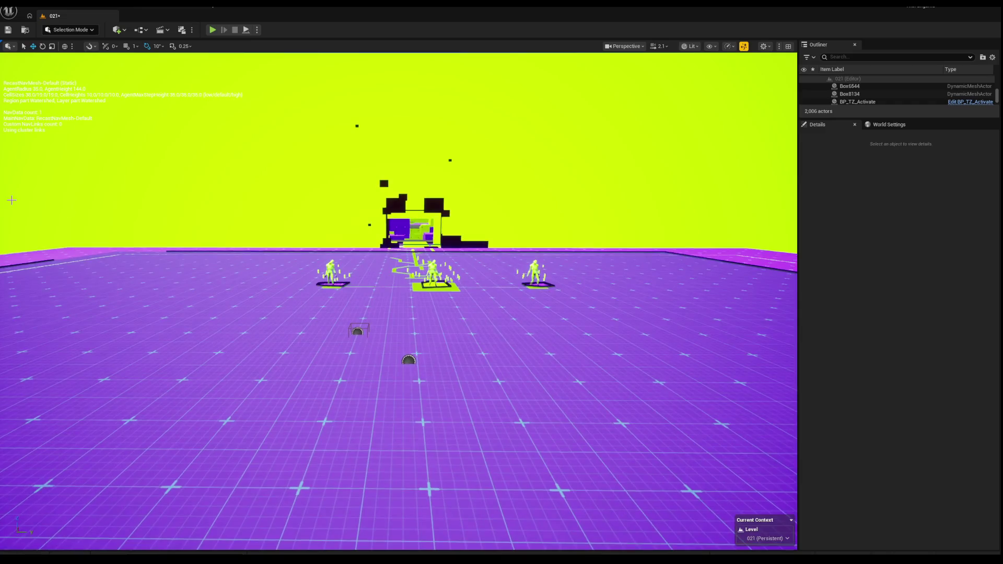
pyautogui.moveTo(379, 190); pyautogui.dragTo(379, 190)
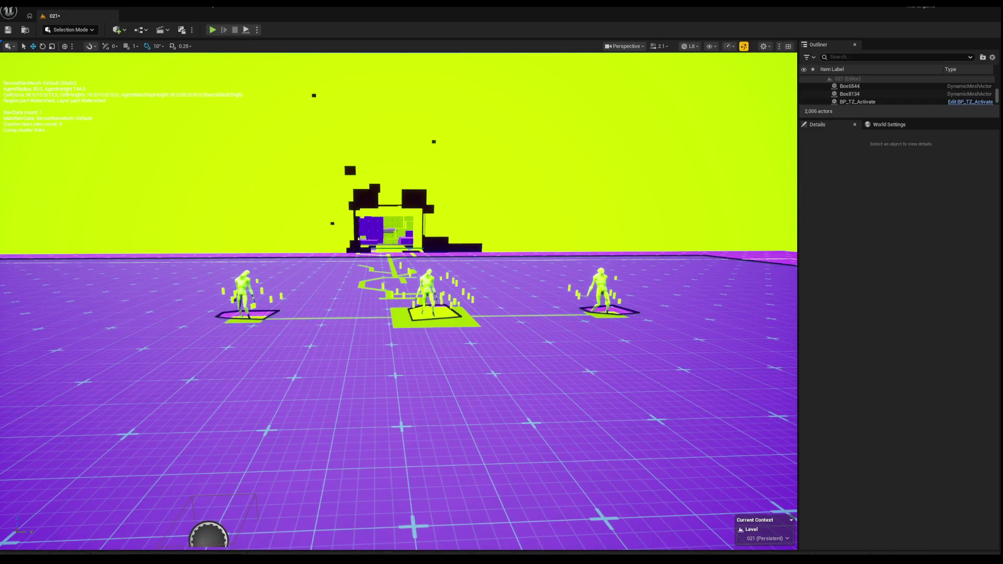
pyautogui.moveTo(29, 168); pyautogui.dragTo(244, 254)
pyautogui.hotkey('ctrl', 'space')
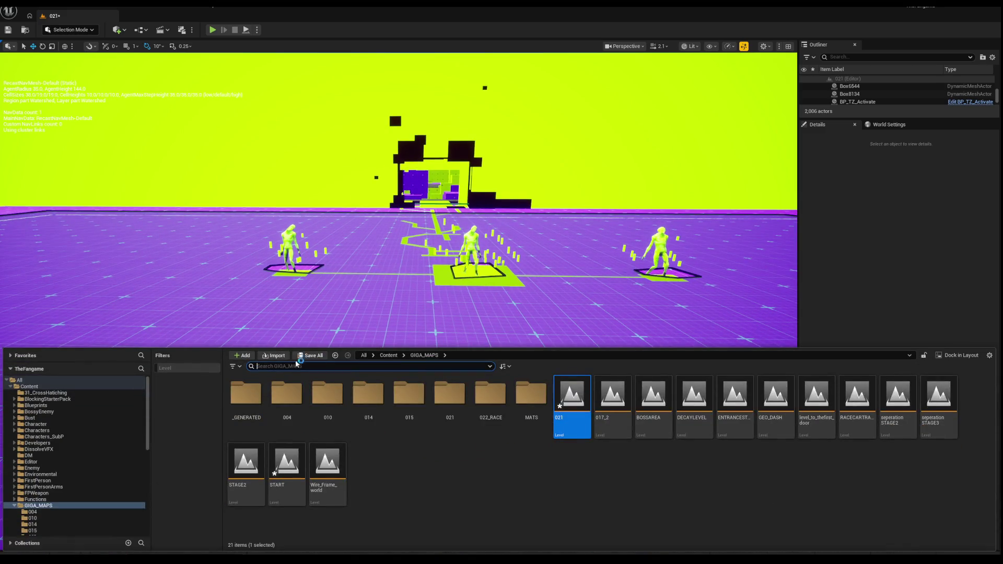
# Search the Content folder for 'wave' and drag the WaveManager blueprint into level 021.
pyautogui.click(44, 387)
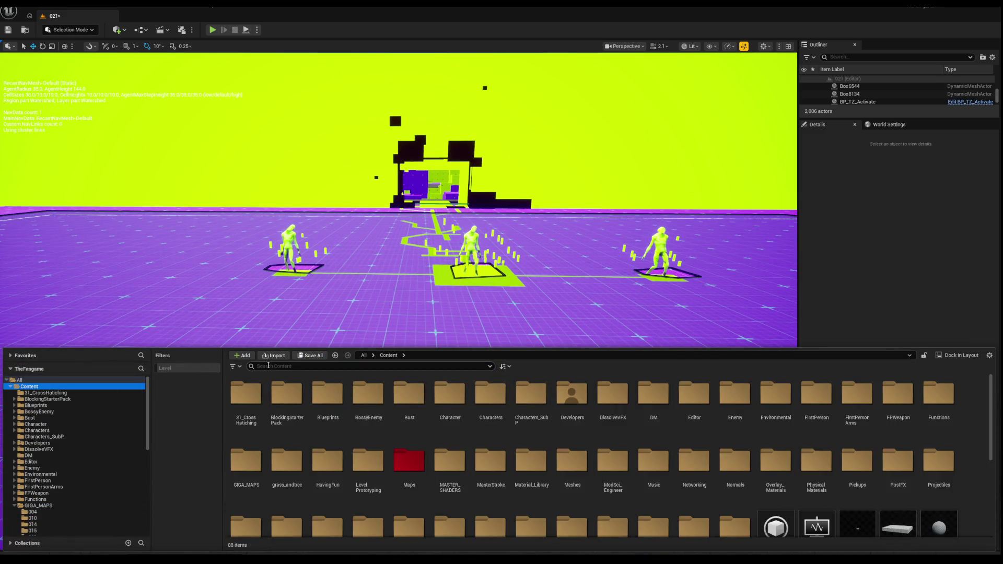
pyautogui.write('wave')
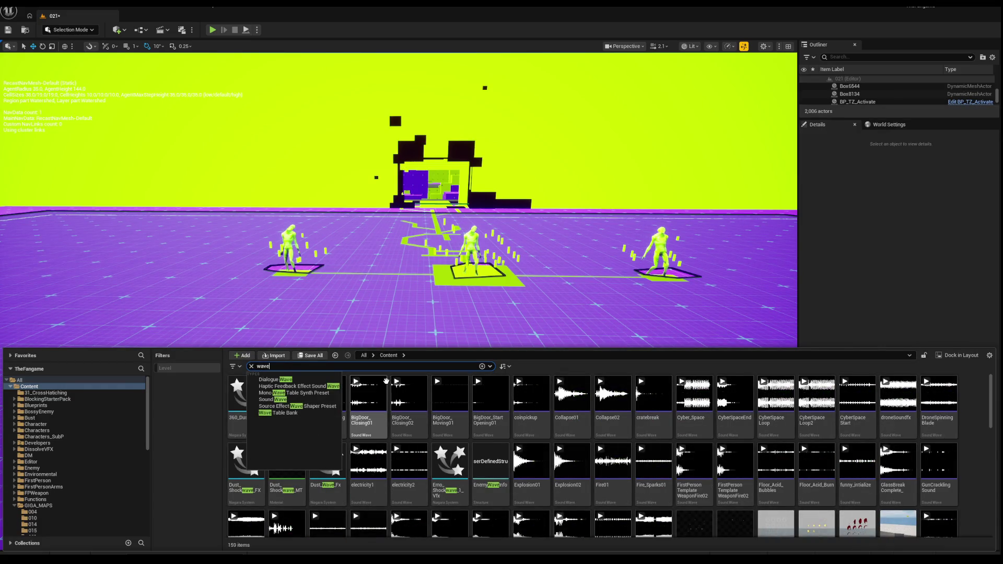
pyautogui.moveTo(386, 381)
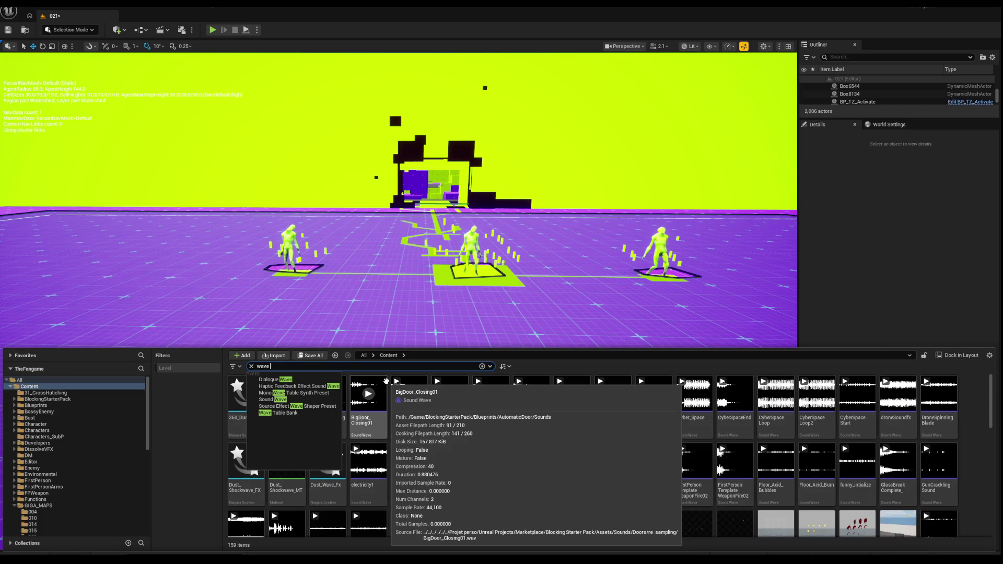
pyautogui.write('e')
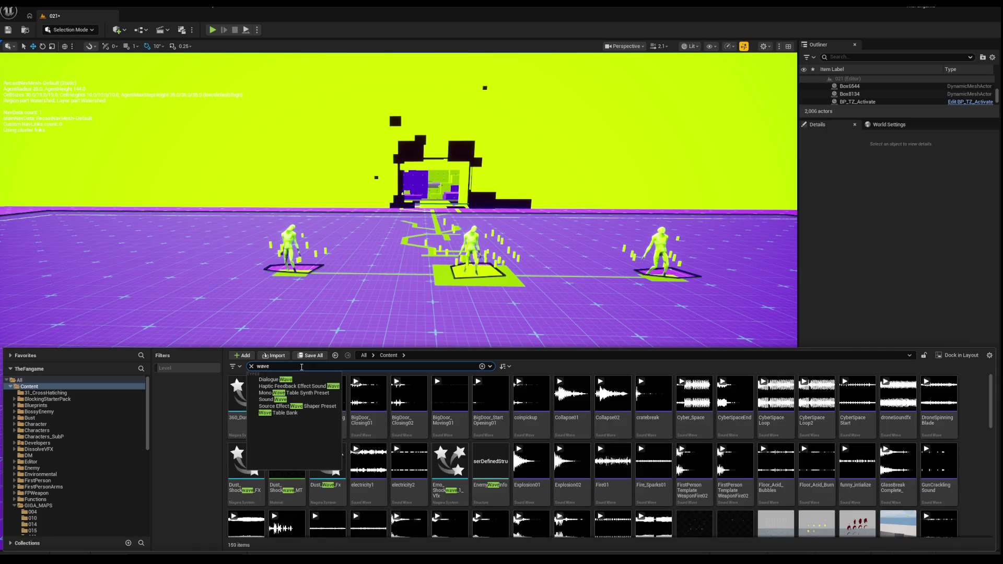
pyautogui.scroll(-2, 668, 433)
pyautogui.scroll(1, 669, 433)
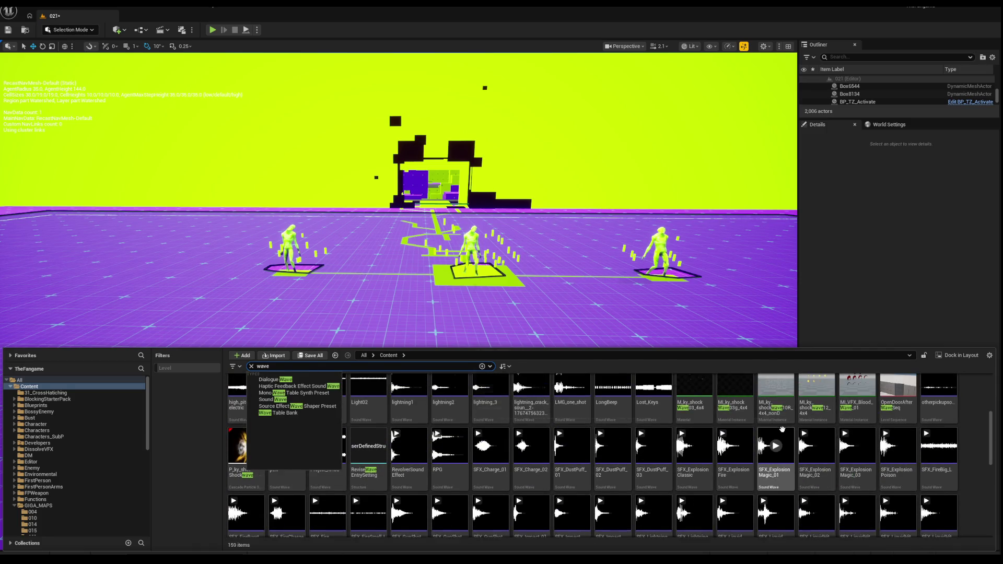
pyautogui.scroll(-5, 915, 425)
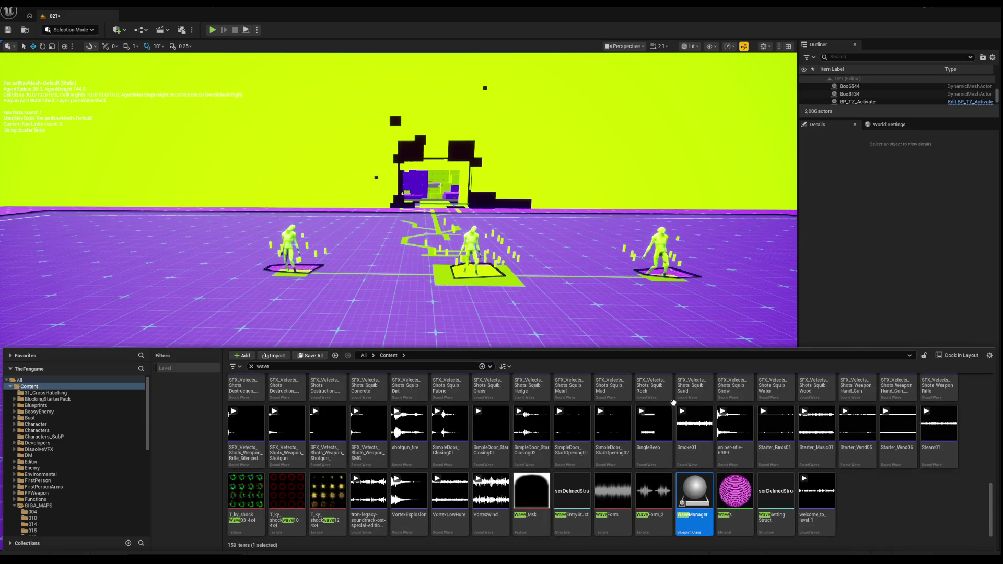
pyautogui.moveTo(381, 284); pyautogui.dragTo(383, 286)
# Frame the new WaveManager and place it on the floor beside the activator dome.
pyautogui.press('f')
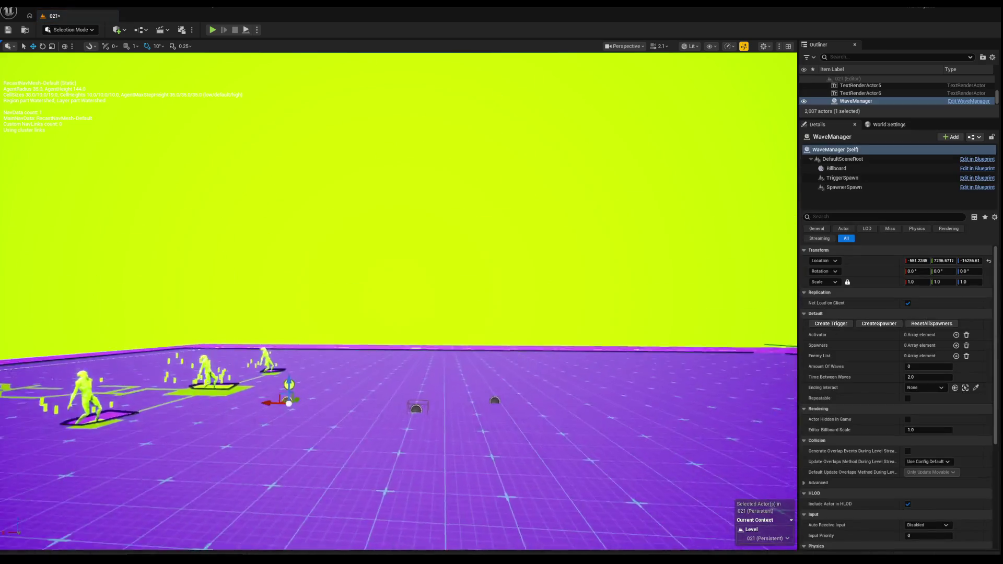
pyautogui.scroll(-1, 204, 280)
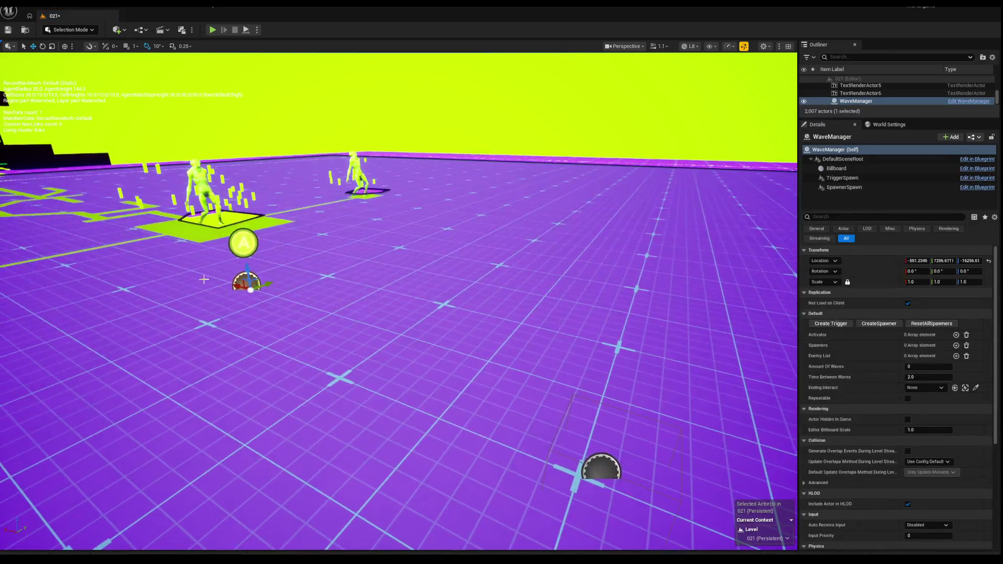
pyautogui.moveTo(472, 340)
pyautogui.mouseDown()
pyautogui.moveTo(444, 330)
pyautogui.moveTo(295, 342)
pyautogui.moveTo(287, 353)
pyautogui.mouseUp()
pyautogui.moveTo(399, 328)
pyautogui.mouseDown()
pyautogui.moveTo(397, 314)
pyautogui.moveTo(386, 319)
pyautogui.moveTo(407, 334)
pyautogui.moveTo(397, 345)
pyautogui.moveTo(386, 339)
pyautogui.moveTo(397, 329)
pyautogui.mouseUp()
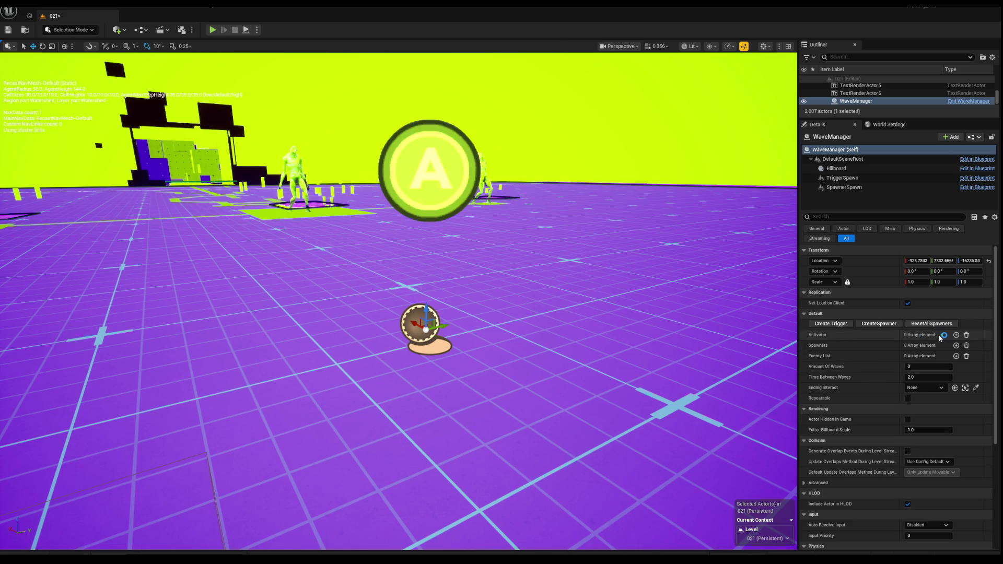
pyautogui.scroll(-1, 929, 338)
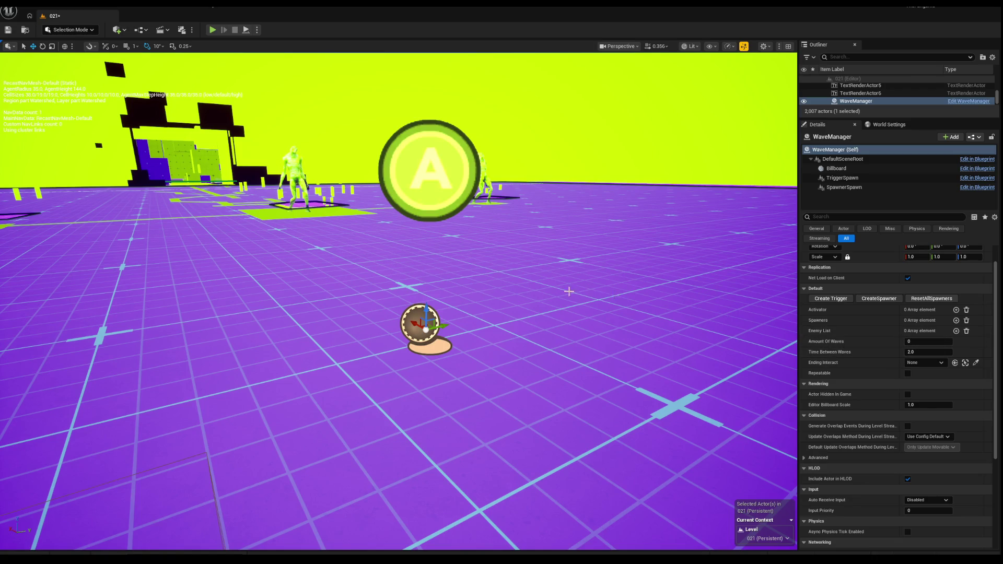
pyautogui.moveTo(616, 294)
pyautogui.mouseDown()
pyautogui.moveTo(606, 313)
pyautogui.moveTo(554, 323)
pyautogui.moveTo(508, 311)
pyautogui.mouseUp()
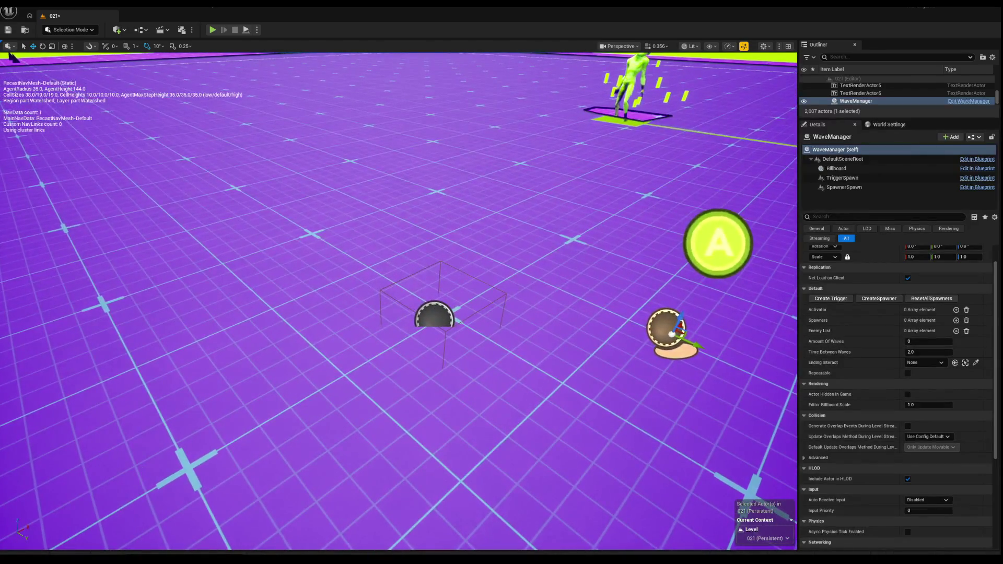
# Select the Interactable4 dome and the BP_TZ_Activate trigger box around it.
pyautogui.click(508, 310)
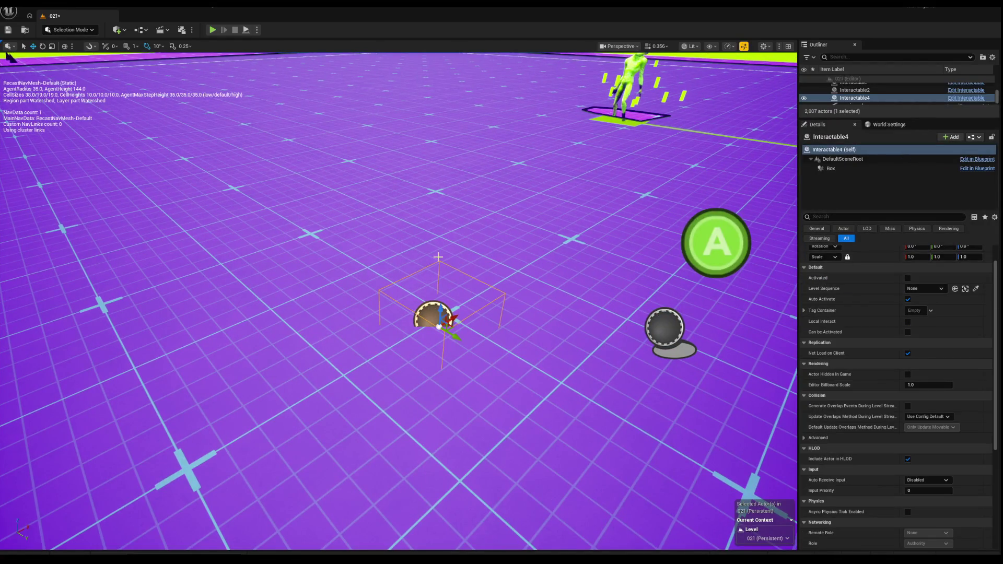
pyautogui.moveTo(437, 256)
pyautogui.mouseDown()
pyautogui.moveTo(431, 240)
pyautogui.moveTo(436, 248)
pyautogui.mouseUp()
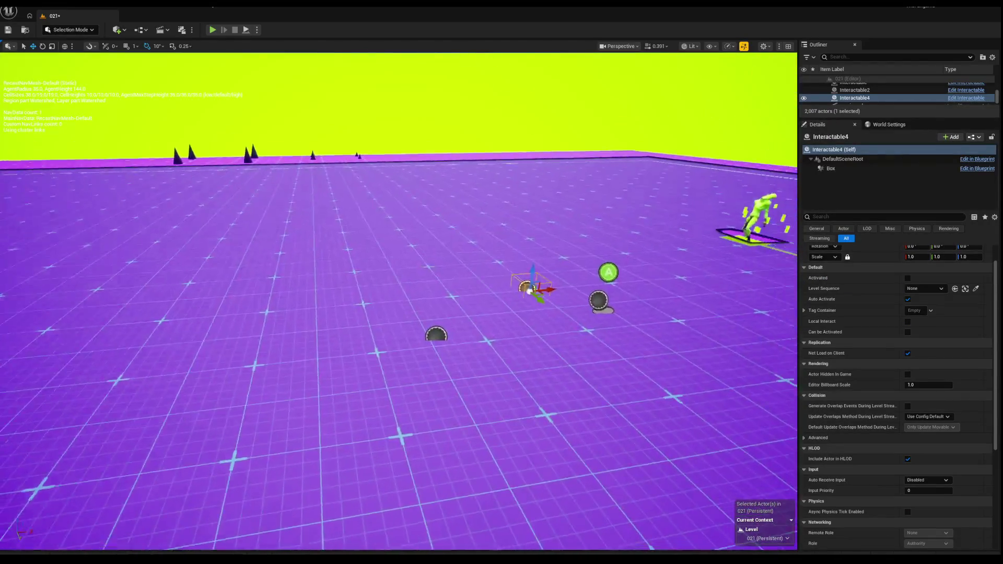
pyautogui.moveTo(259, 271); pyautogui.dragTo(260, 266)
pyautogui.moveTo(370, 335); pyautogui.dragTo(371, 350)
pyautogui.moveTo(272, 362); pyautogui.dragTo(272, 361)
pyautogui.click(308, 349)
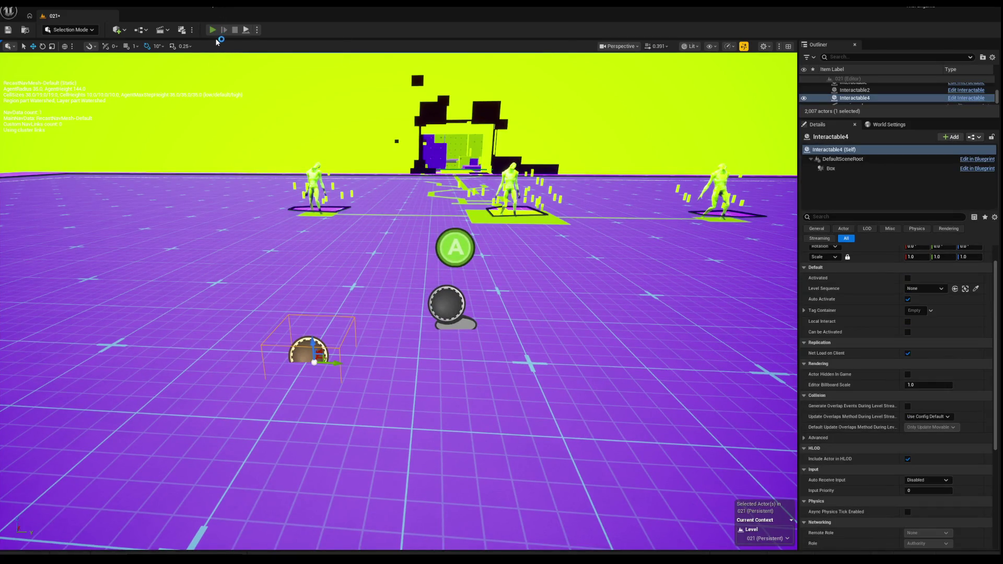
# Playtest level 021 in PIE, using abilities and firing the pistol through the block arena, then stop.
pyautogui.click(212, 30)
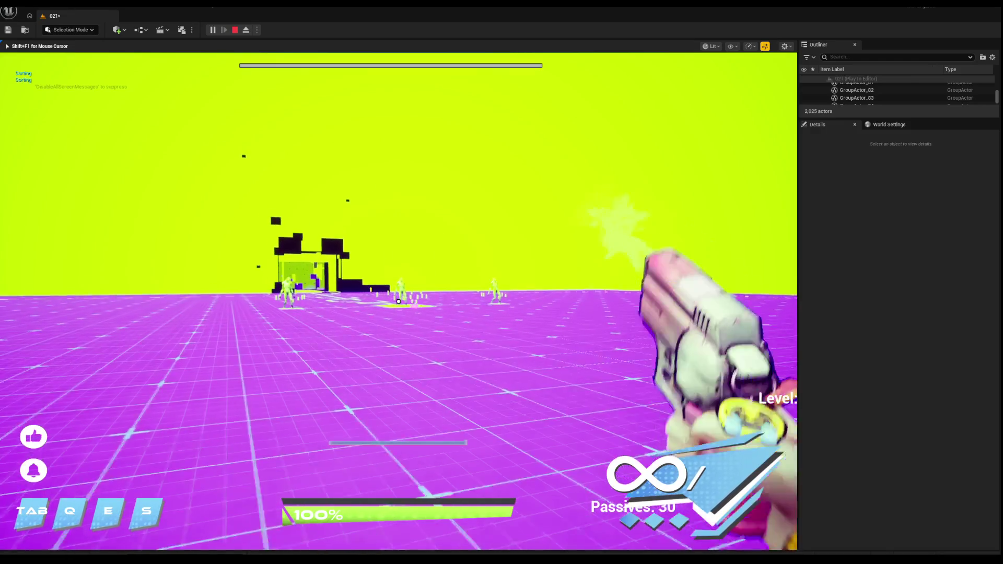
pyautogui.press('s')
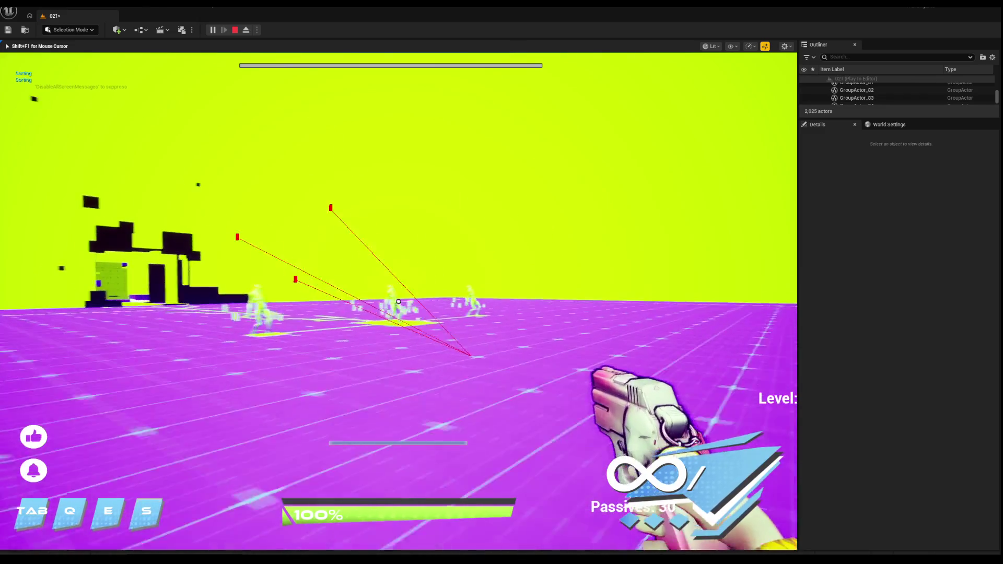
pyautogui.press('s')
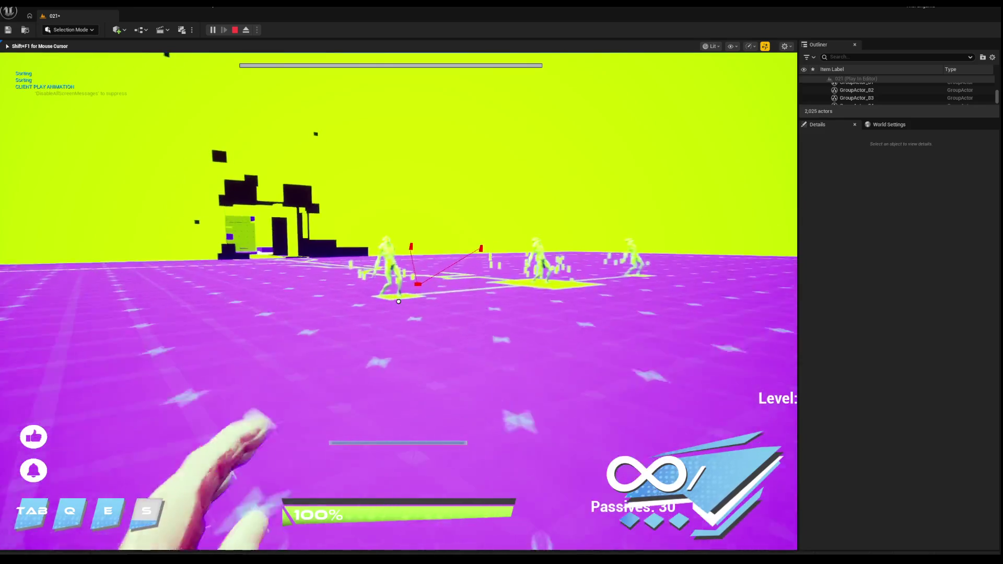
pyautogui.click(398, 302)
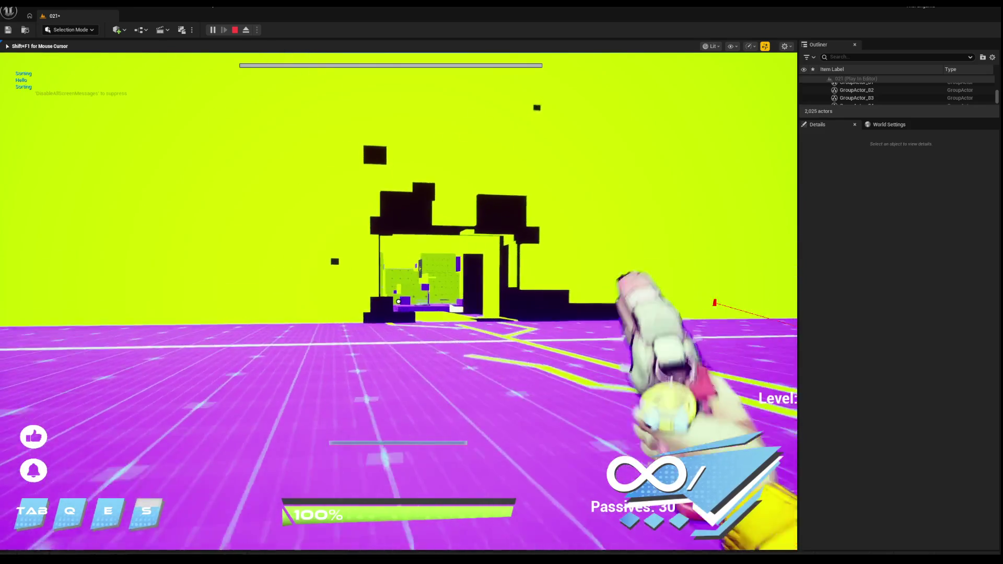
pyautogui.press('w')
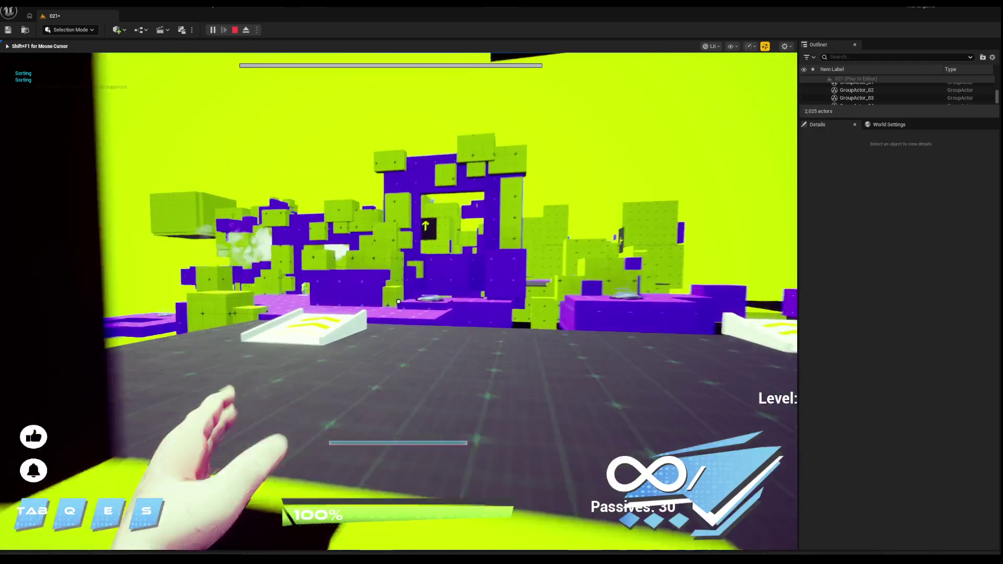
pyautogui.click(399, 301)
pyautogui.click(399, 302)
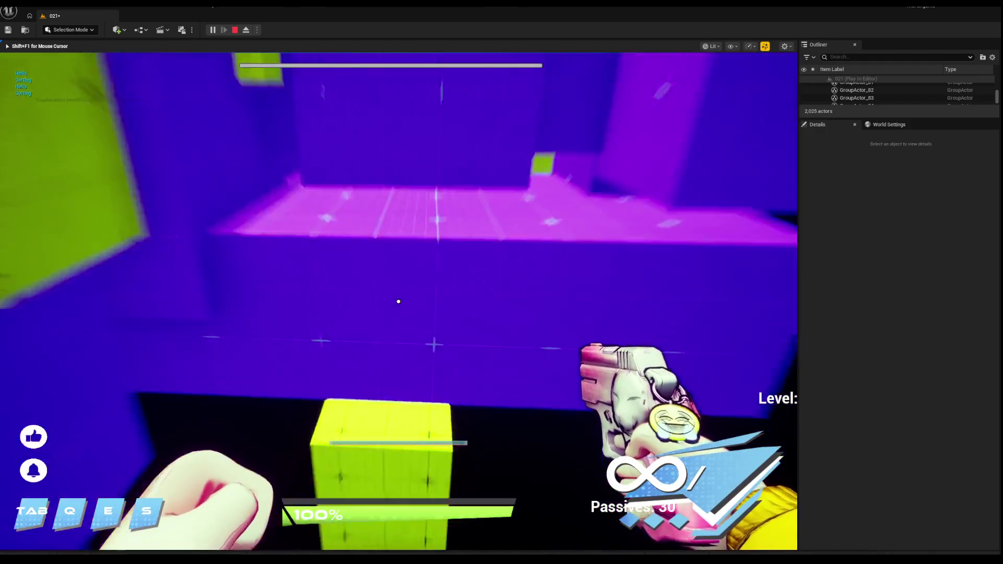
pyautogui.press('w')
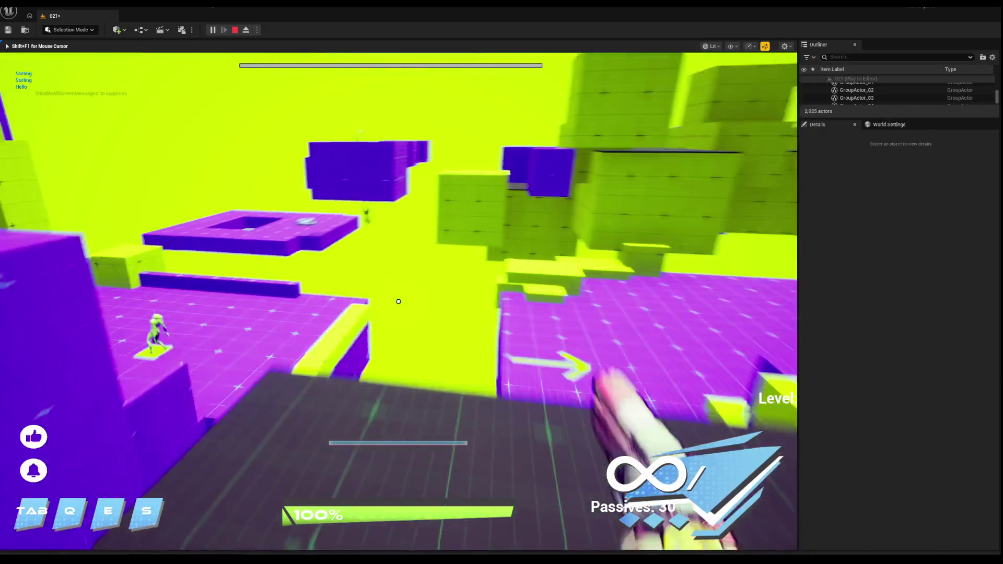
pyautogui.press('w')
pyautogui.hotkey('shift', 'F1')
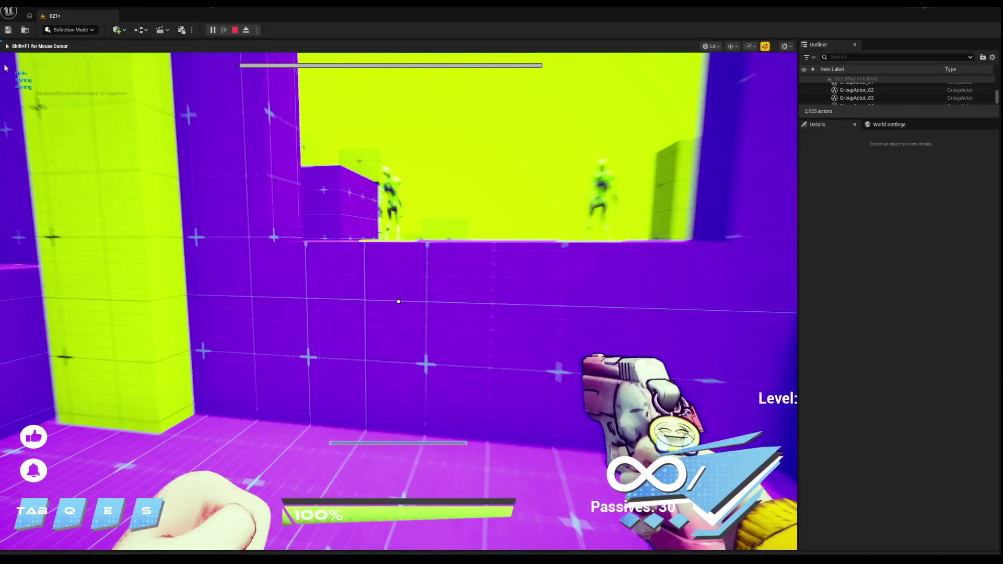
pyautogui.press('Escape')
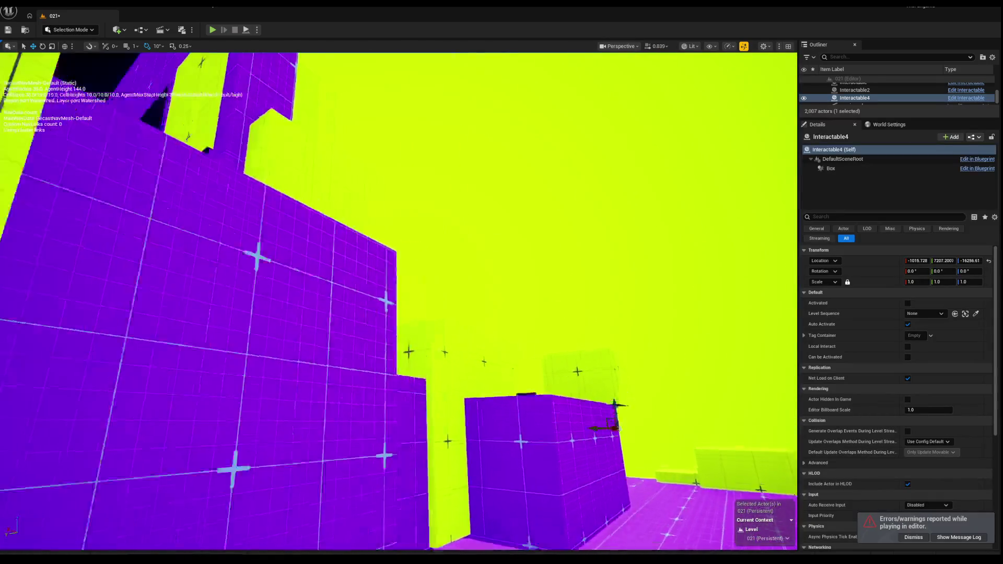
# Run a playtest walking through the doorway onto the jump pad, then end it.
pyautogui.press('s')
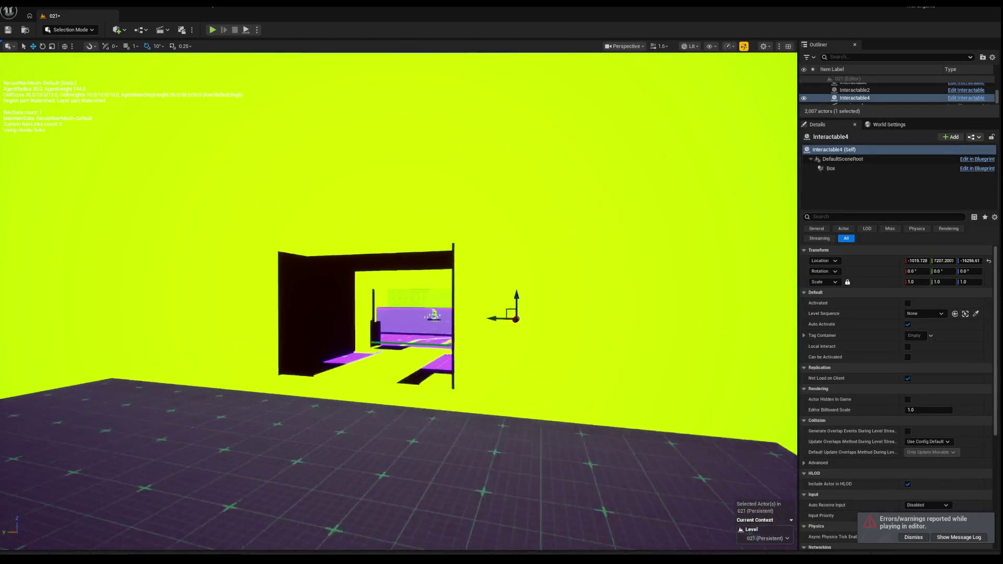
pyautogui.press('w')
pyautogui.scroll(1, 398, 302)
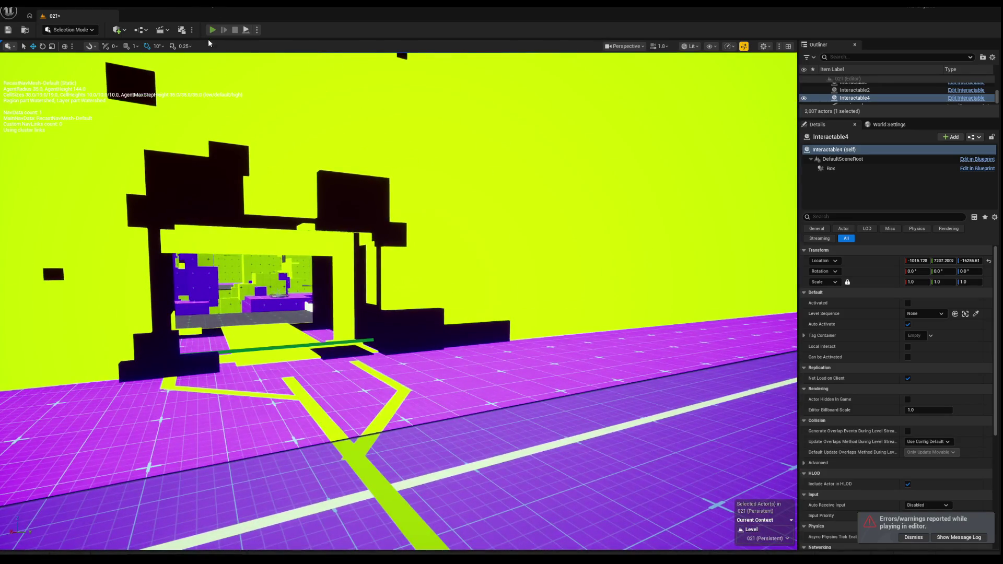
pyautogui.hotkey('alt', 'p')
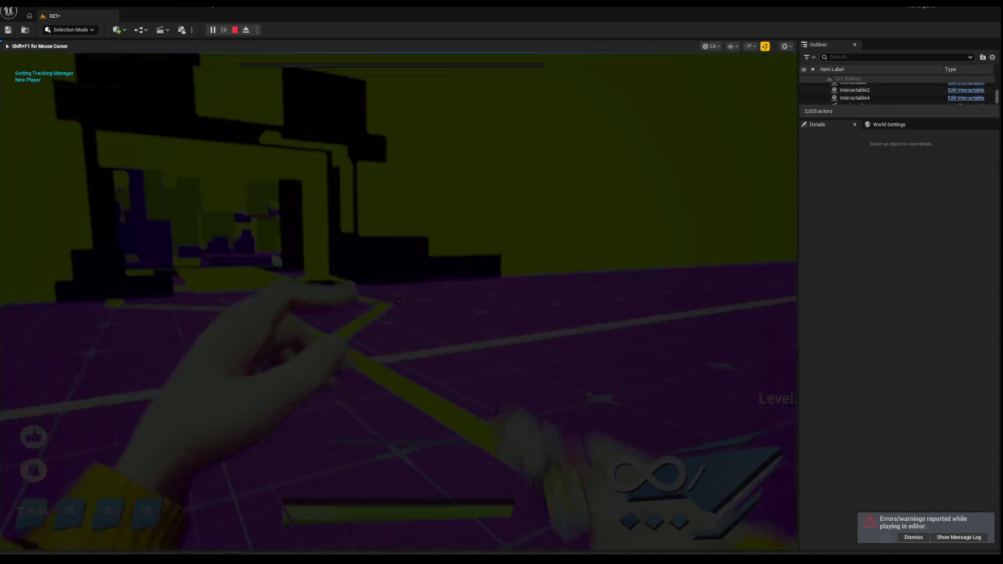
pyautogui.press('w')
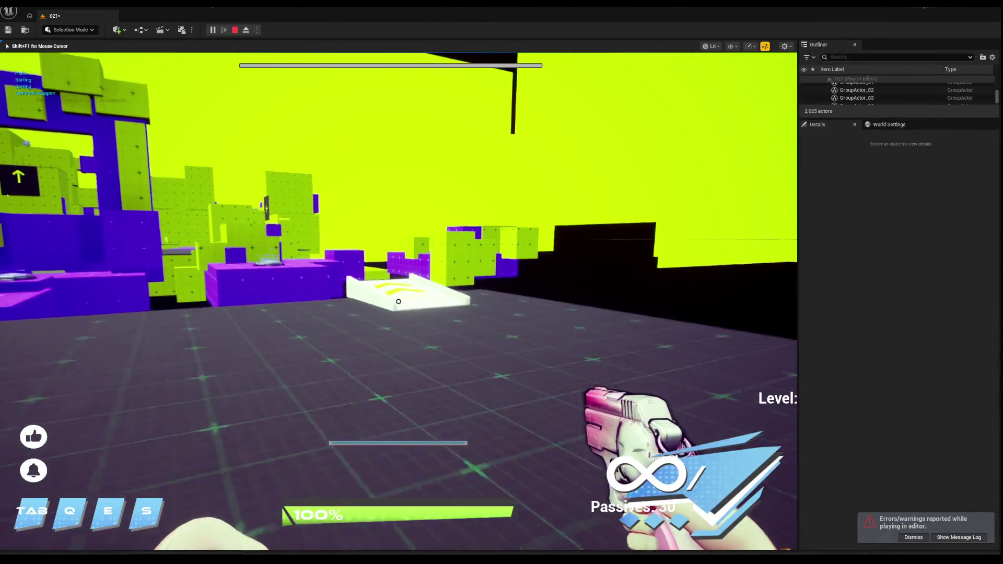
pyautogui.press('s')
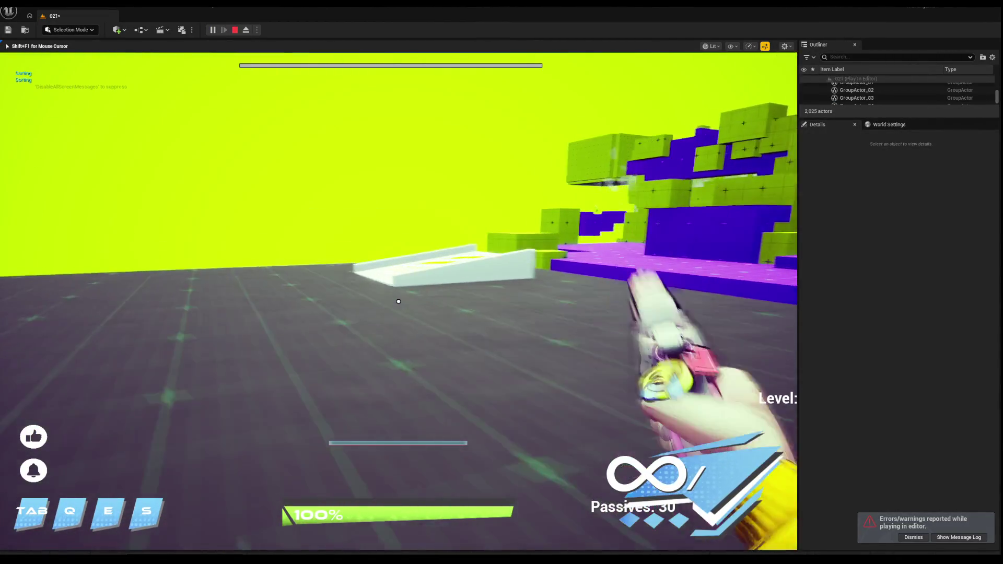
pyautogui.press('w')
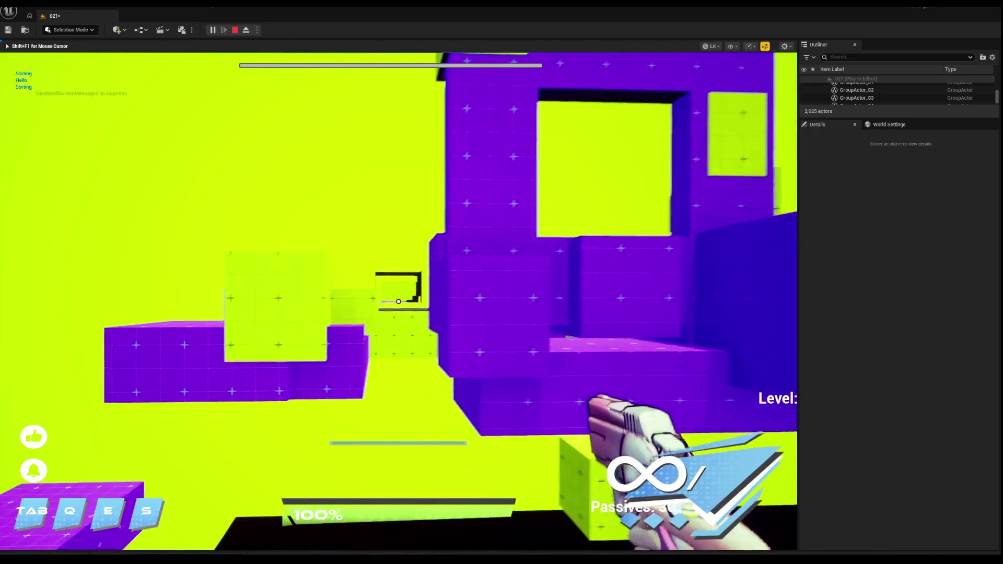
pyautogui.press('Escape')
# Frame Interactable4, run a short playtest, then start PIE once more.
pyautogui.press('f')
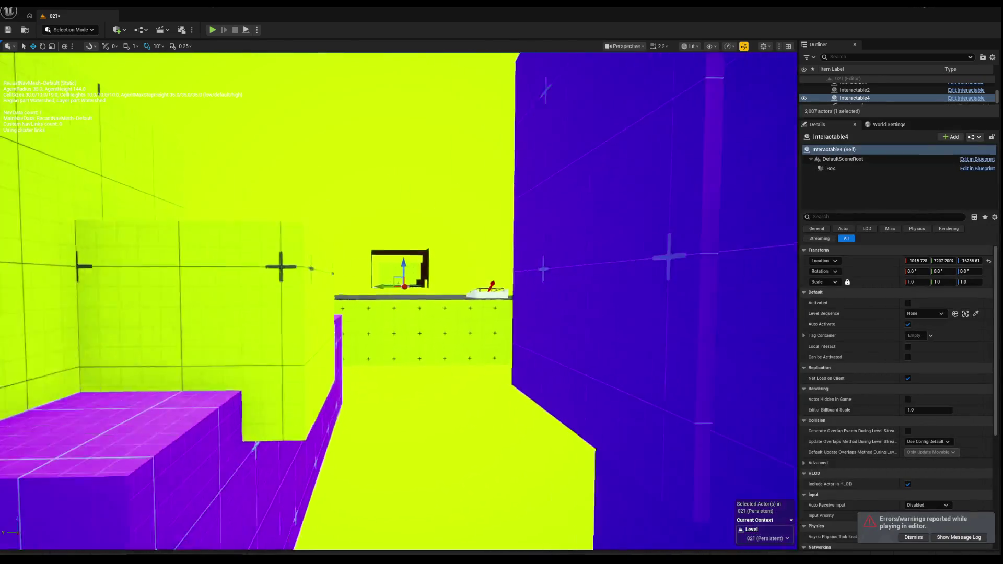
pyautogui.scroll(2, 398, 302)
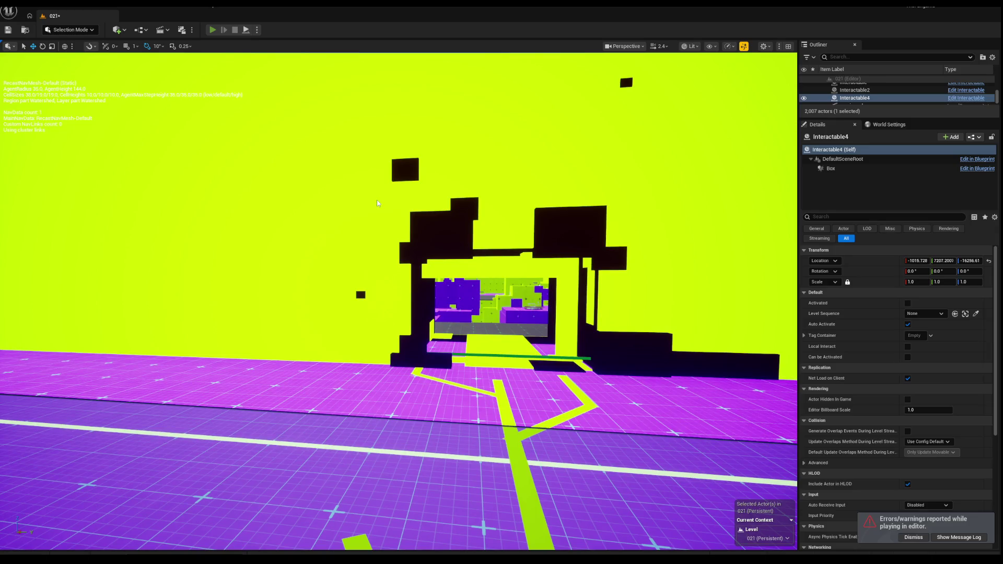
pyautogui.hotkey('alt', 'p')
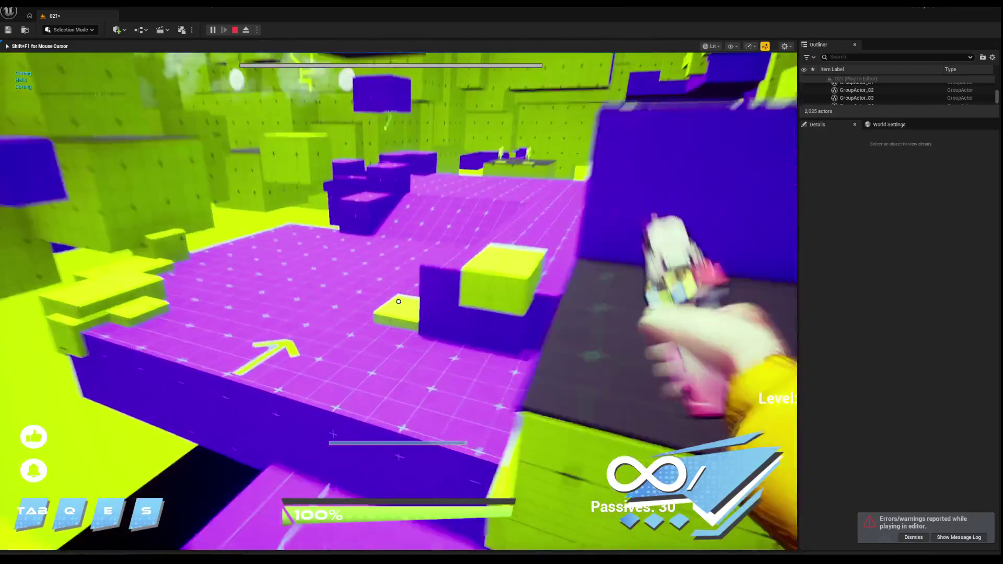
pyautogui.press('Escape')
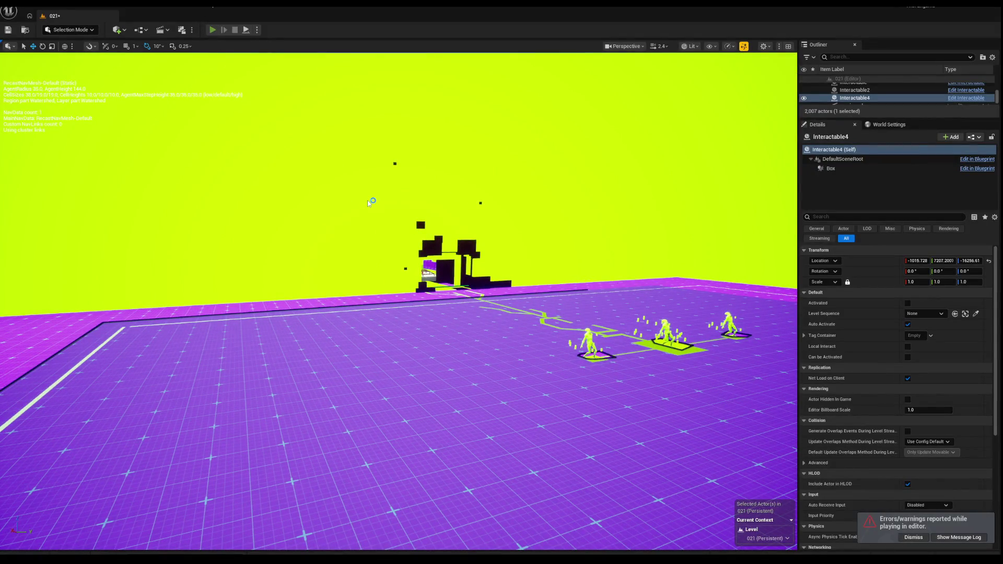
pyautogui.hotkey('alt', 'p')
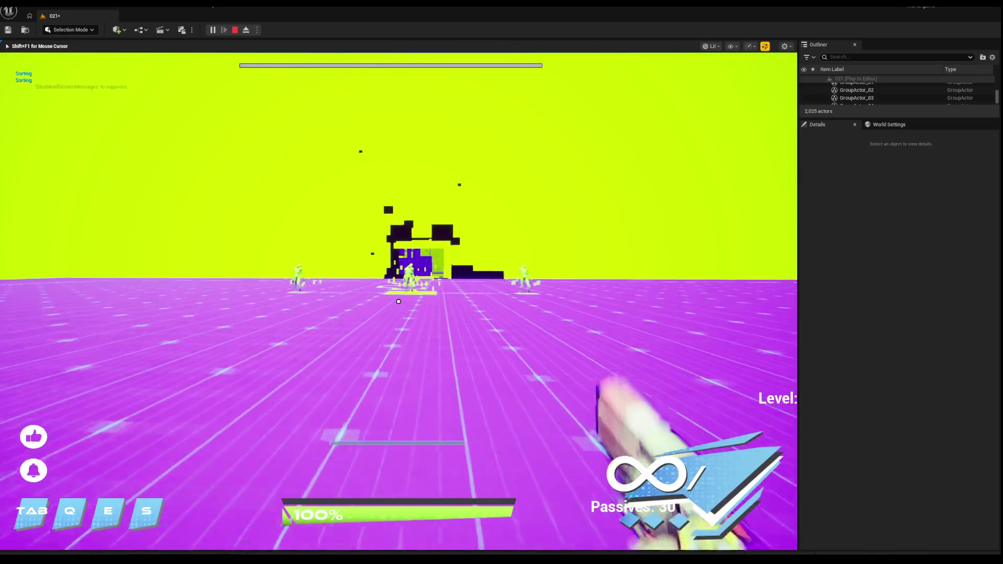
# Walk the player over the ramp and jump pad, through the purple room onto the dark platform, then stop.
pyautogui.press('m')
pyautogui.press('m')
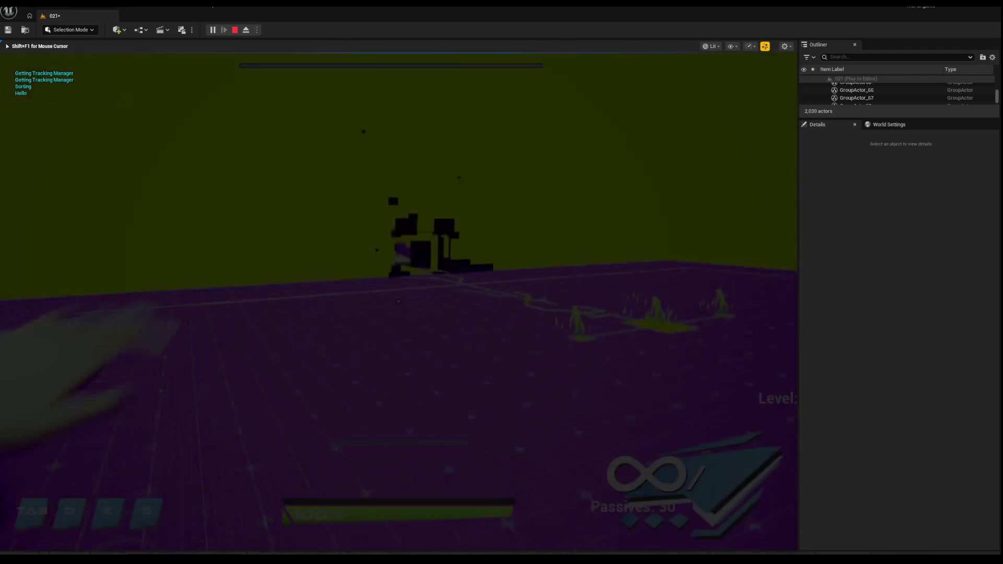
pyautogui.press('w')
pyautogui.scroll(-2, 398, 301)
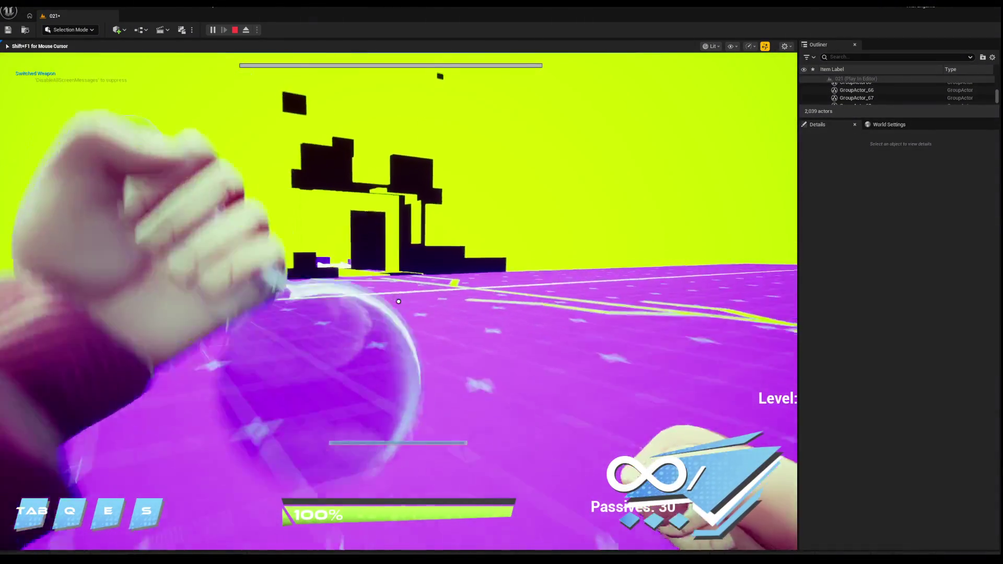
pyautogui.click(399, 301)
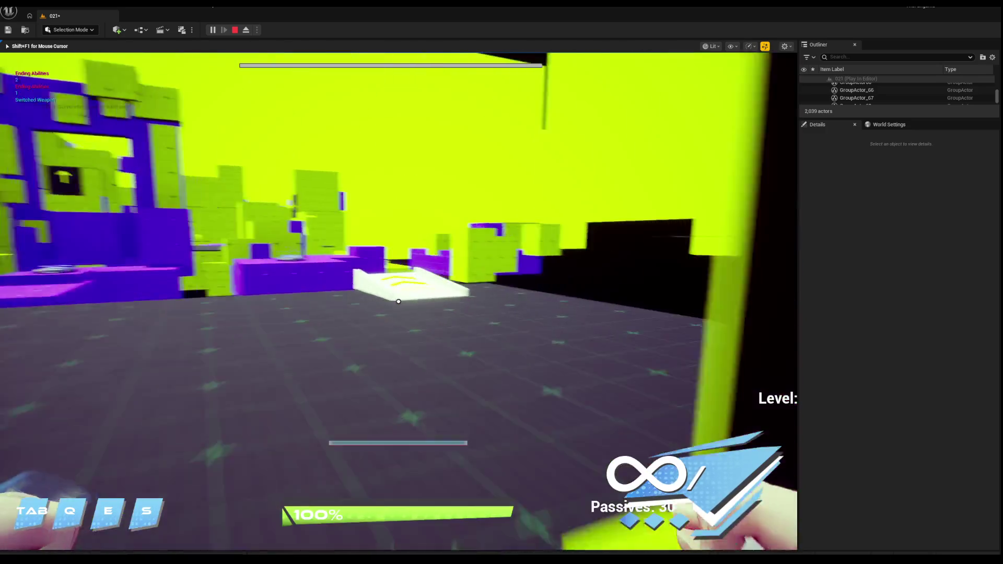
pyautogui.press('w')
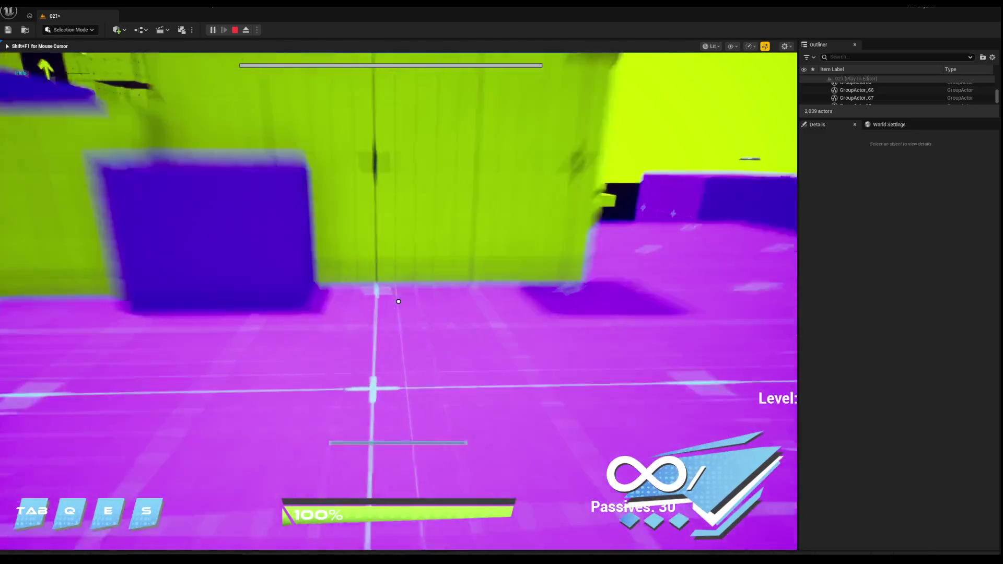
pyautogui.press('w')
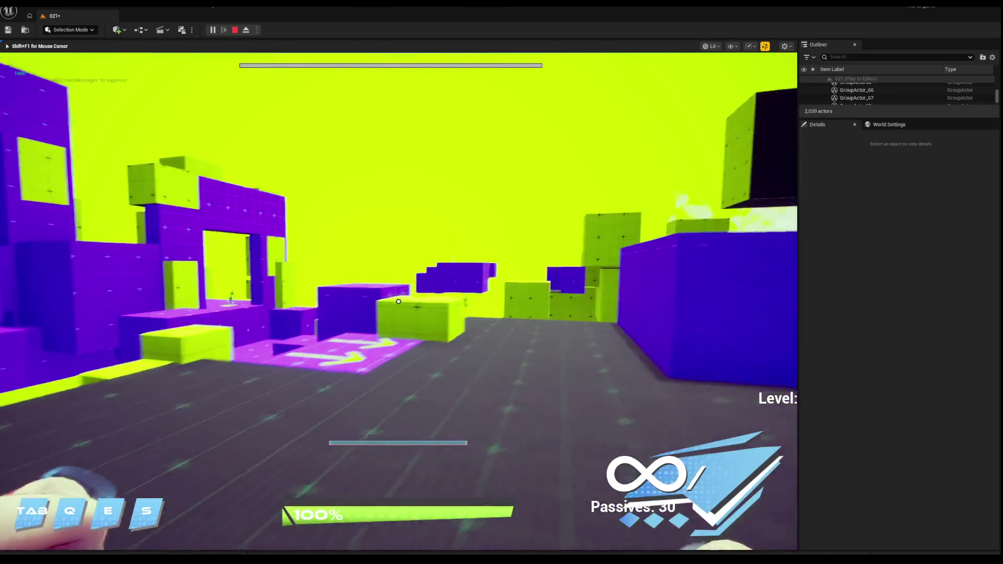
pyautogui.press('w')
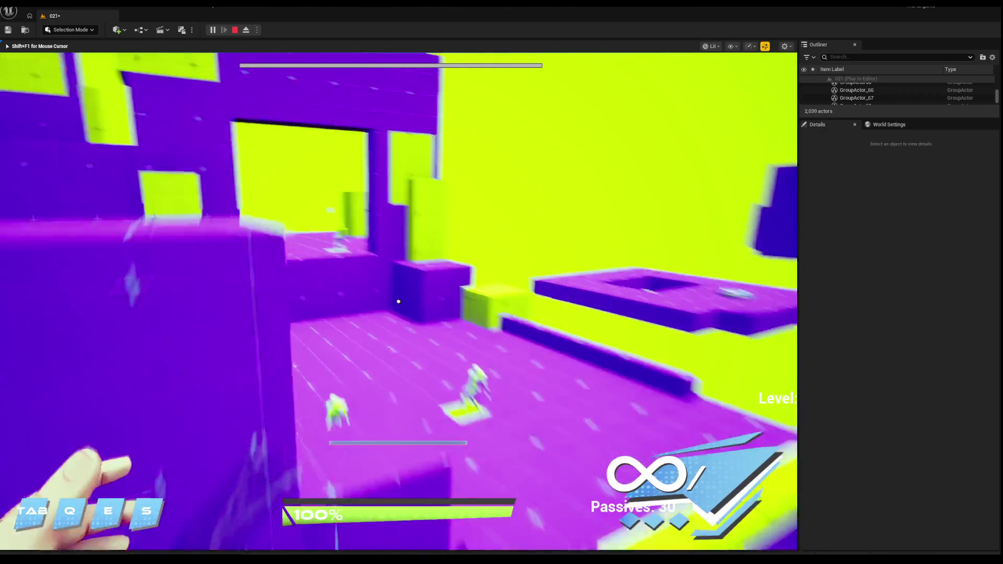
pyautogui.press('w')
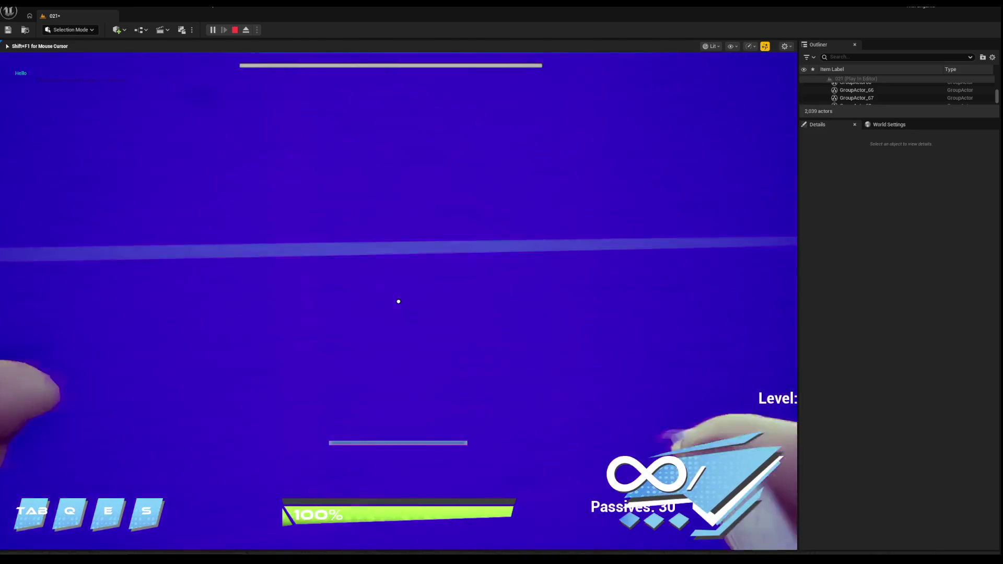
pyautogui.press('w')
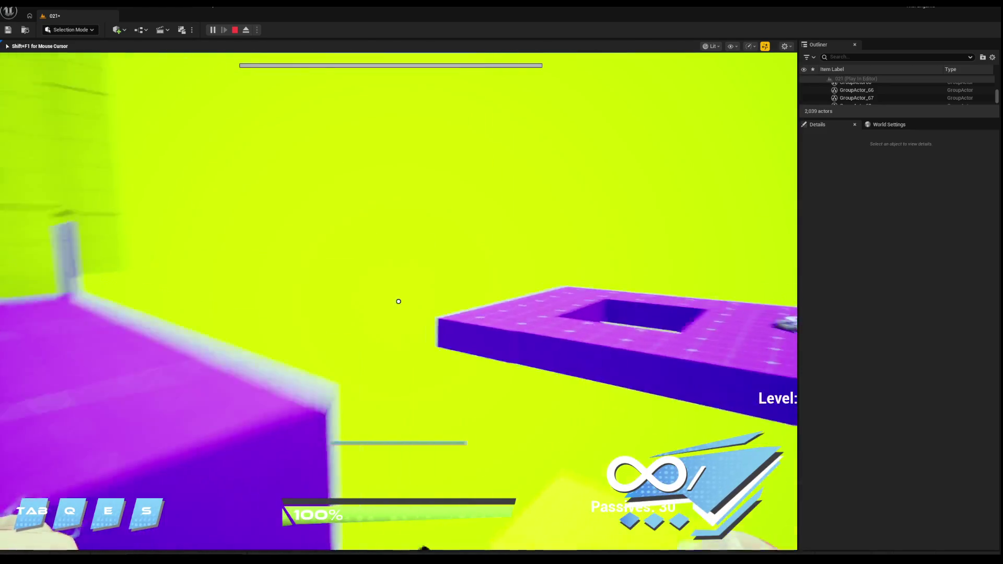
pyautogui.press('w')
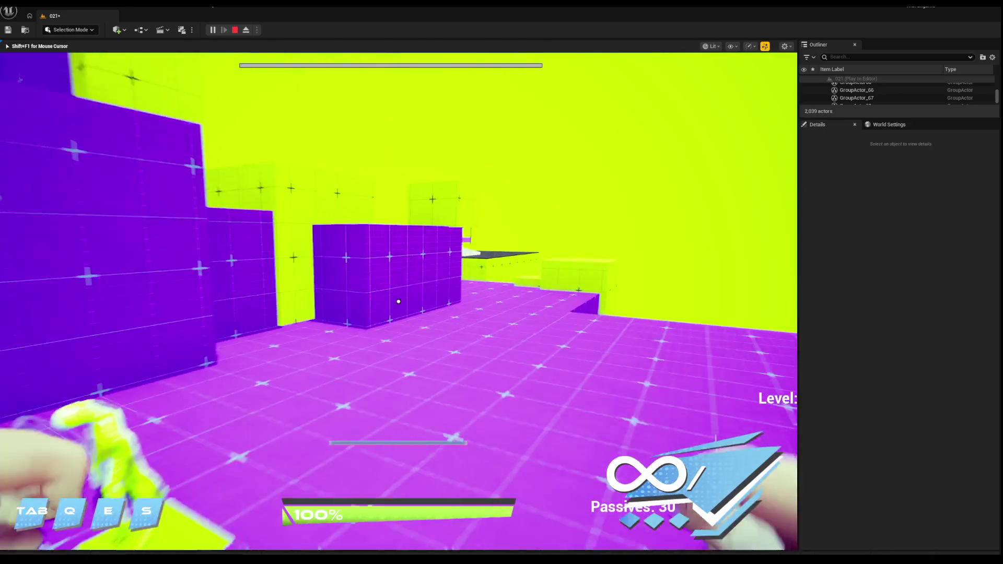
pyautogui.press('w')
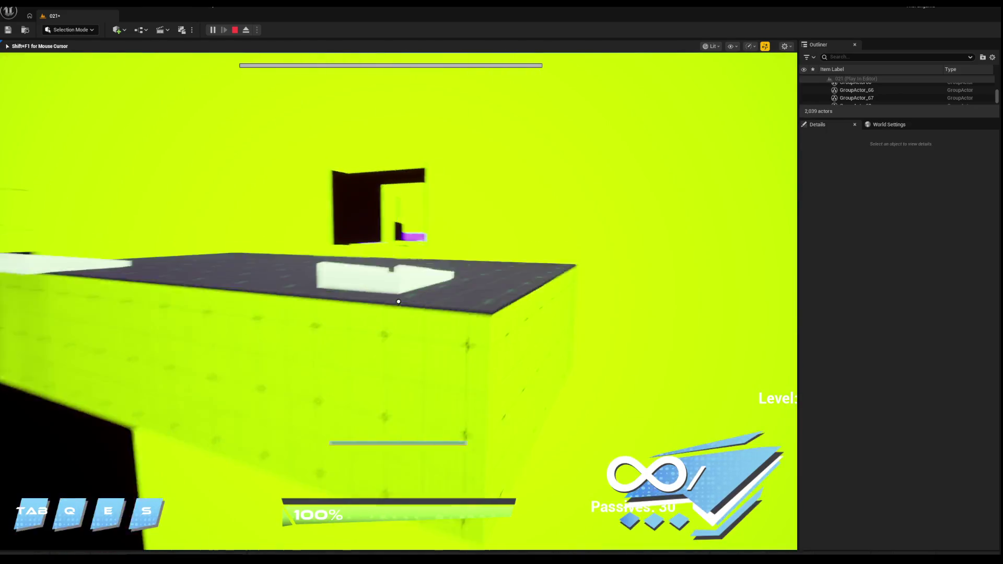
pyautogui.press('Escape')
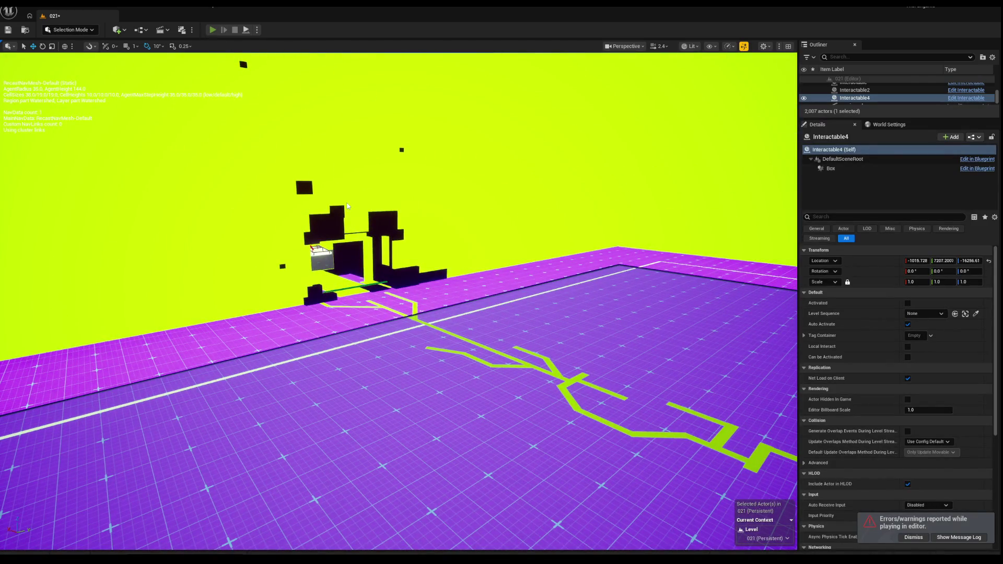
# Run another playtest through the purple room toward the two enemy figures, then exit.
pyautogui.hotkey('alt', 'p')
pyautogui.press('w')
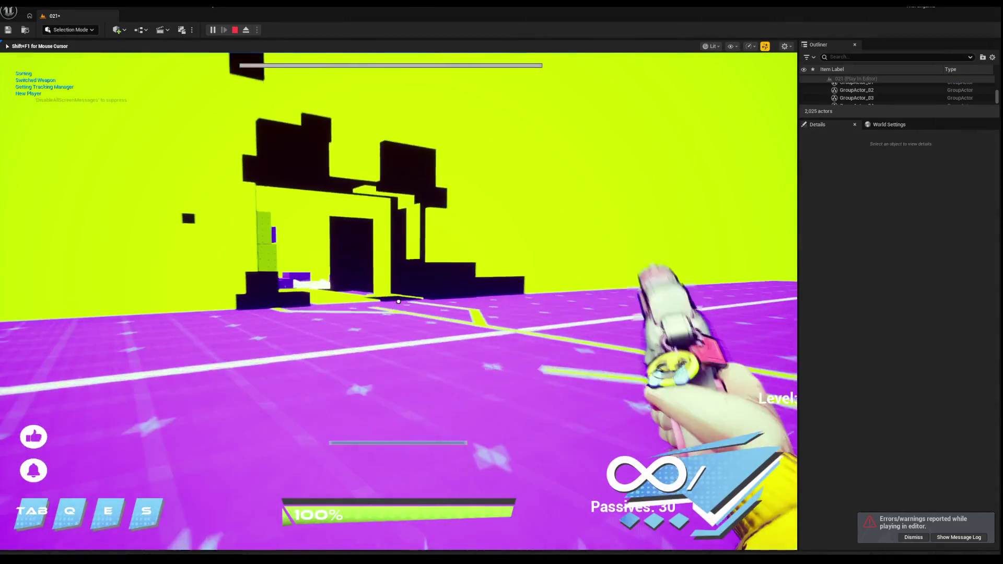
pyautogui.press('w')
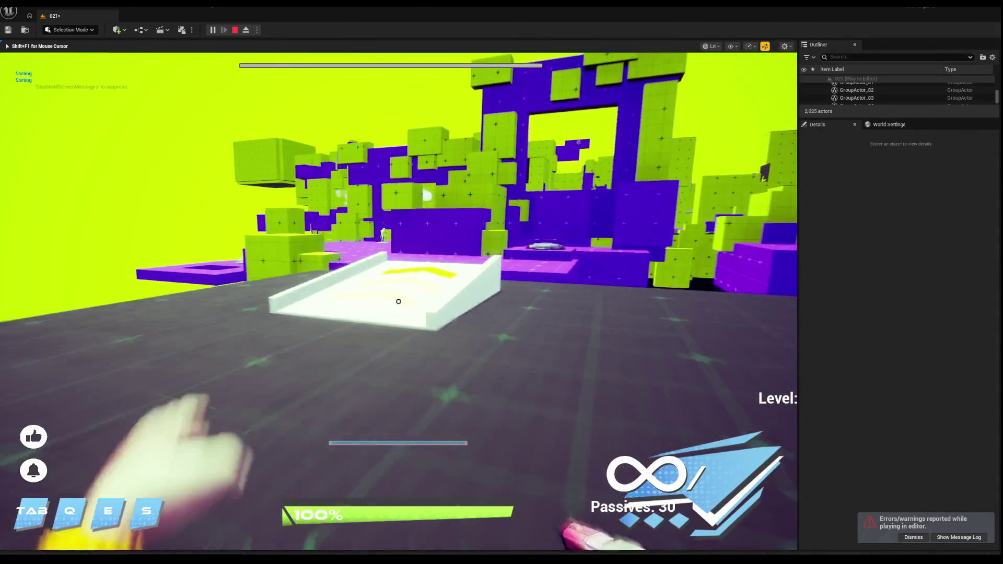
pyautogui.press('w')
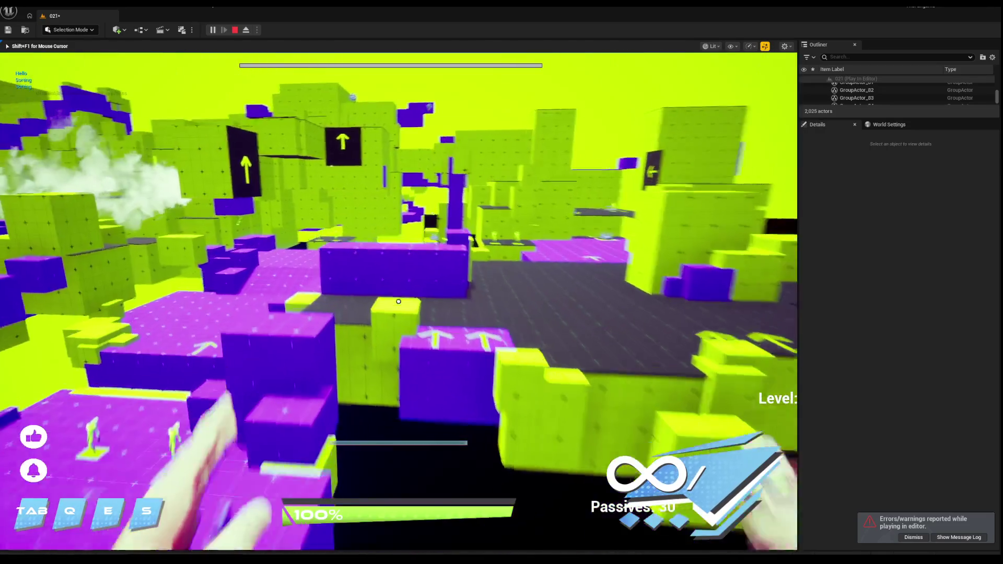
pyautogui.press('w')
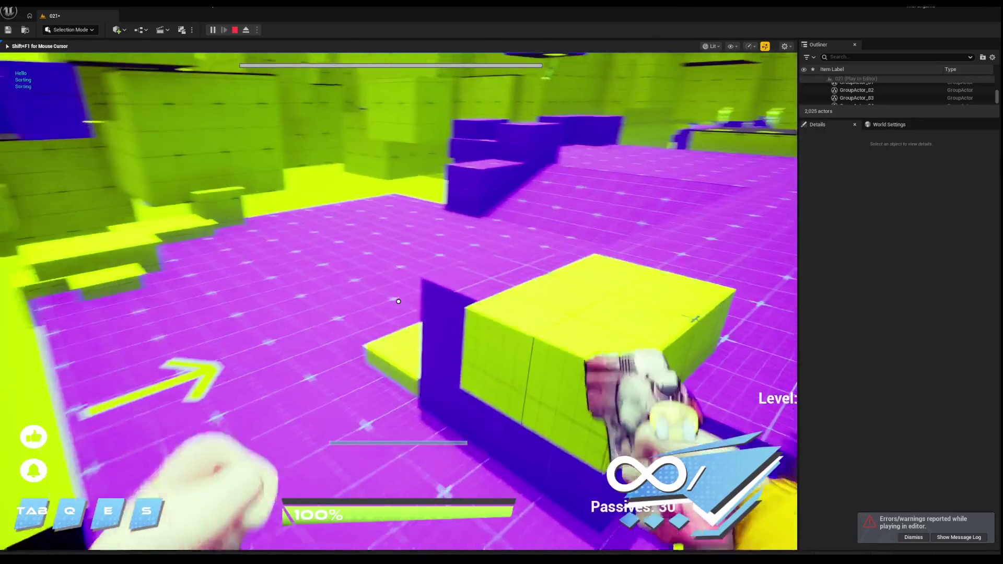
pyautogui.press('w')
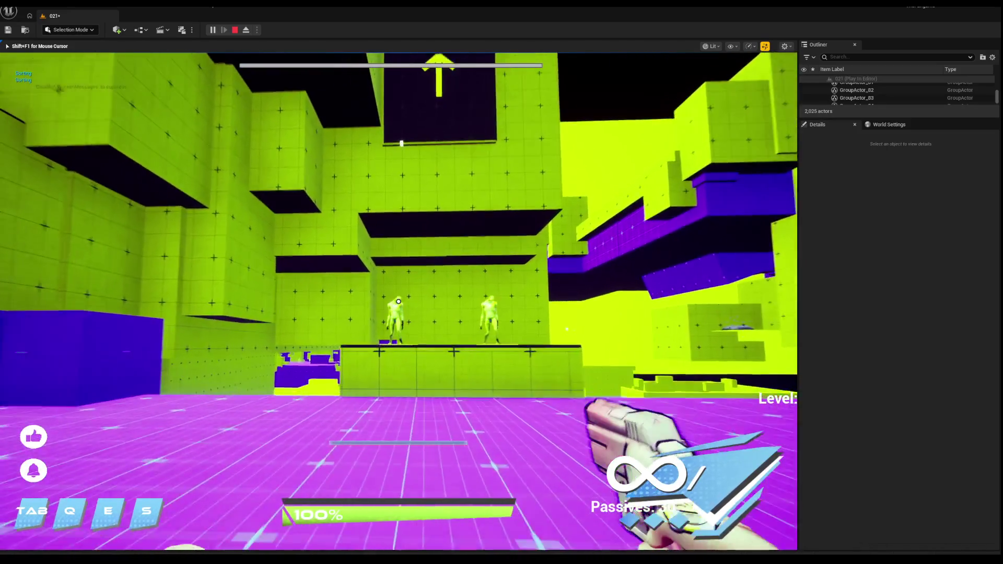
pyautogui.moveTo(398, 302)
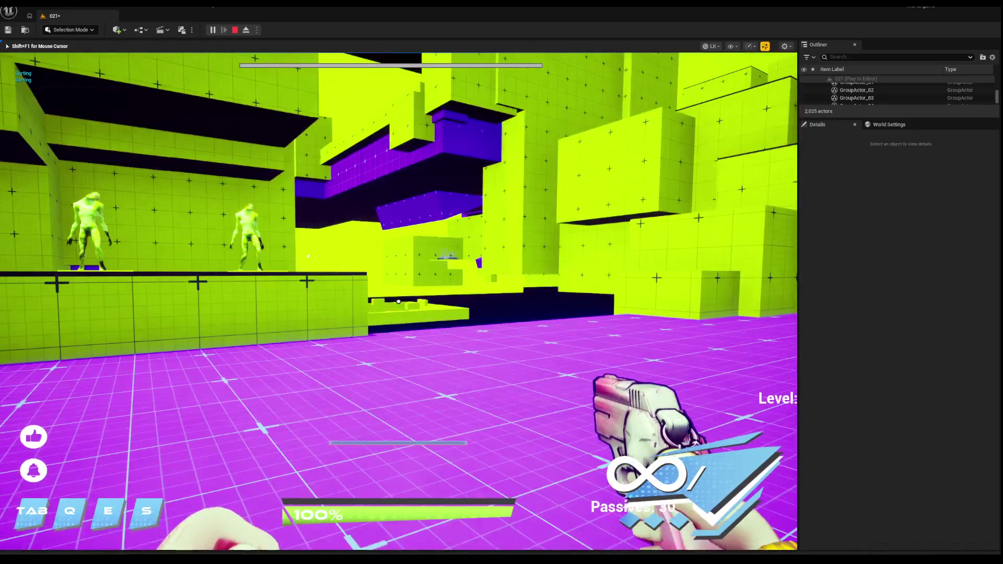
pyautogui.press('Escape')
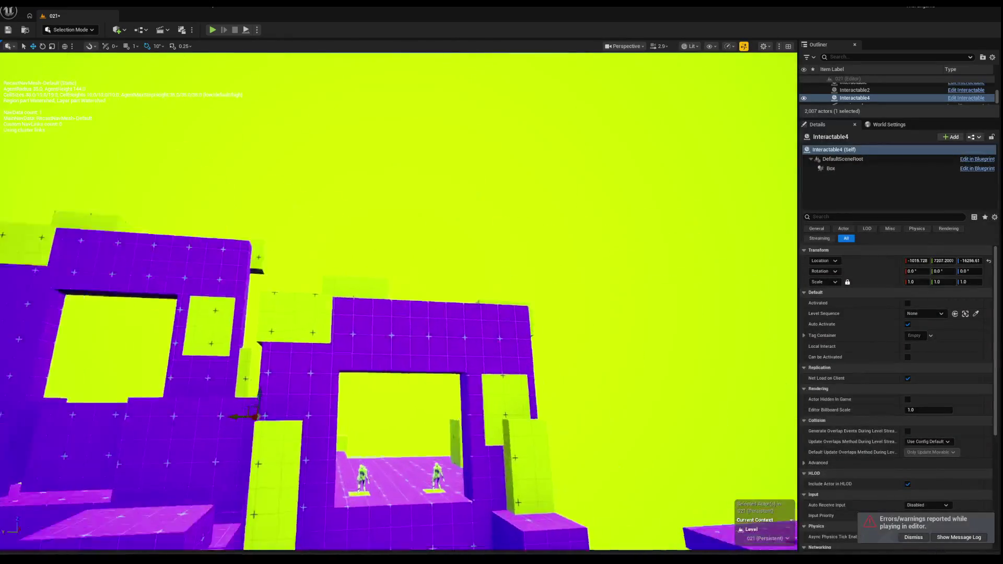
# Frame Interactable4 and select the WaveManager to show its settings.
pyautogui.press('f')
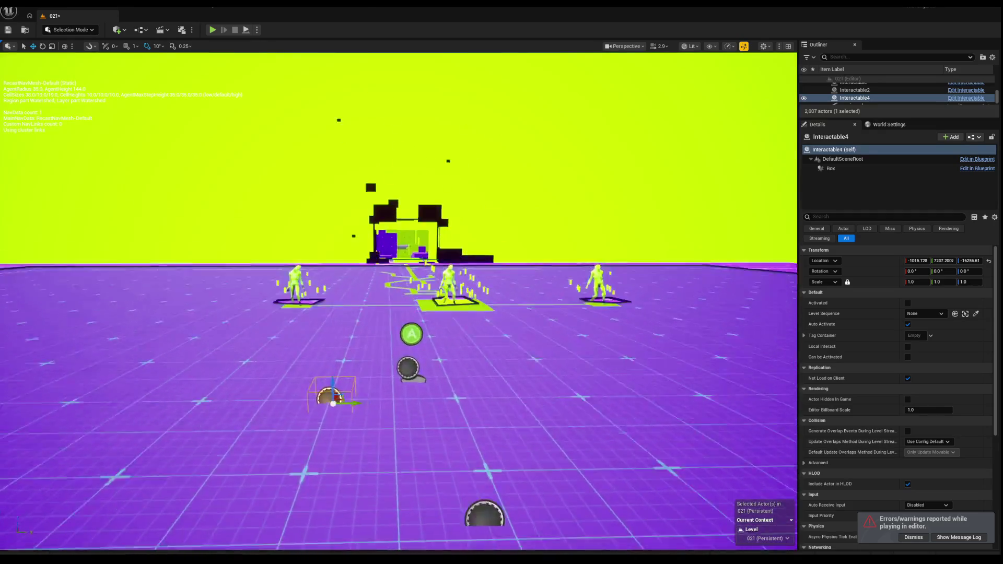
pyautogui.scroll(-5, 399, 301)
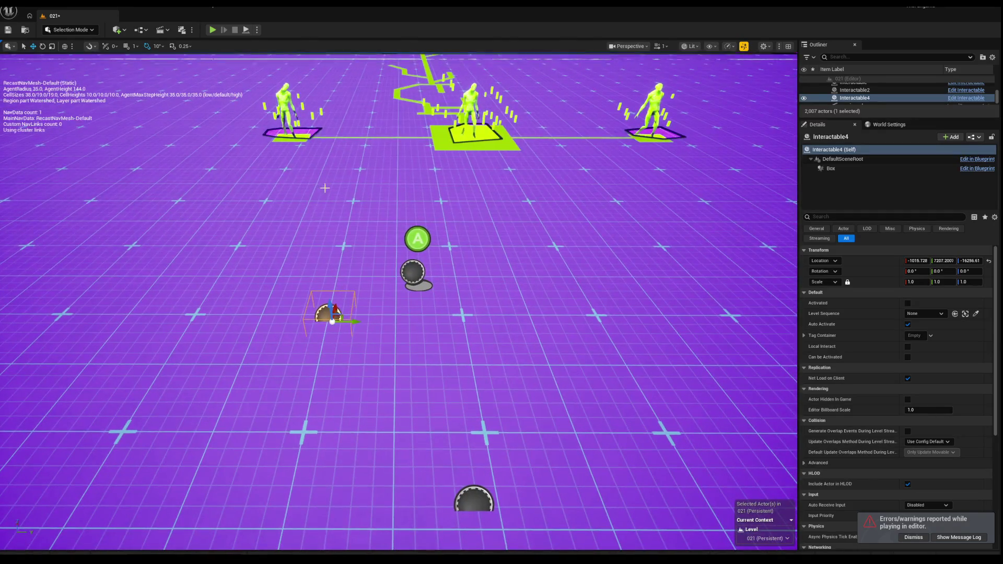
pyautogui.moveTo(325, 187); pyautogui.dragTo(314, 172)
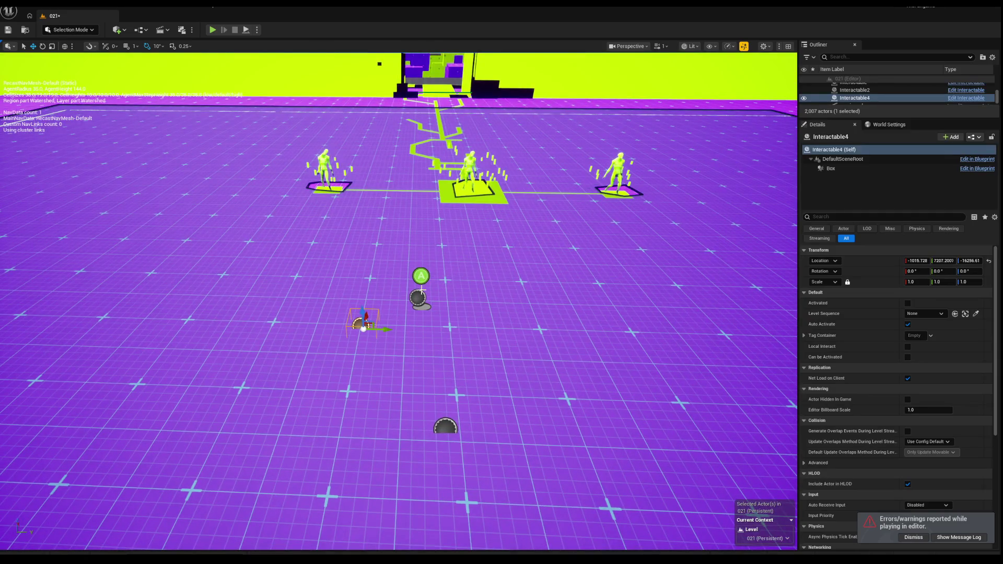
pyautogui.click(418, 298)
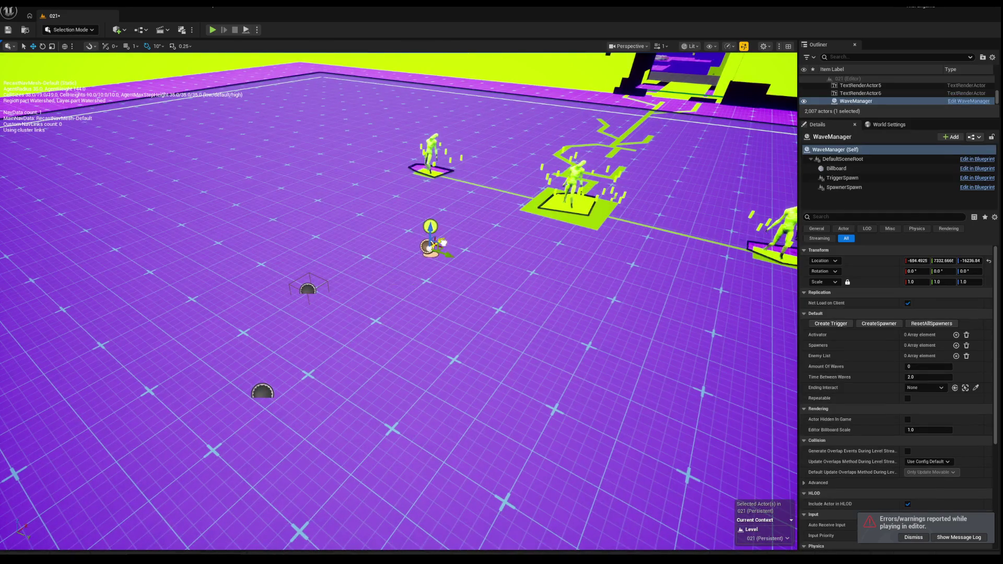
# Bring the two trigger pads into view, pull back to a level overview, and start a playtest.
pyautogui.moveTo(399, 302); pyautogui.dragTo(399, 235)
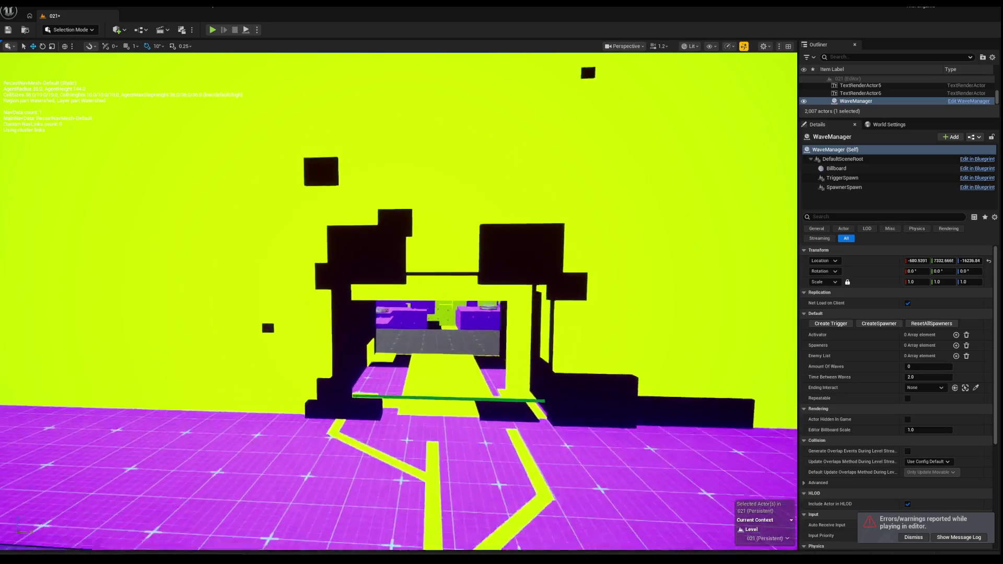
pyautogui.press('f')
pyautogui.scroll(-5, 398, 302)
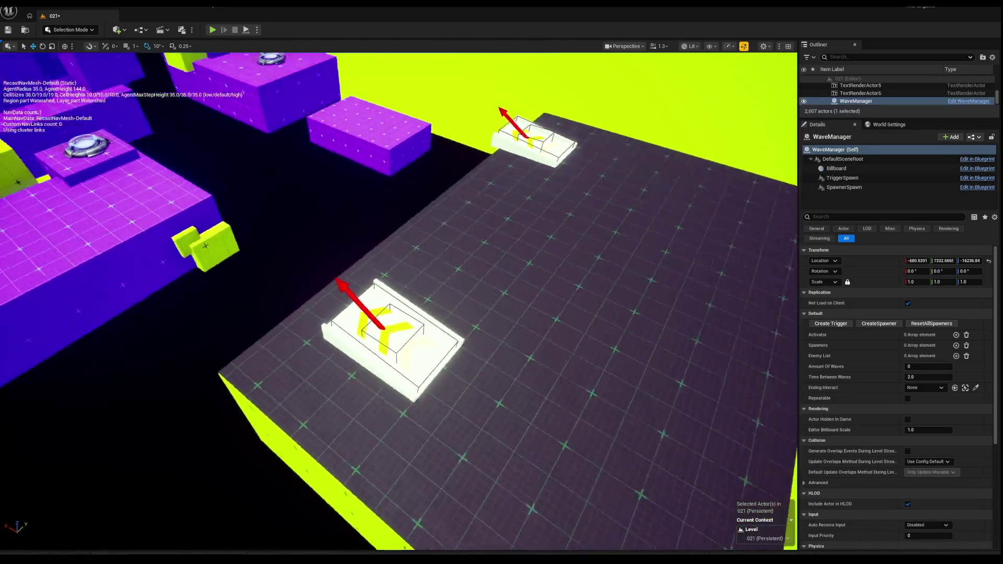
pyautogui.moveTo(399, 301)
pyautogui.mouseDown()
pyautogui.moveTo(303, 360)
pyautogui.moveTo(400, 295)
pyautogui.moveTo(415, 230)
pyautogui.moveTo(417, 246)
pyautogui.moveTo(386, 250)
pyautogui.moveTo(413, 261)
pyautogui.moveTo(392, 256)
pyautogui.moveTo(418, 246)
pyautogui.moveTo(407, 256)
pyautogui.moveTo(343, 147)
pyautogui.mouseUp()
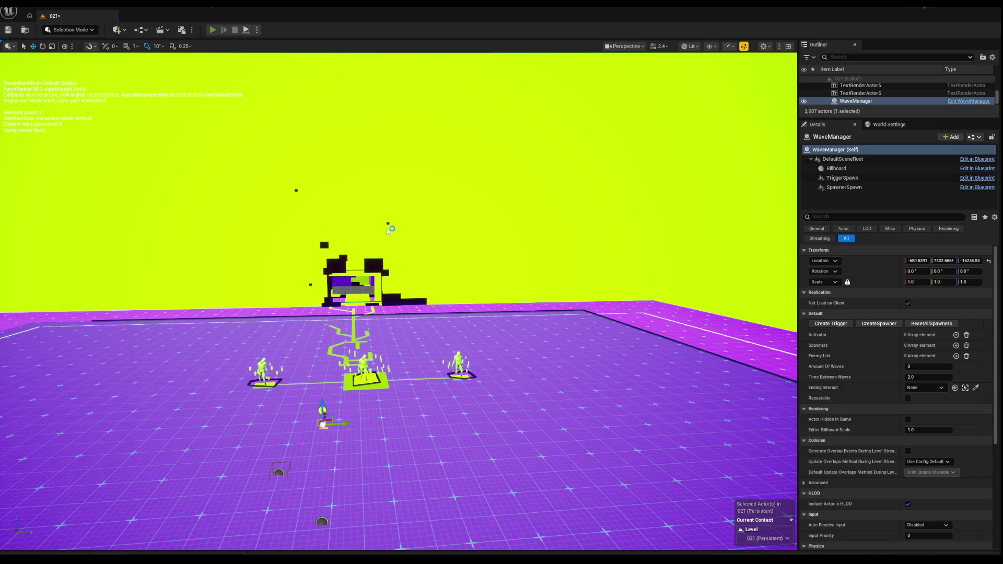
pyautogui.hotkey('alt', 'p')
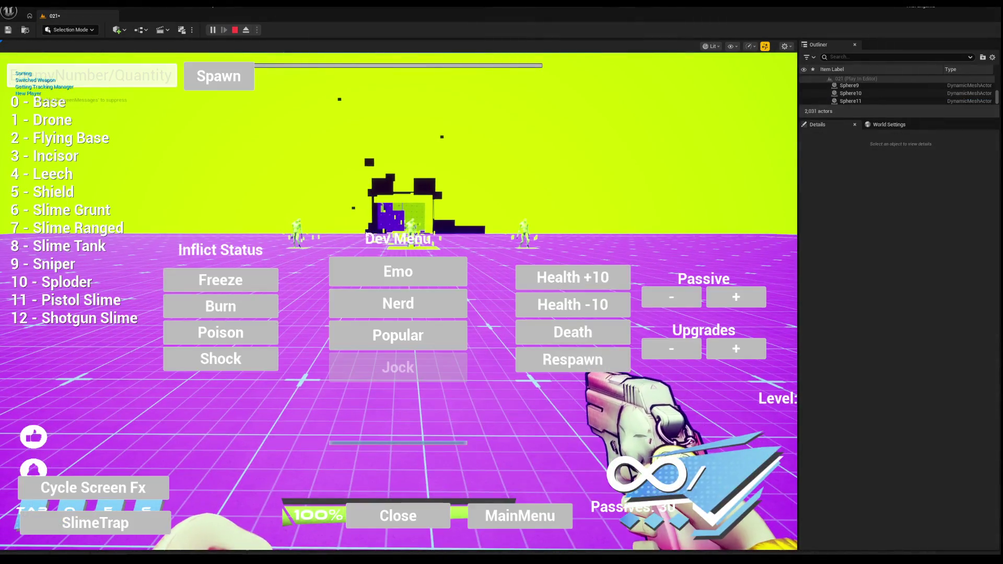
pyautogui.click(415, 272)
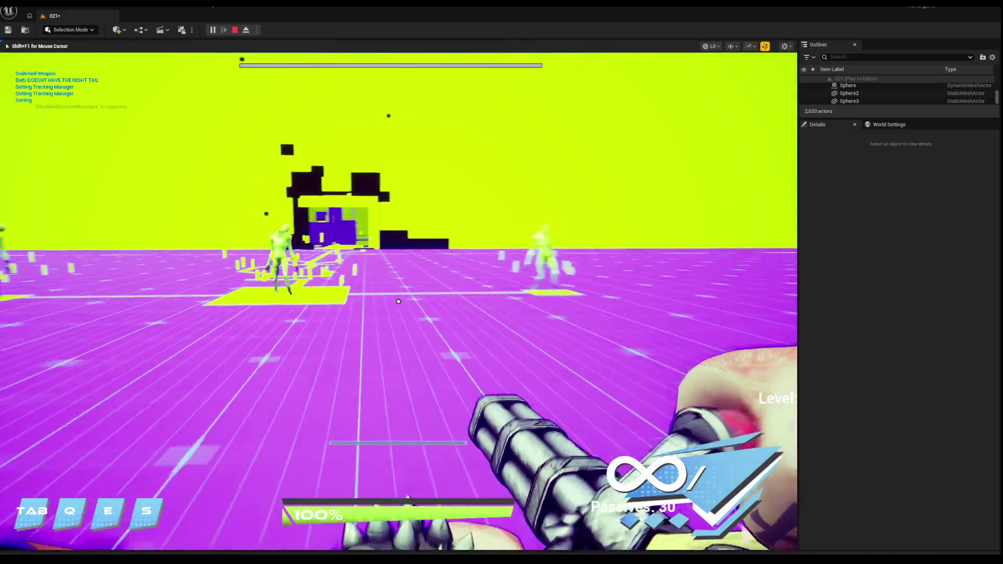
pyautogui.press('w')
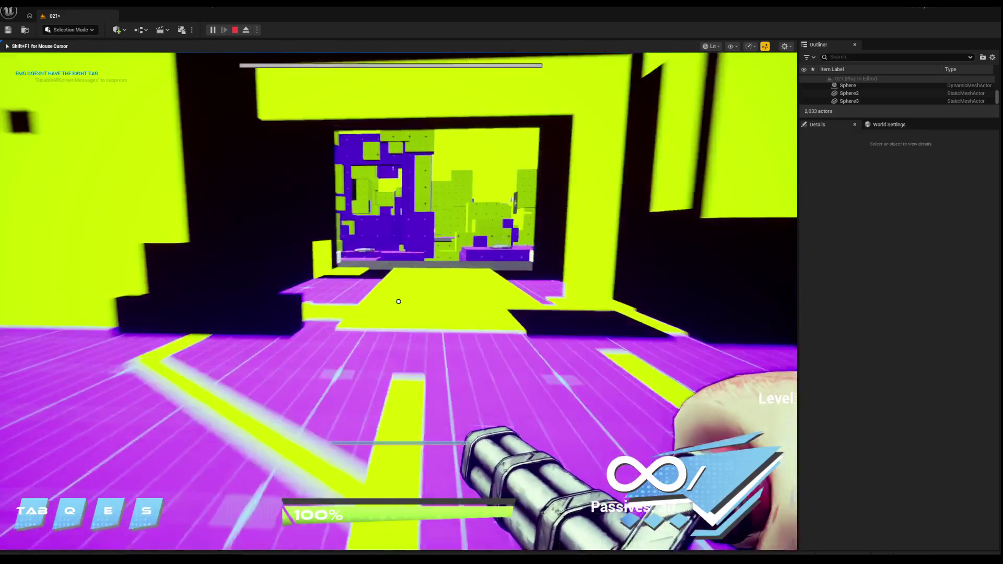
pyautogui.press('w')
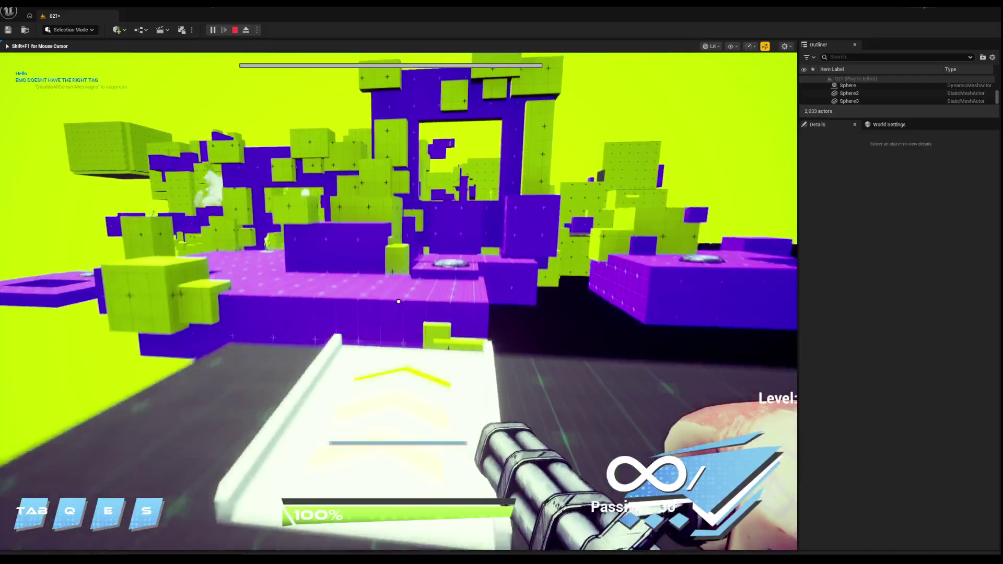
pyautogui.press('w')
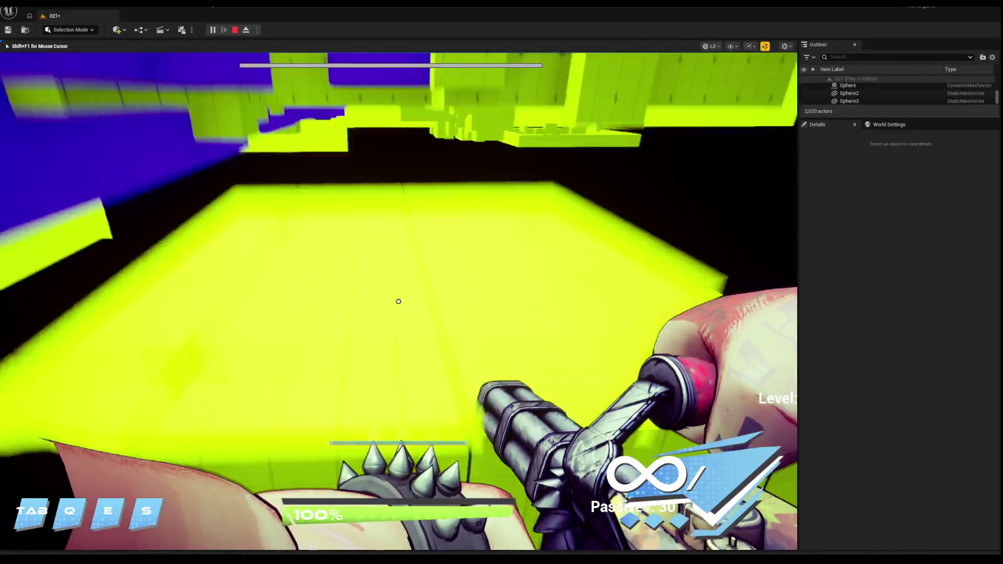
pyautogui.press('Escape')
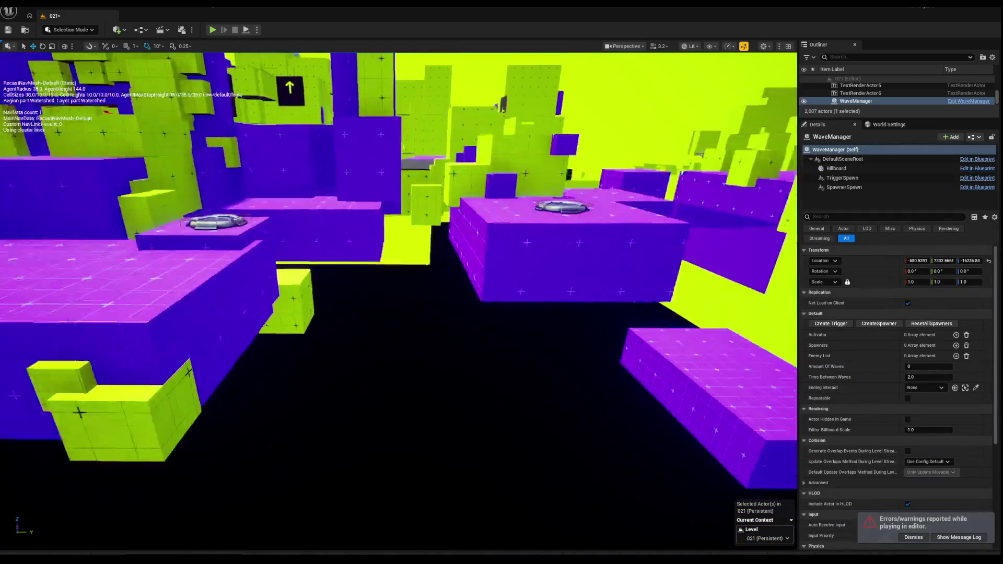
# Playtest as the Emo character from the developer menu, walking onto the jump pad, then stop.
pyautogui.press('s')
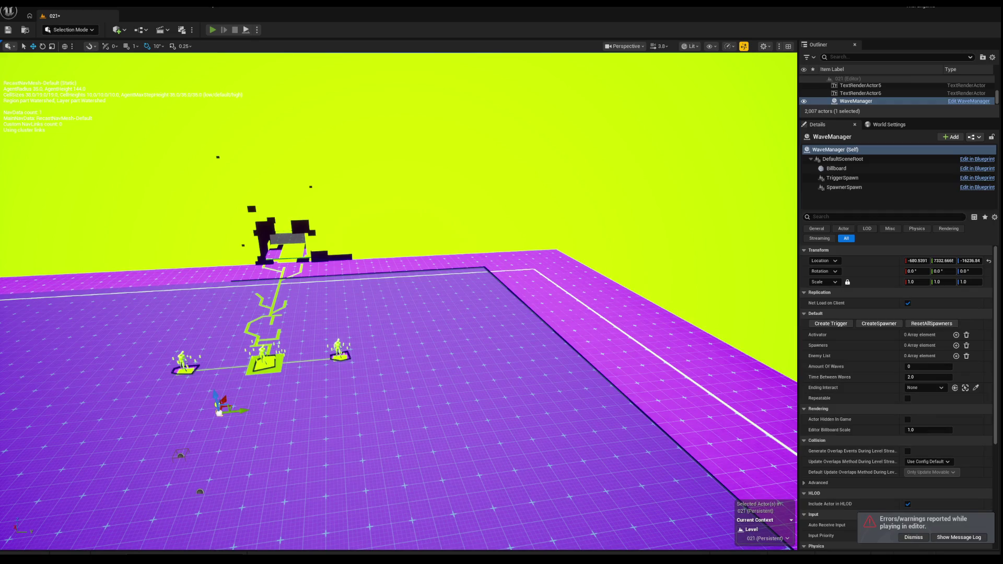
pyautogui.hotkey('alt', 'p')
pyautogui.press('Tab')
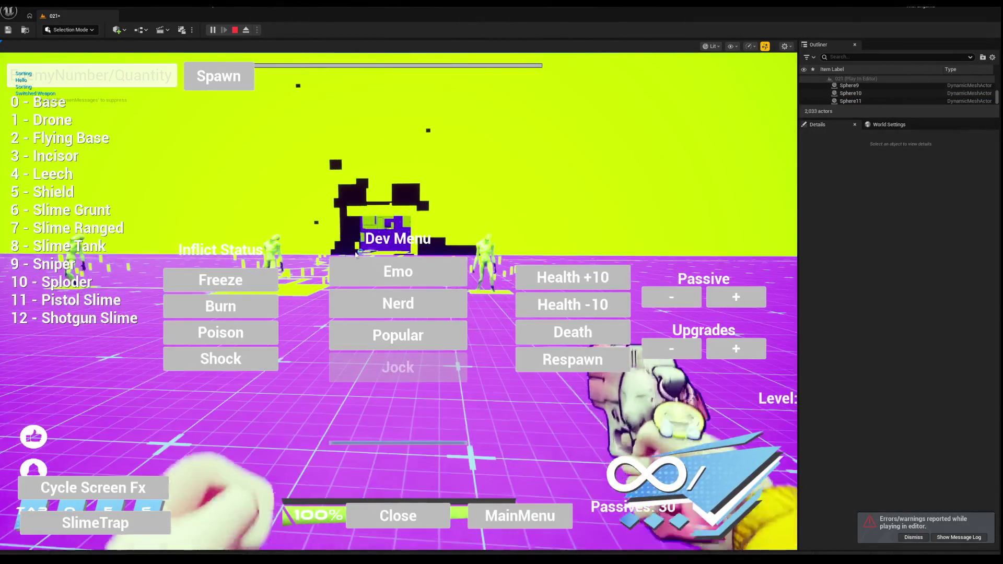
pyautogui.click(400, 277)
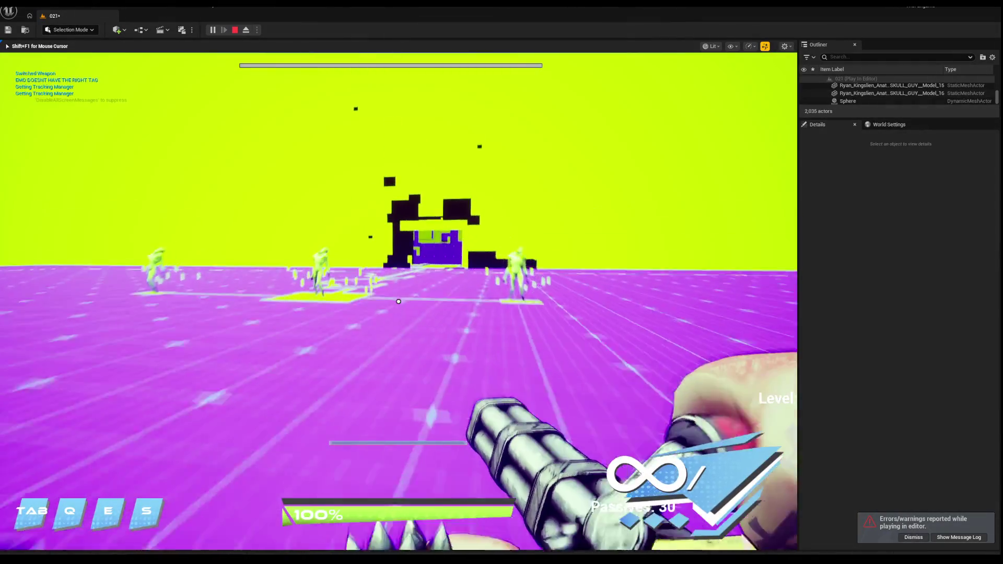
pyautogui.press('w')
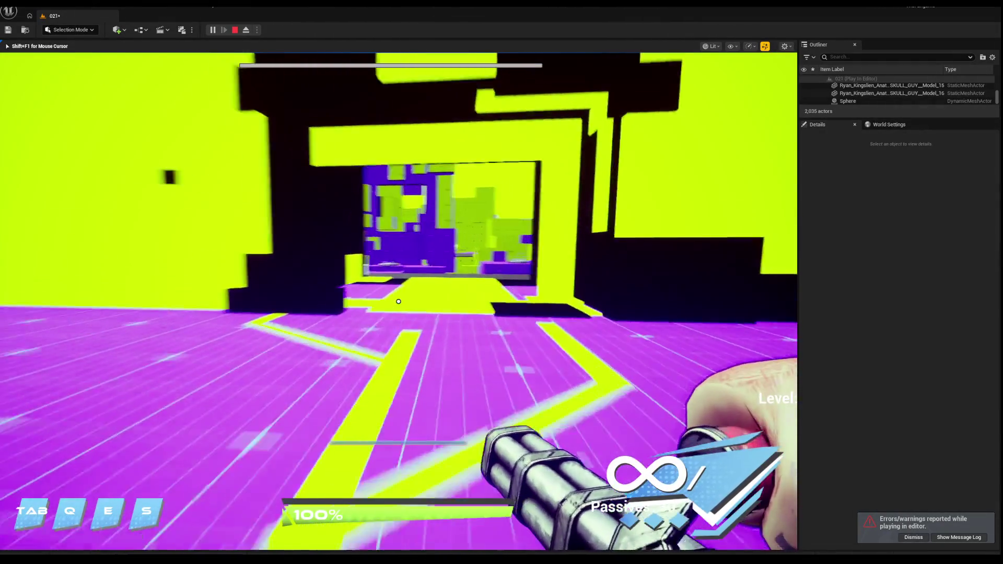
pyautogui.press('w')
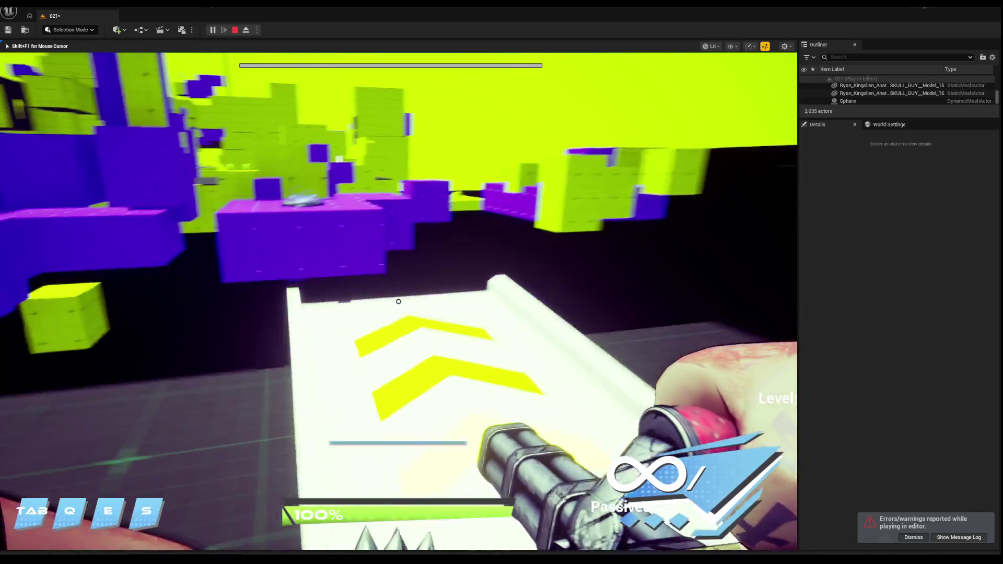
pyautogui.press('w')
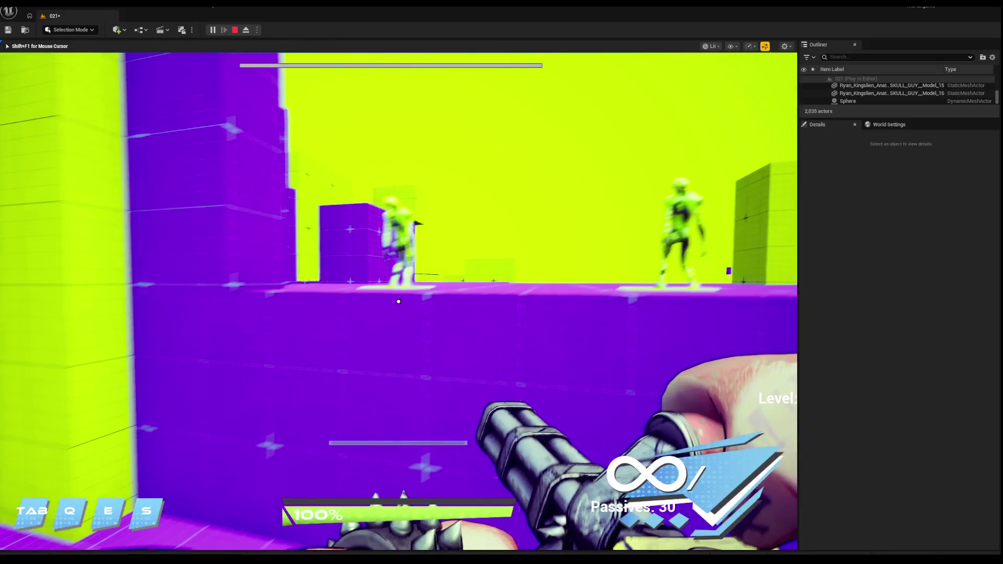
pyautogui.press('Escape')
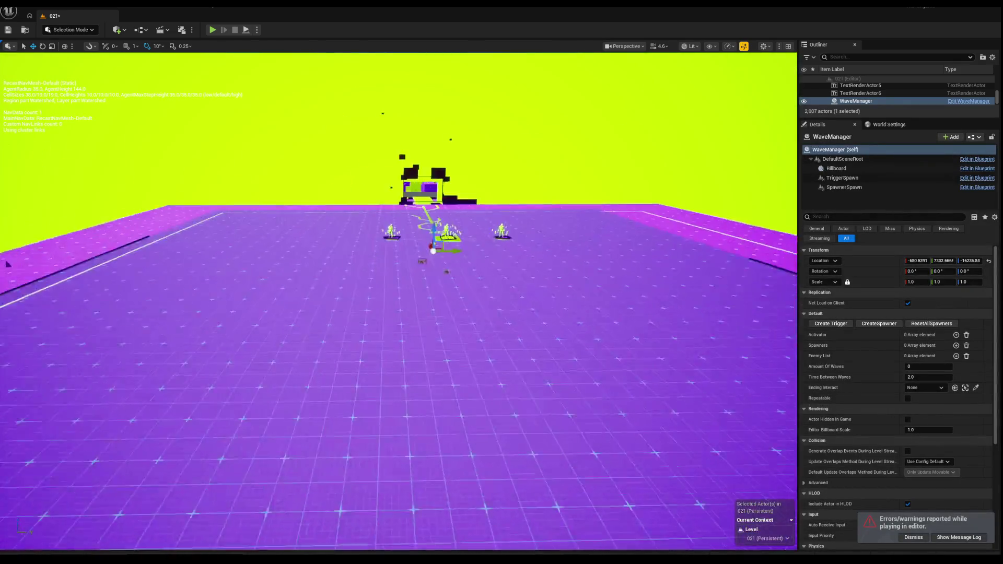
# Select Interactable4 and the BP_TZ_Activate trigger zone, undoing back to Interactable4.
pyautogui.moveTo(397, 302)
pyautogui.mouseDown()
pyautogui.moveTo(397, 272)
pyautogui.moveTo(397, 324)
pyautogui.mouseUp()
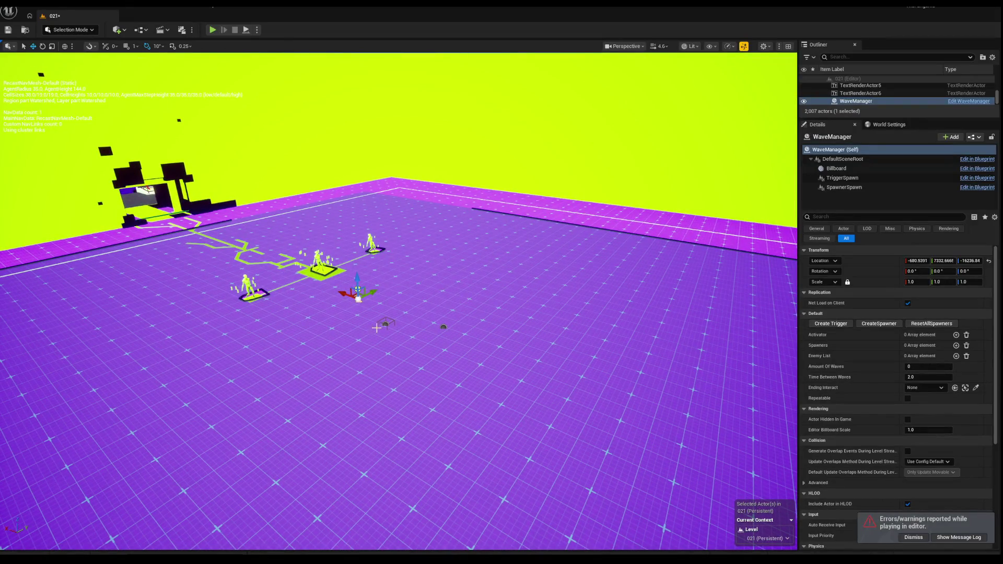
pyautogui.click(386, 323)
pyautogui.moveTo(385, 322)
pyautogui.mouseDown()
pyautogui.moveTo(385, 344)
pyautogui.moveTo(385, 329)
pyautogui.moveTo(428, 336)
pyautogui.moveTo(428, 310)
pyautogui.mouseUp()
pyautogui.click(490, 283)
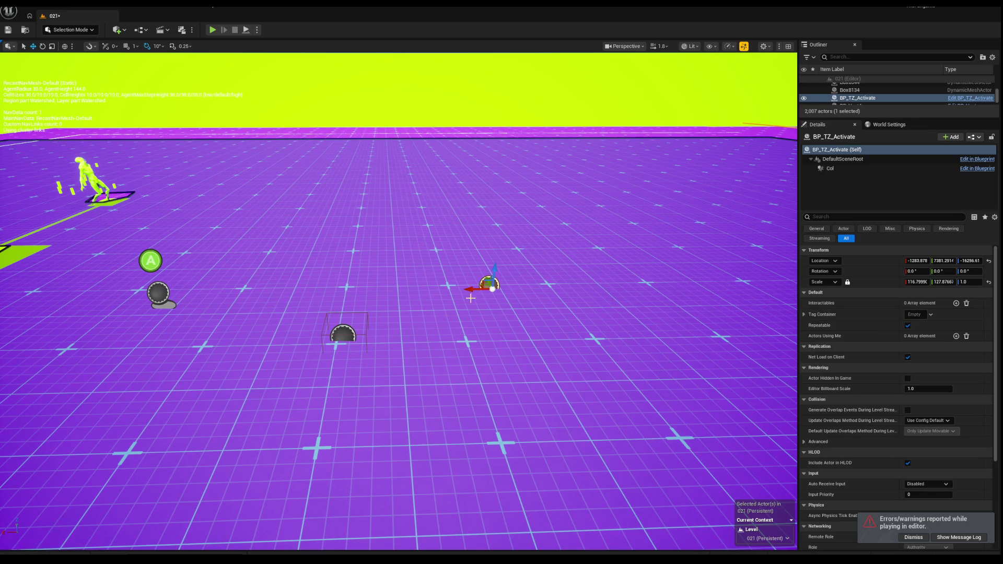
pyautogui.hotkey('ctrl', 'z')
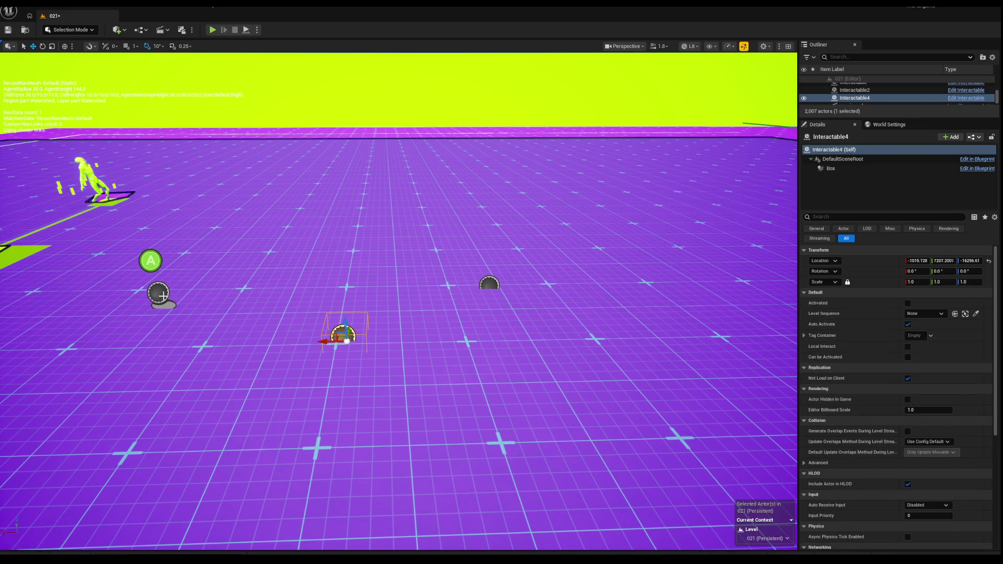
# Check WaveManager, Interactable4 and BP_TZ_Activate in turn, confirming Ending Interact refers to Interactable4.
pyautogui.click(164, 295)
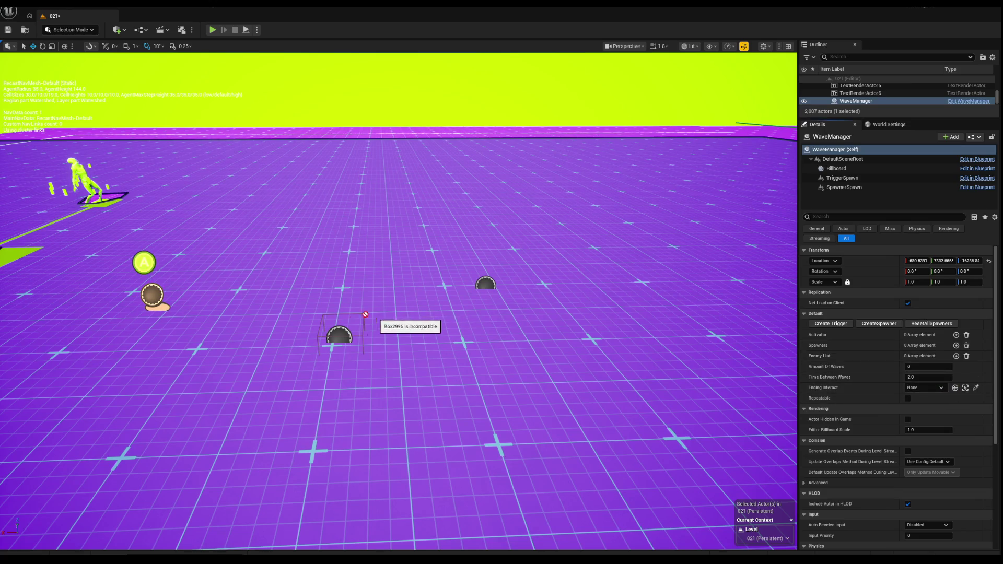
pyautogui.click(481, 277)
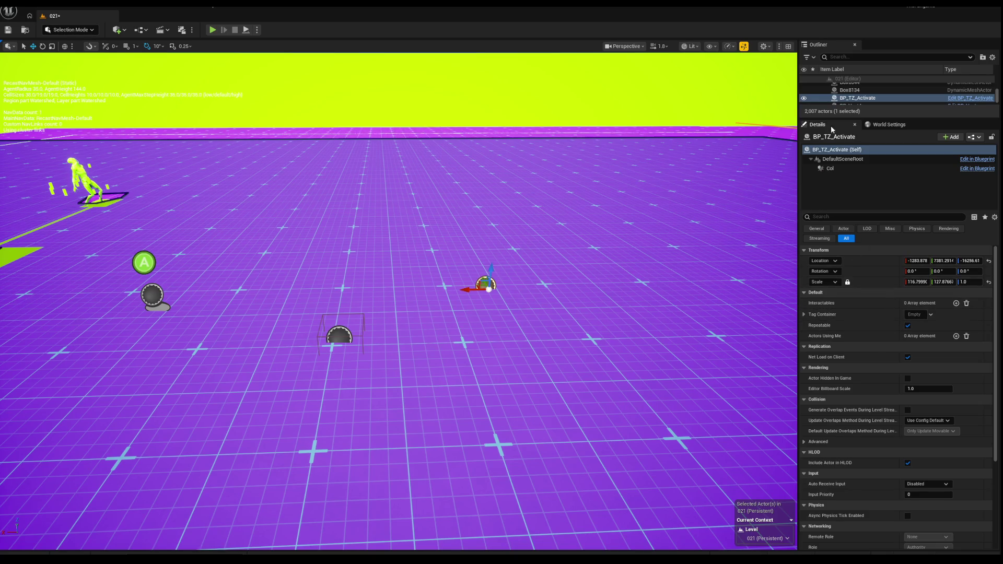
pyautogui.click(339, 335)
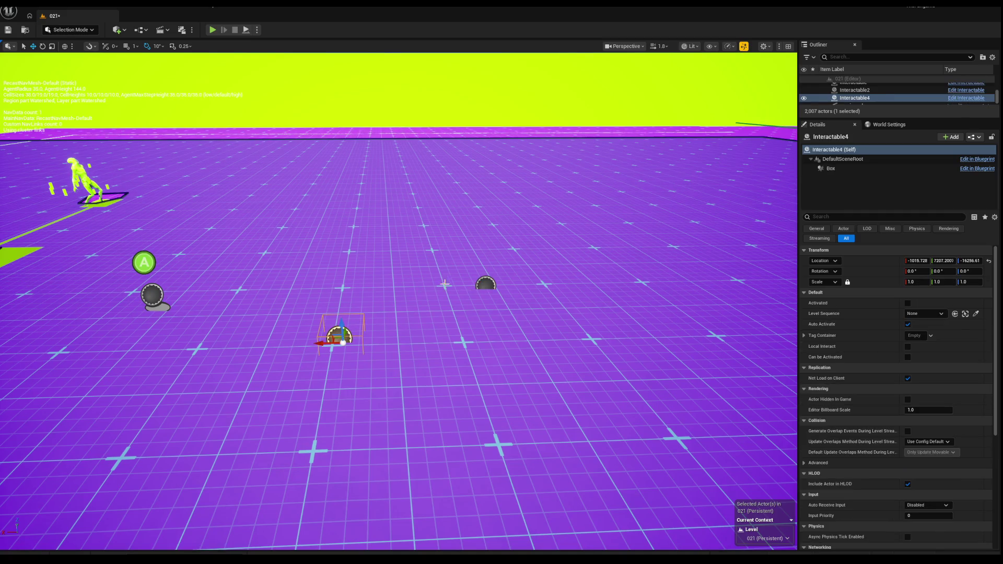
pyautogui.click(490, 282)
pyautogui.click(155, 297)
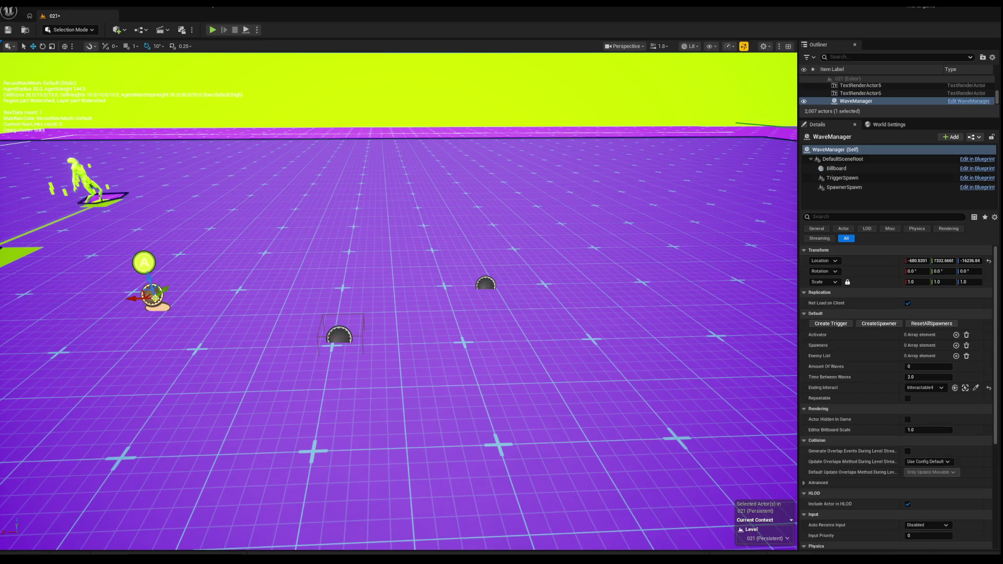
pyautogui.click(340, 331)
pyautogui.click(485, 283)
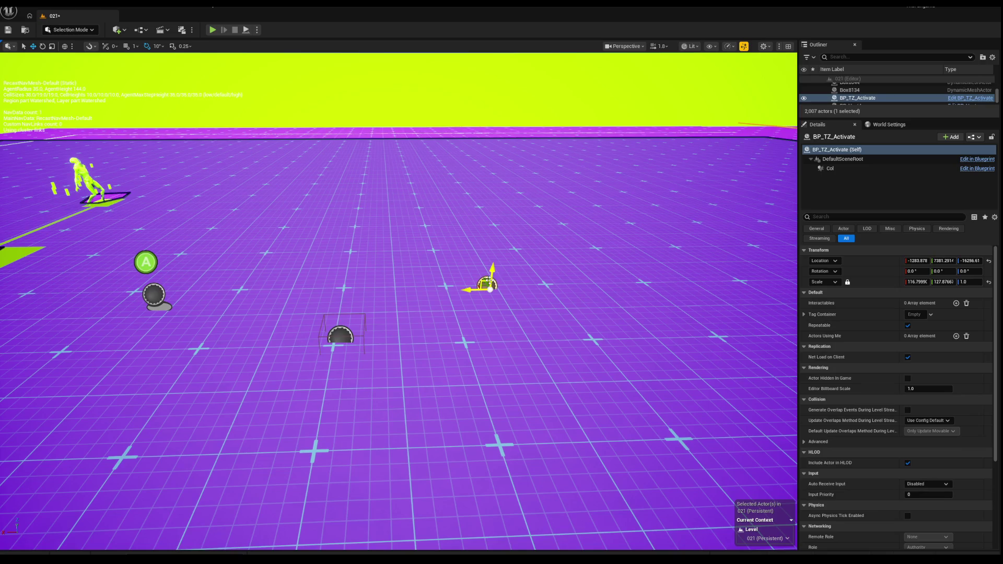
pyautogui.click(440, 256)
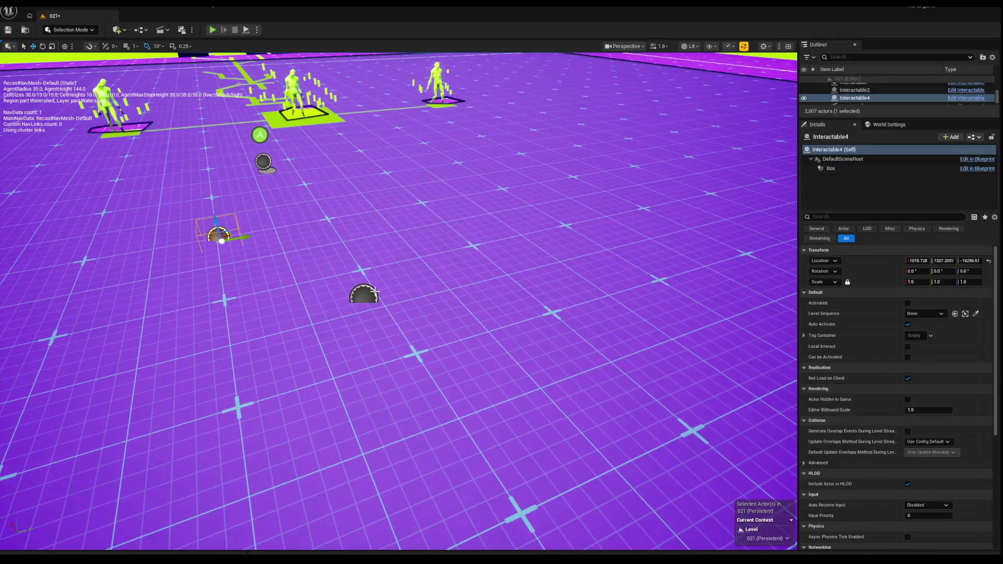
pyautogui.click(365, 293)
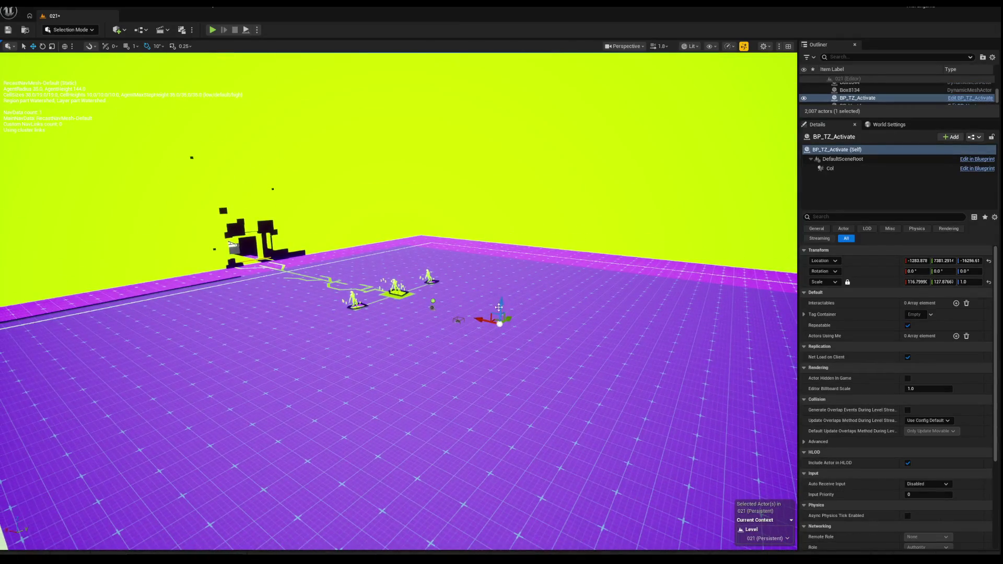
# Undo the accidental Move Elements on BP_TZ_Activate and pull the camera back.
pyautogui.hotkey('ctrl', 'z')
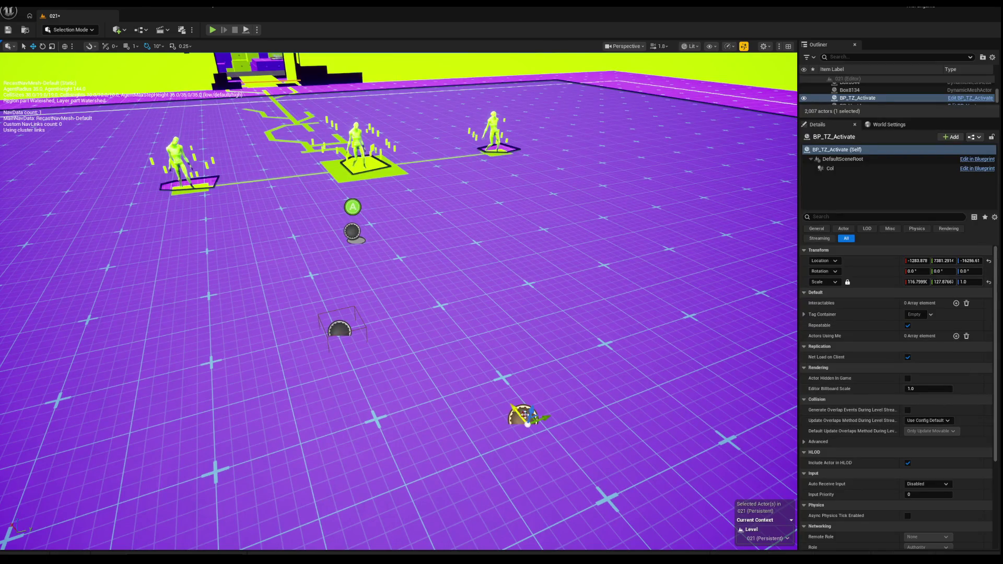
pyautogui.scroll(-5, 526, 412)
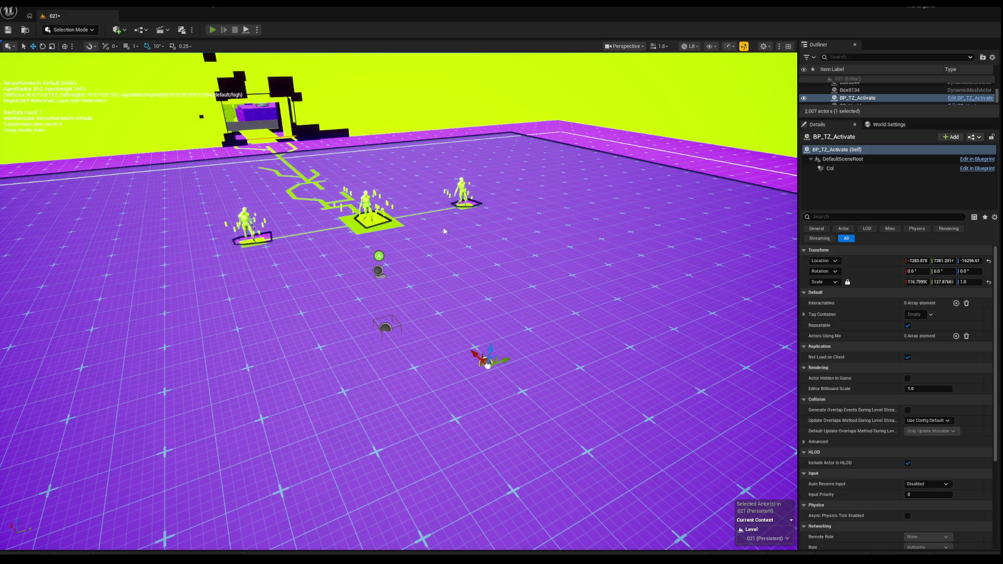
# Playtest level 021 as the Emo character chosen from the dev menu, then stop PIE.
pyautogui.hotkey('alt', 'p')
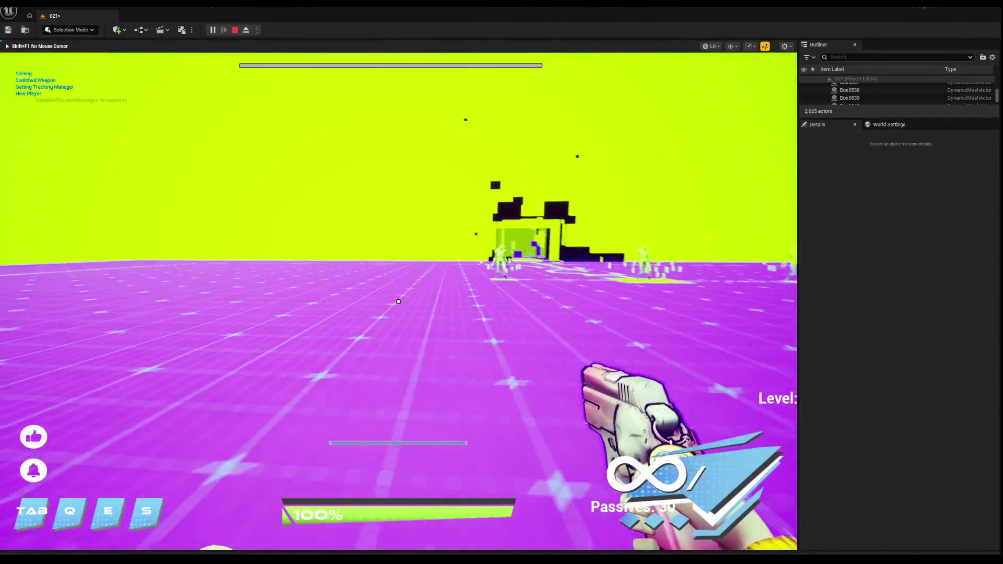
pyautogui.press('`')
pyautogui.click(396, 266)
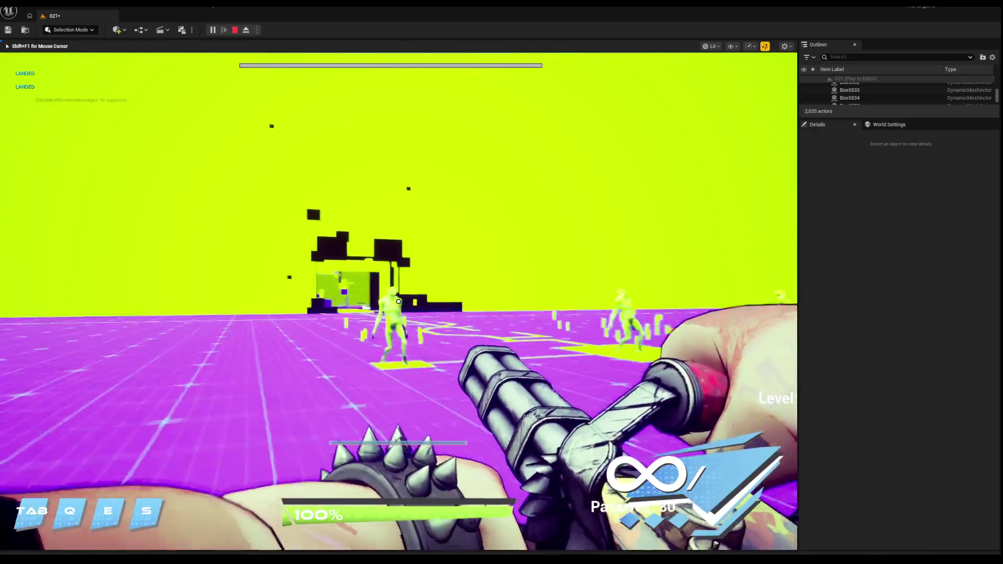
pyautogui.press('Escape')
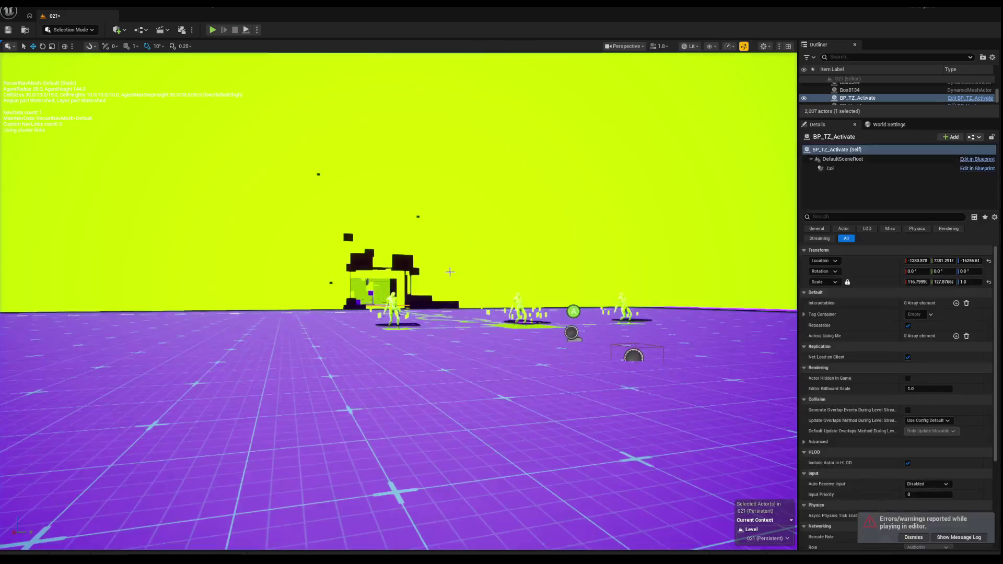
# Look over Interactable4, the WaveManager and the BP_TZ_Activate trigger zone across the arena.
pyautogui.moveTo(491, 396)
pyautogui.mouseDown()
pyautogui.moveTo(491, 386)
pyautogui.moveTo(491, 396)
pyautogui.mouseUp()
pyautogui.click(445, 406)
pyautogui.scroll(-5, 445, 406)
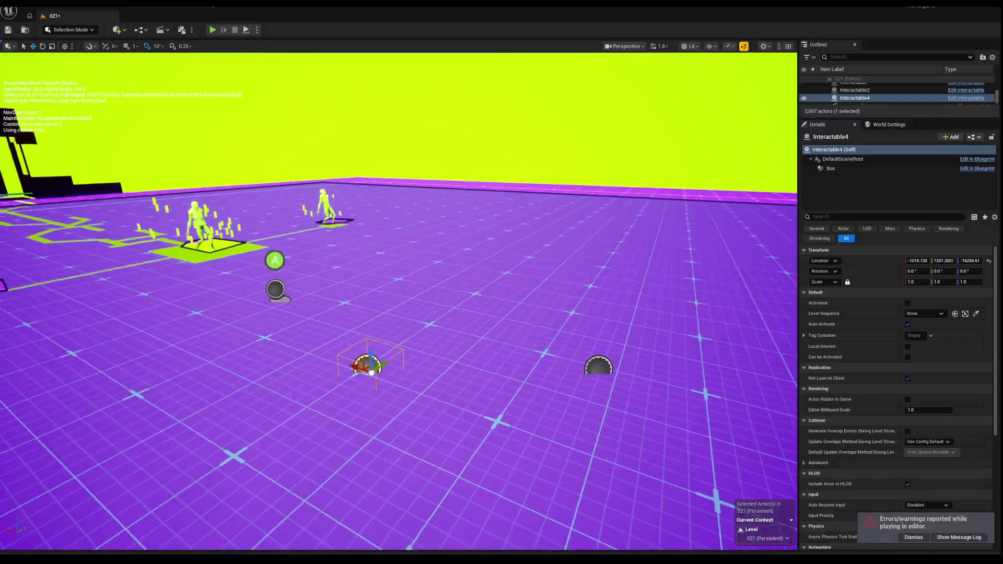
pyautogui.click(302, 293)
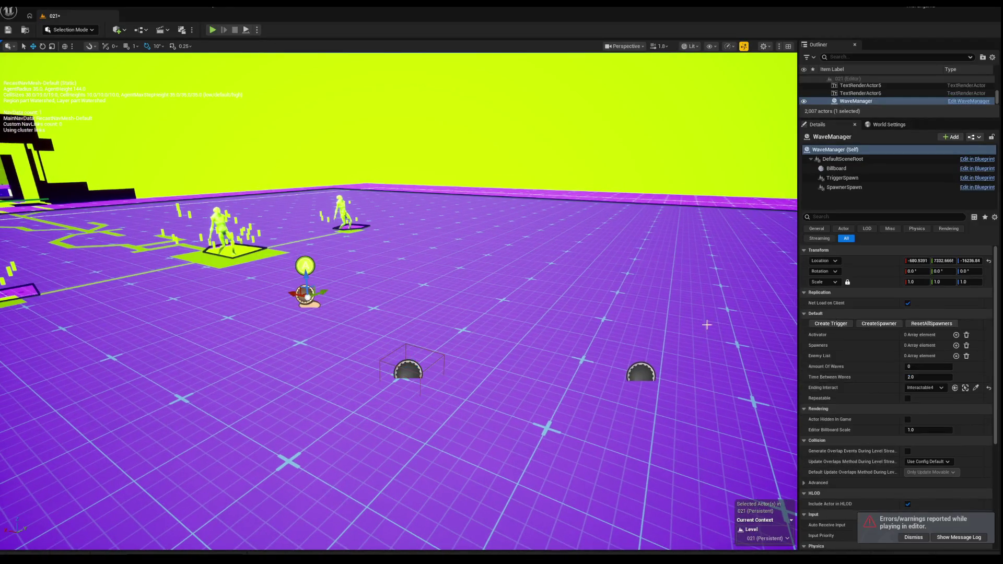
pyautogui.scroll(-5, 307, 297)
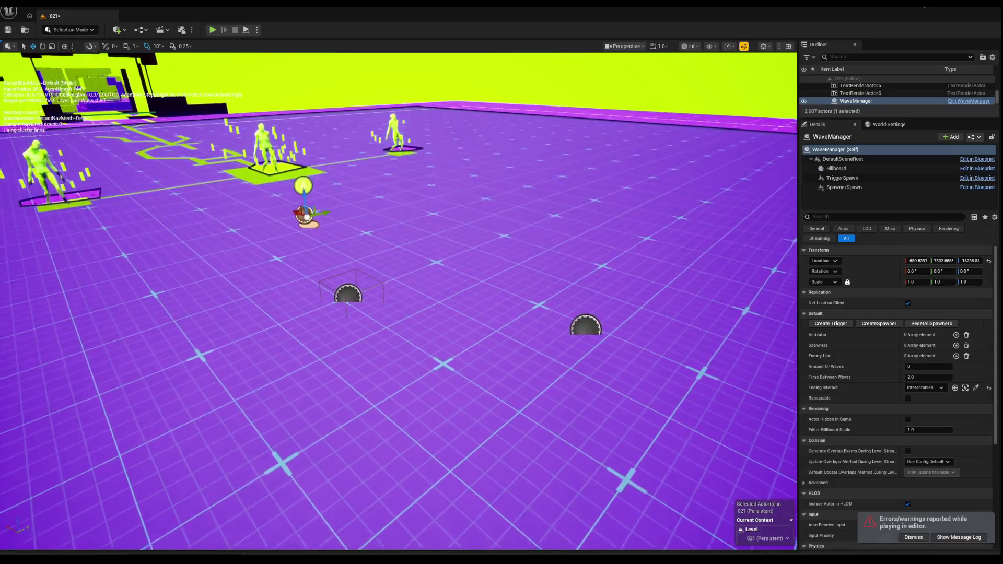
pyautogui.scroll(-2, 613, 280)
pyautogui.press('a')
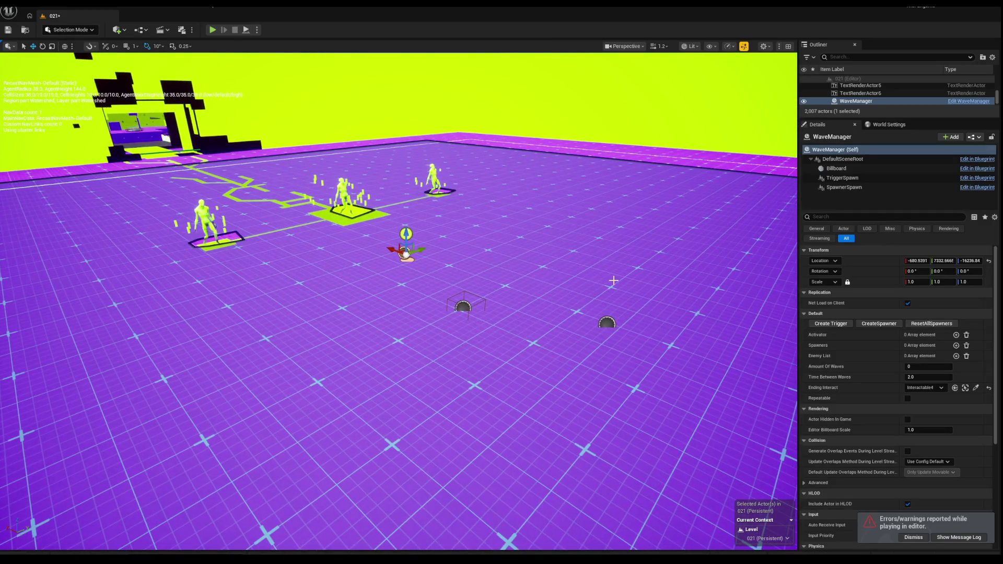
pyautogui.click(606, 324)
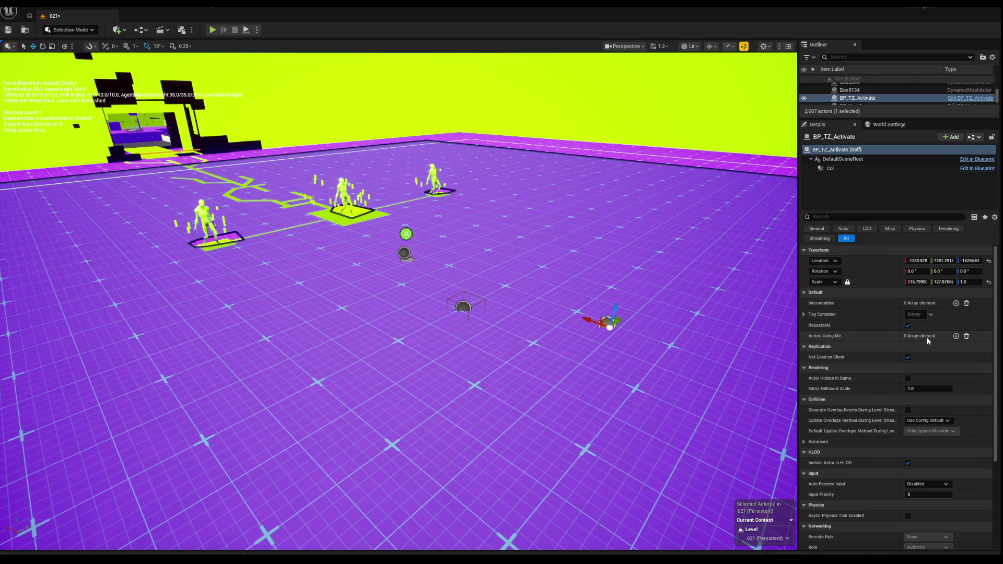
pyautogui.click(466, 304)
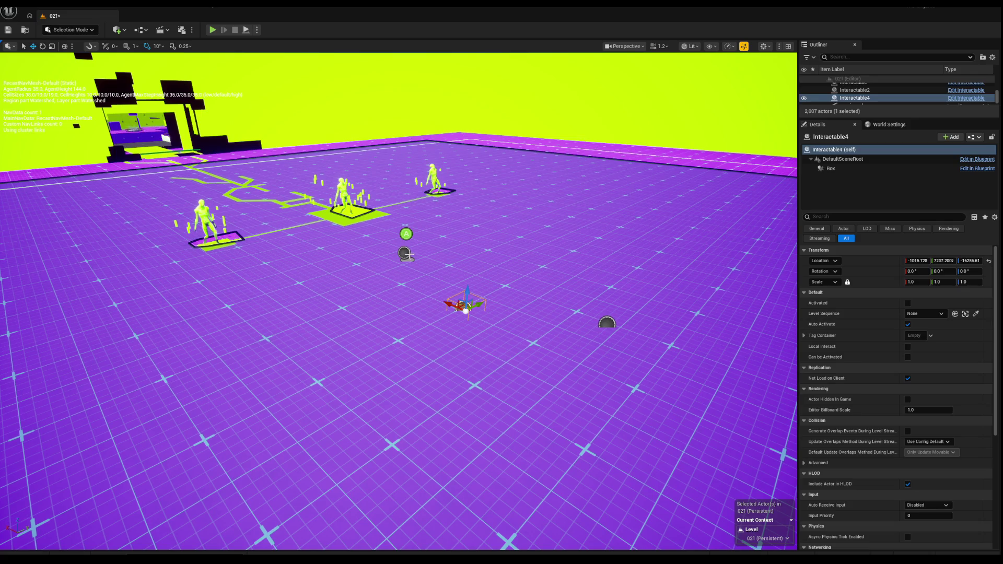
# Lower the tall yellow box Box2953 along Z and create level sequence ENTRANCEDOOROPENS1.
pyautogui.moveTo(365, 272)
pyautogui.mouseDown()
pyautogui.moveTo(359, 223)
pyautogui.moveTo(208, 189)
pyautogui.moveTo(342, 299)
pyautogui.mouseUp()
pyautogui.click(208, 189)
pyautogui.moveTo(395, 366)
pyautogui.mouseDown()
pyautogui.moveTo(393, 479)
pyautogui.moveTo(406, 480)
pyautogui.moveTo(366, 499)
pyautogui.moveTo(315, 337)
pyautogui.mouseUp()
pyautogui.hotkey('ctrl', 'alt', 's')
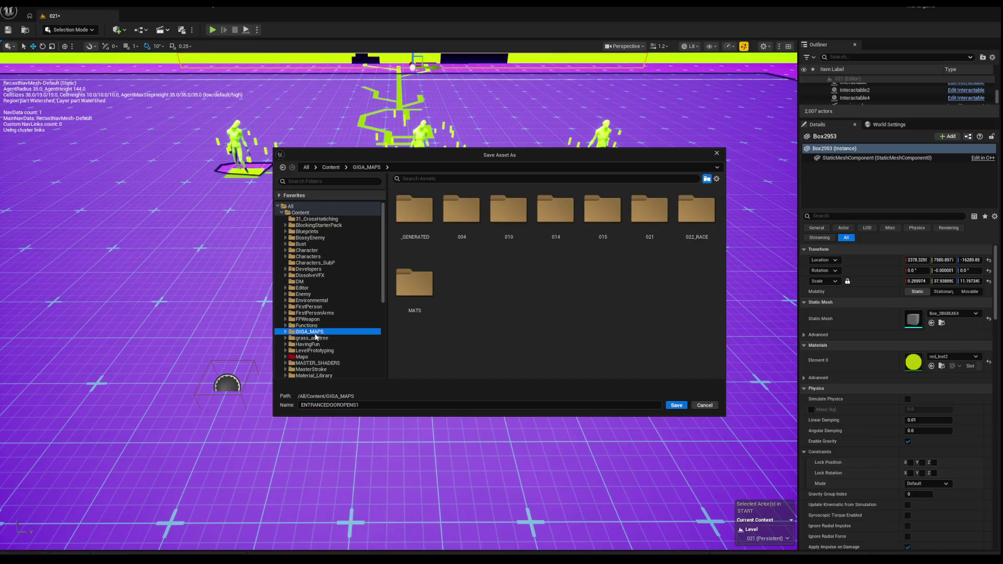
# Save the ENTRANCEDOOROPENS1 sequence into the 021 folder.
pyautogui.doubleClick(648, 209)
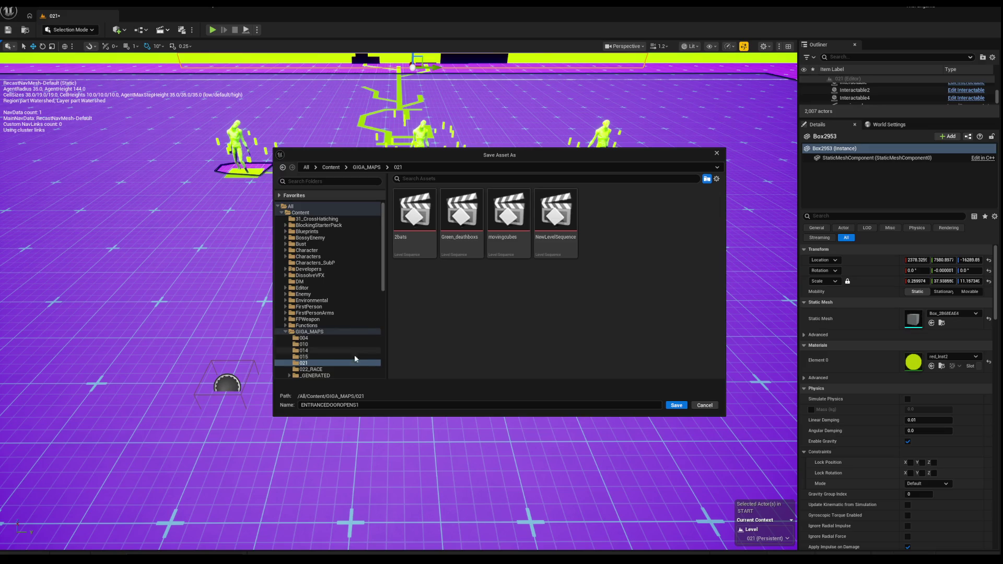
pyautogui.click(668, 406)
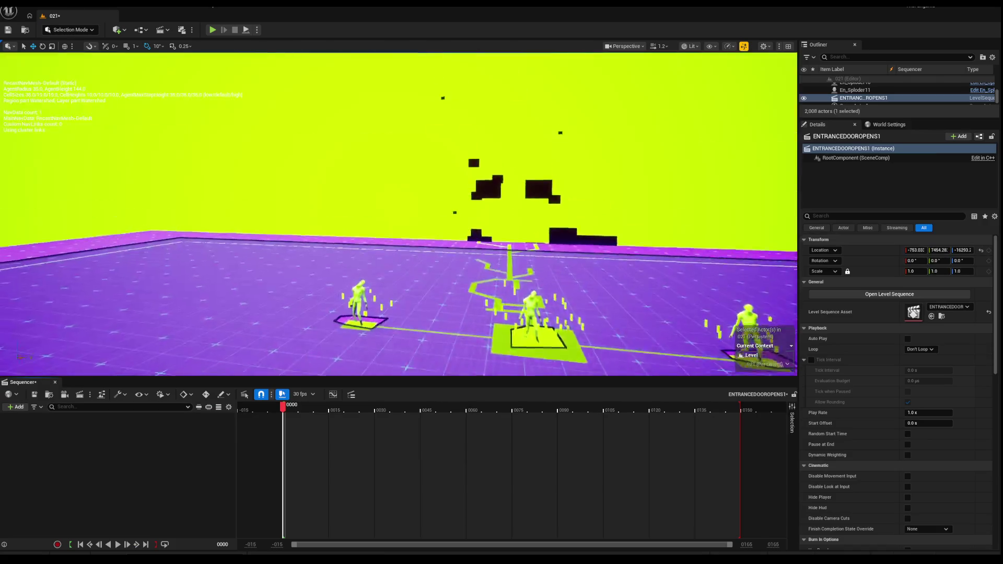
pyautogui.moveTo(413, 230)
pyautogui.mouseDown()
pyautogui.moveTo(413, 188)
pyautogui.moveTo(382, 131)
pyautogui.mouseUp()
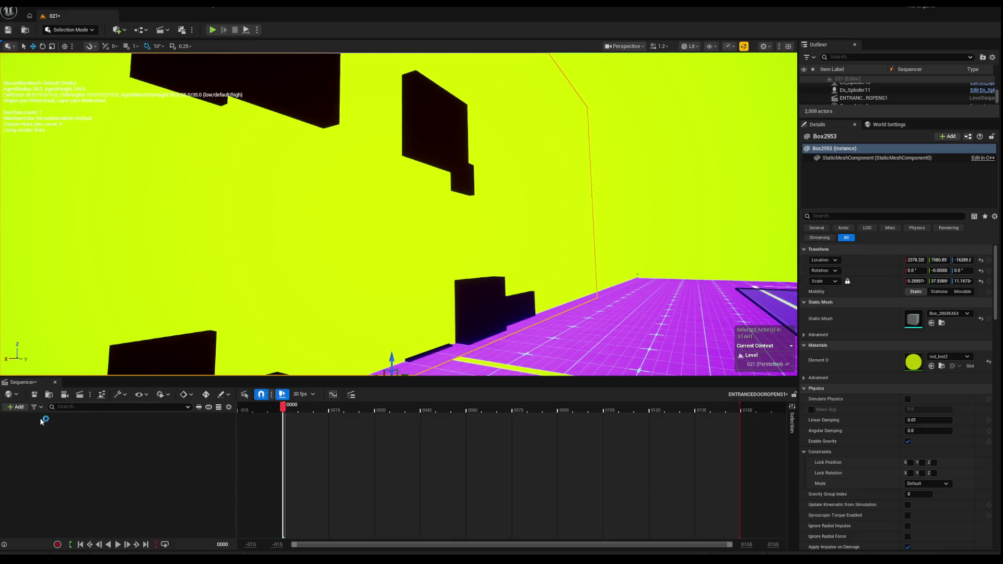
# Add Box2953 to the sequence and key its transform at frame 0 and frame 120.
pyautogui.click(18, 407)
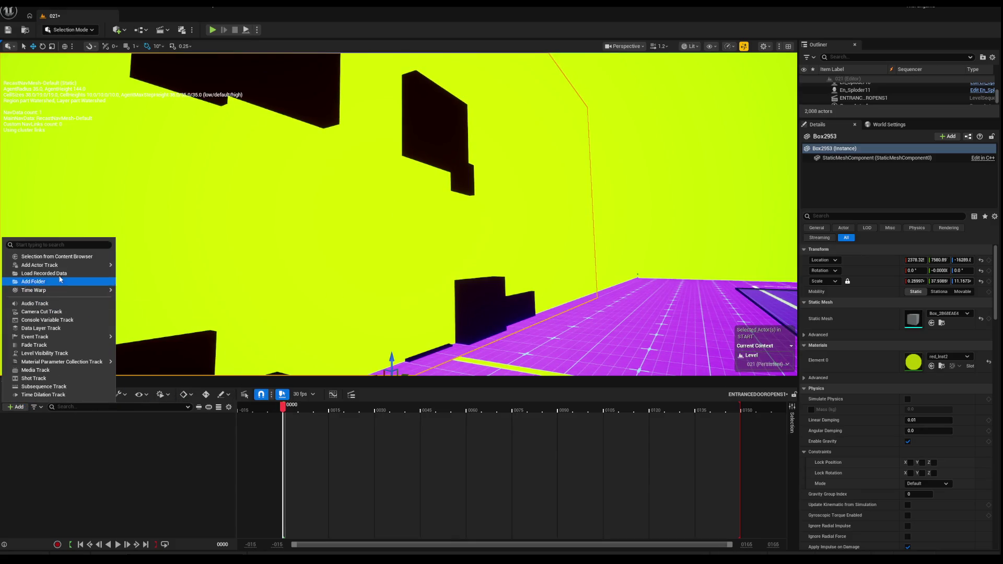
pyautogui.moveTo(67, 264)
pyautogui.click(171, 270)
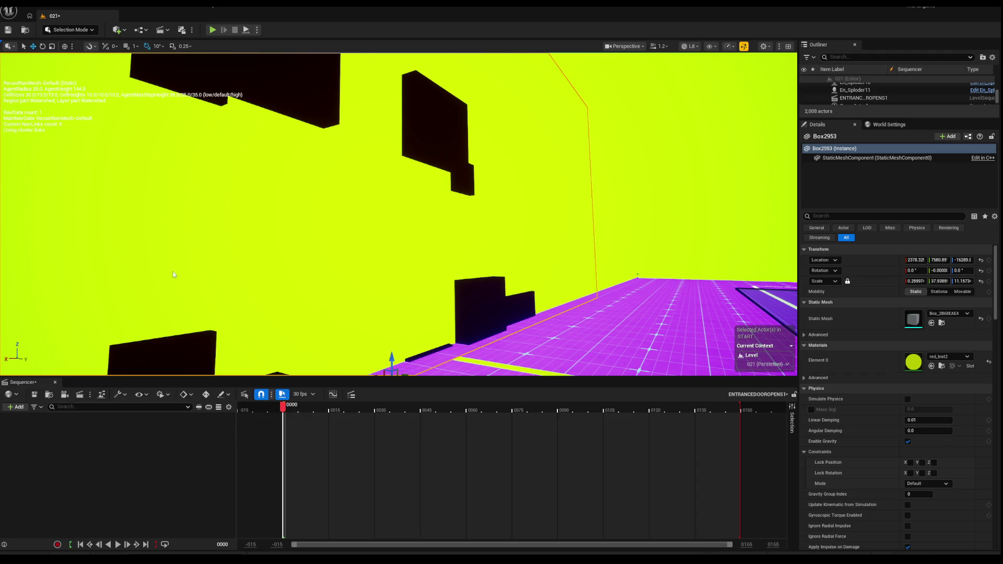
pyautogui.press('s')
pyautogui.click(273, 414)
pyautogui.moveTo(317, 409)
pyautogui.mouseDown()
pyautogui.moveTo(694, 409)
pyautogui.moveTo(649, 432)
pyautogui.mouseUp()
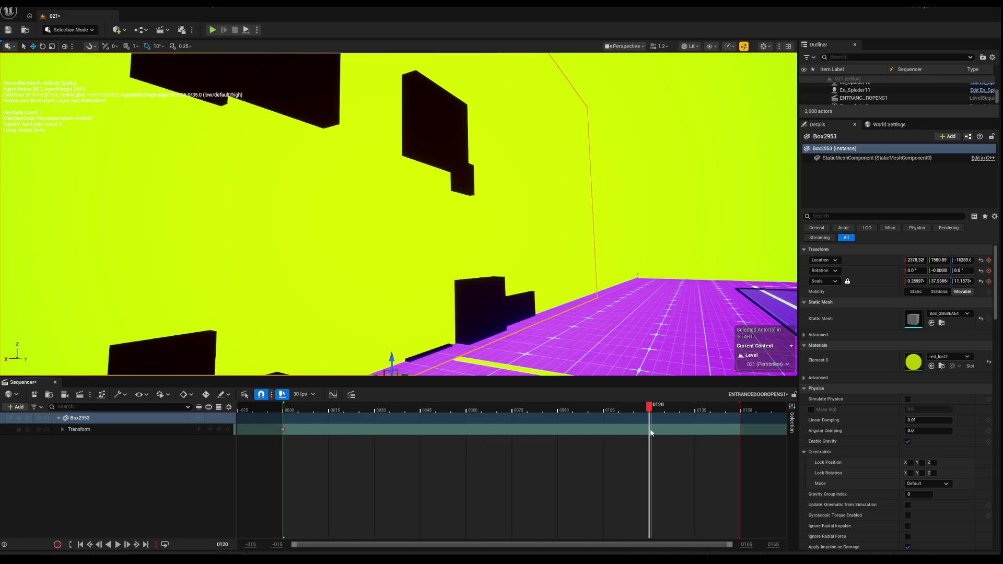
pyautogui.moveTo(396, 208)
pyautogui.mouseDown()
pyautogui.moveTo(366, 256)
pyautogui.moveTo(426, 308)
pyautogui.moveTo(414, 167)
pyautogui.moveTo(445, 109)
pyautogui.mouseUp()
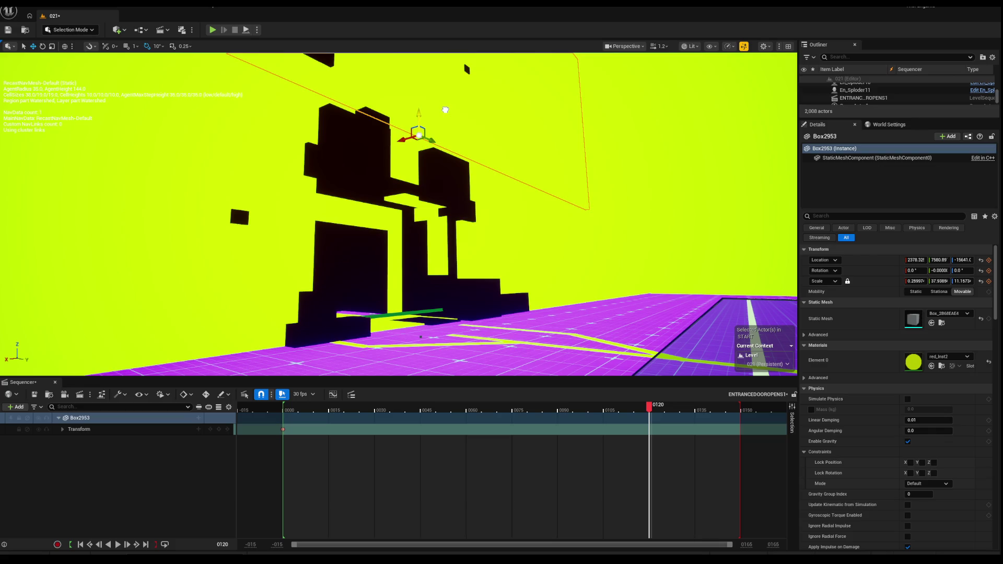
pyautogui.click(218, 429)
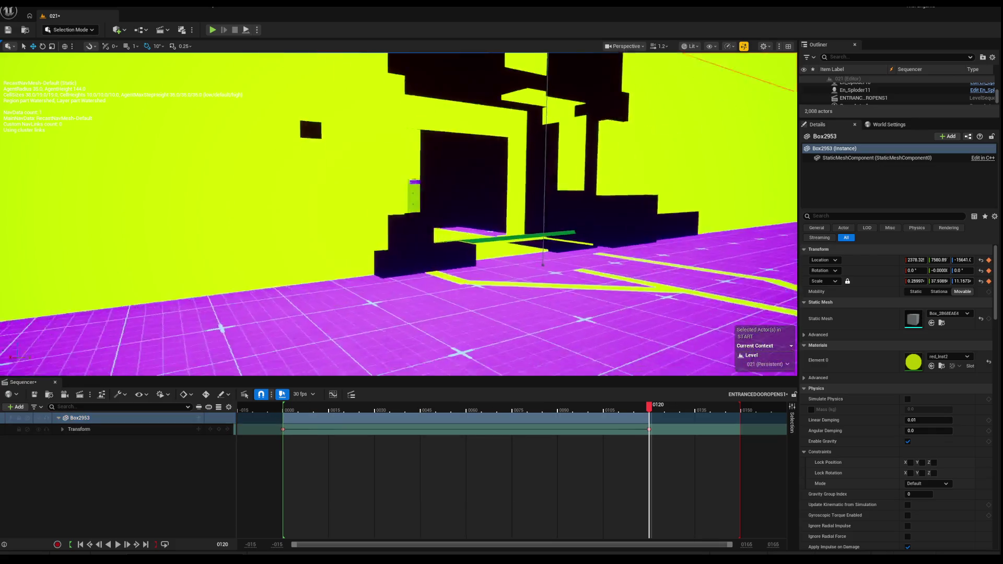
# Pull back to the three enemy figures, close the sequence timeline, and select the WaveManager.
pyautogui.moveTo(258, 167); pyautogui.dragTo(245, 225)
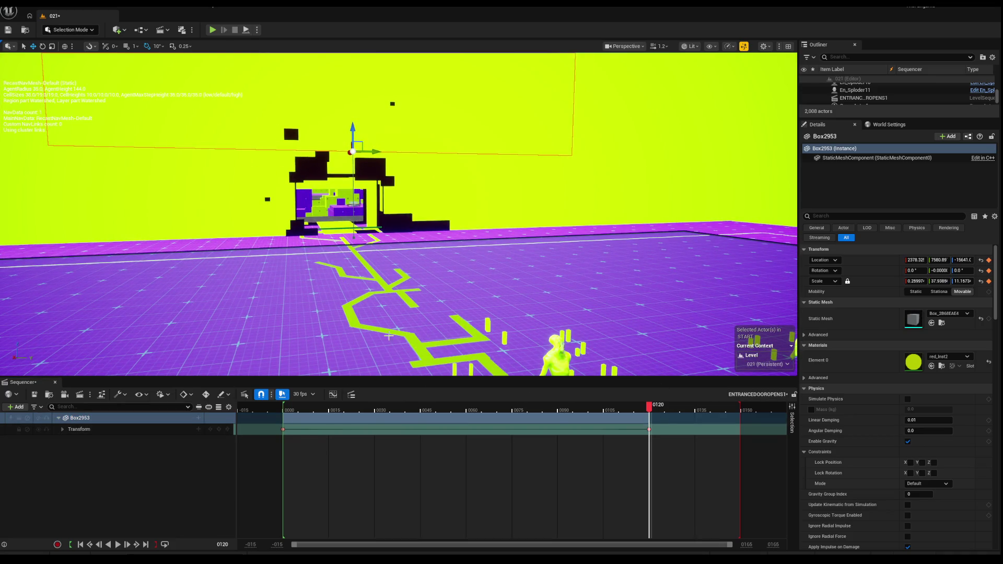
pyautogui.moveTo(163, 245); pyautogui.dragTo(163, 268)
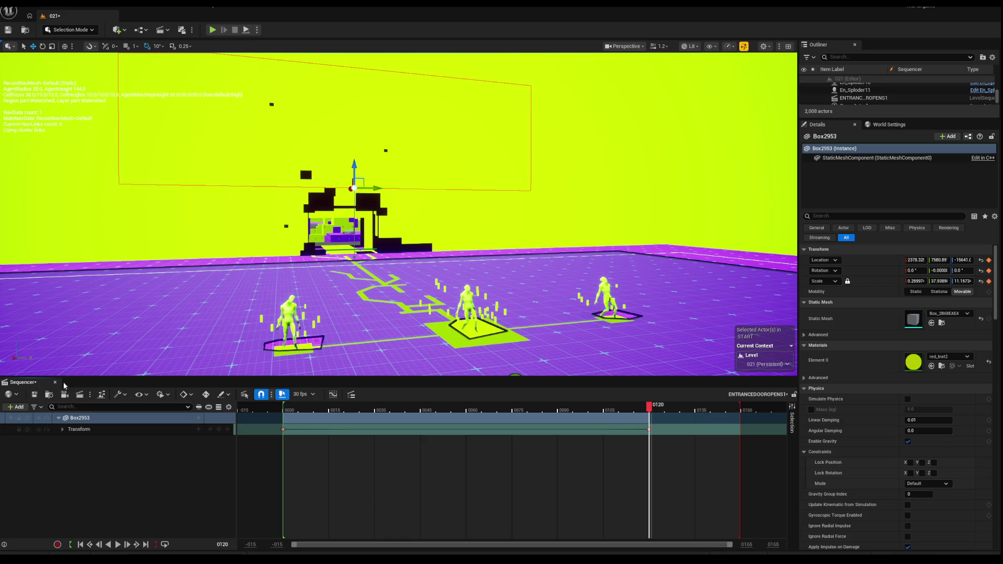
pyautogui.click(55, 382)
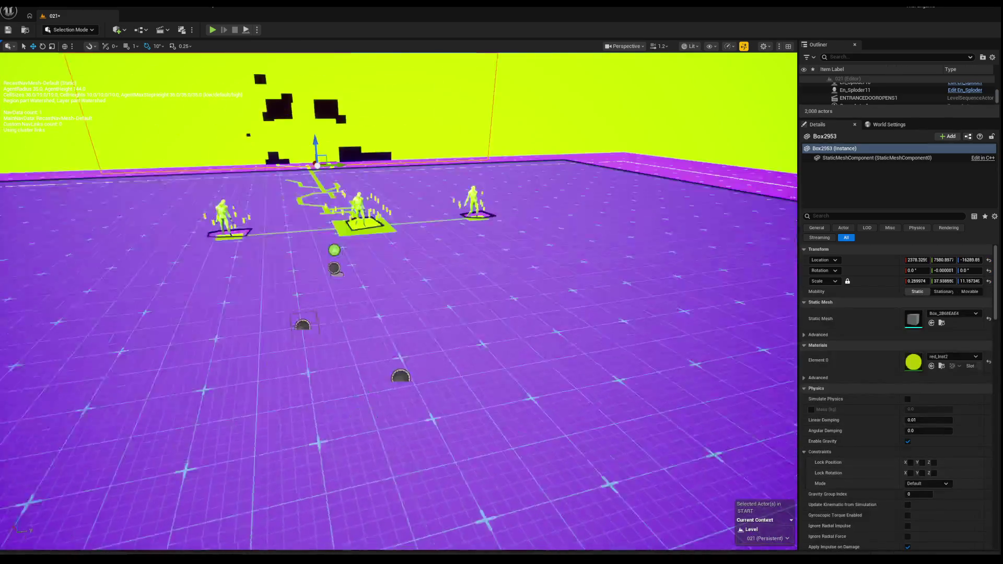
pyautogui.click(354, 285)
# Find ENTRANCEDOOROPENS1 in the Outliner, frame it, and raise it slightly on Z.
pyautogui.scroll(-2, 504, 315)
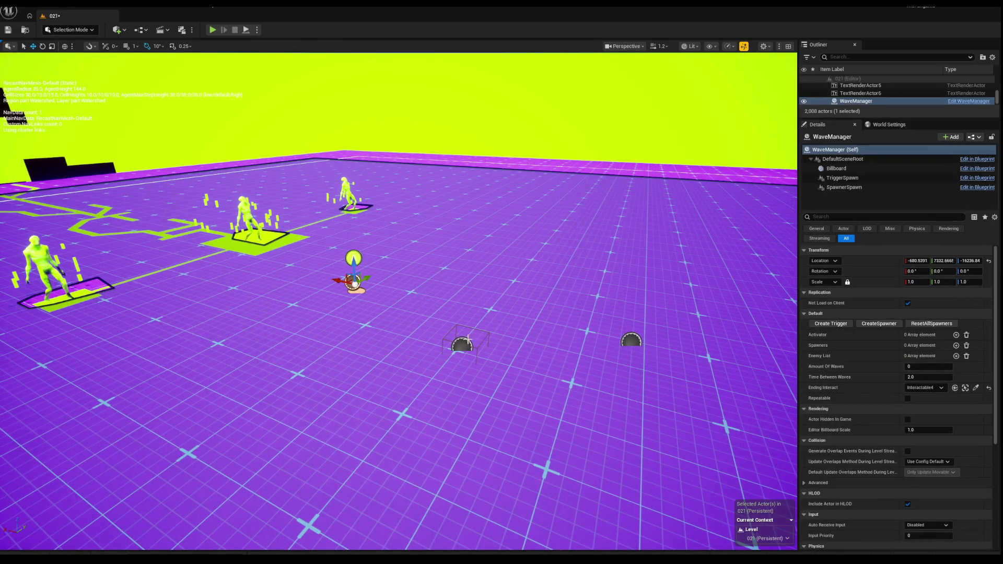
pyautogui.click(965, 387)
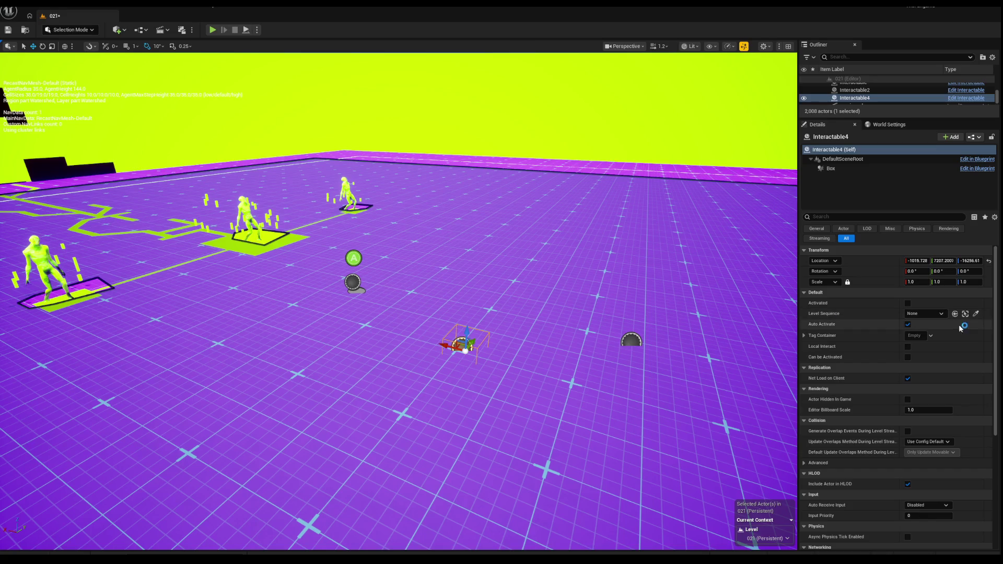
pyautogui.moveTo(470, 313)
pyautogui.mouseDown()
pyautogui.moveTo(430, 171)
pyautogui.moveTo(767, 340)
pyautogui.mouseUp()
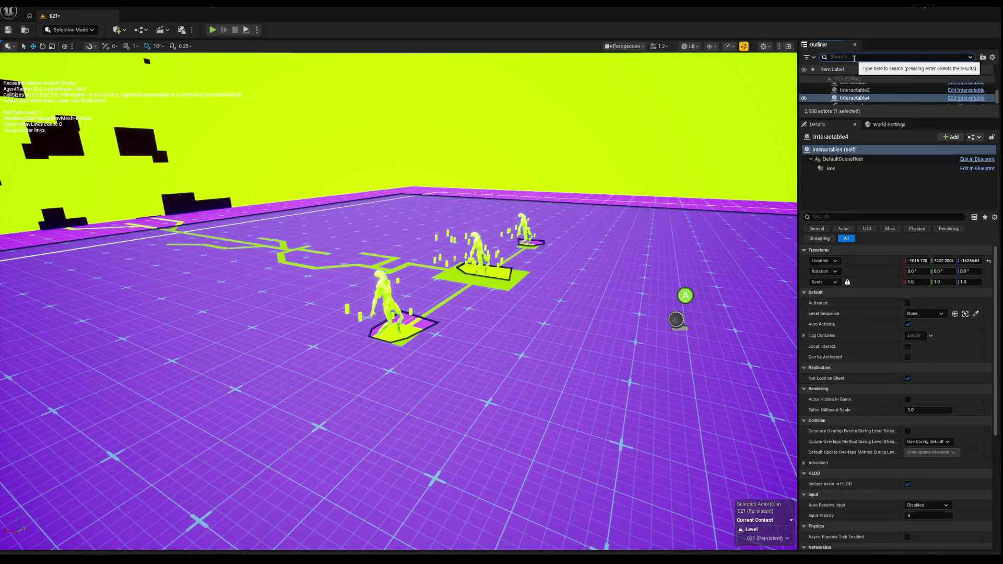
pyautogui.write('level')
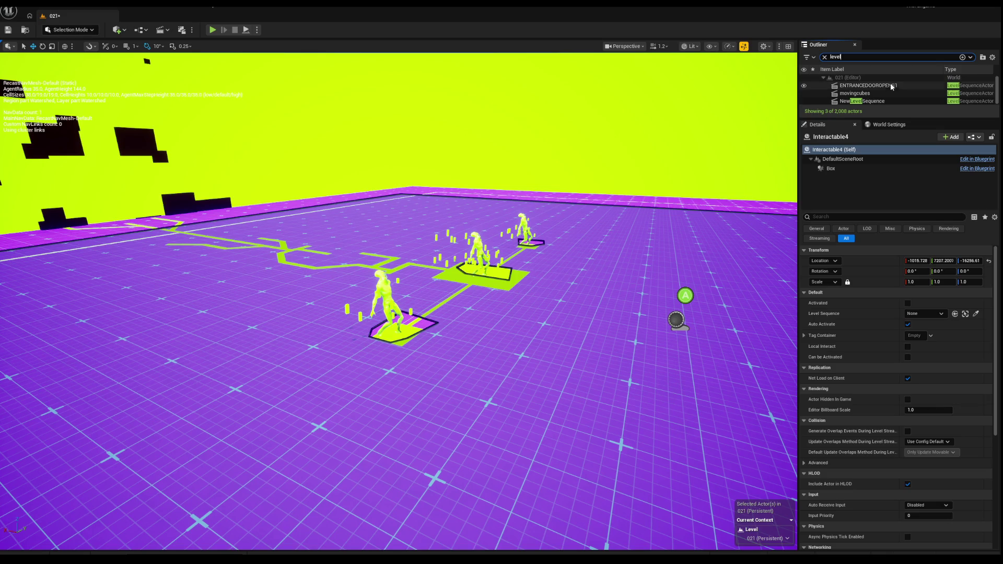
pyautogui.click(877, 87)
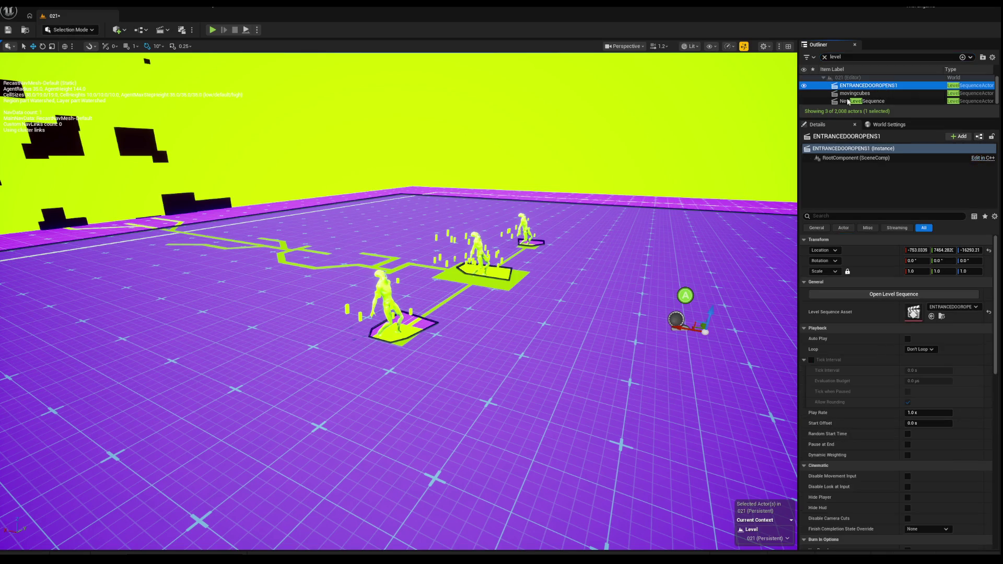
pyautogui.press('f')
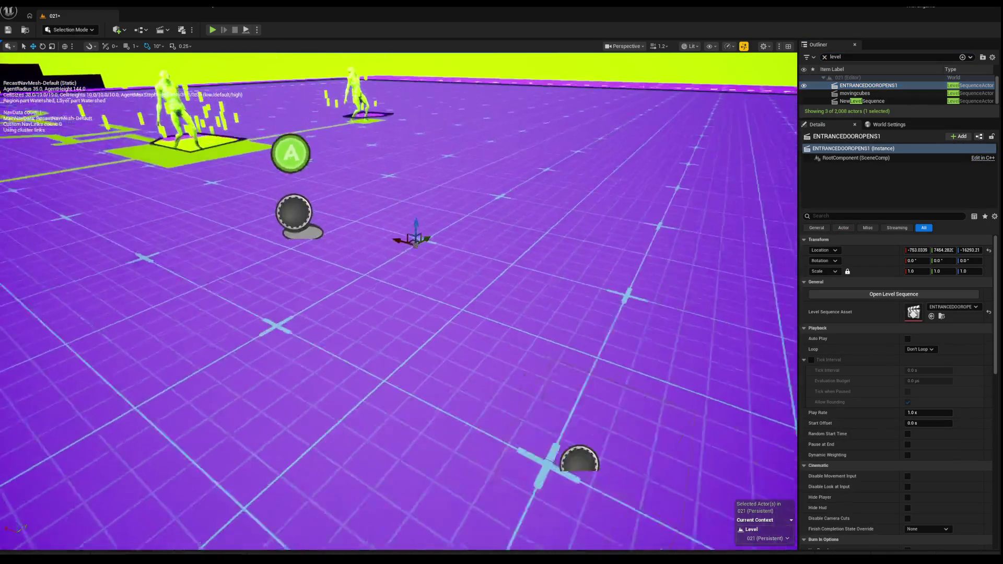
pyautogui.moveTo(418, 228); pyautogui.dragTo(416, 189)
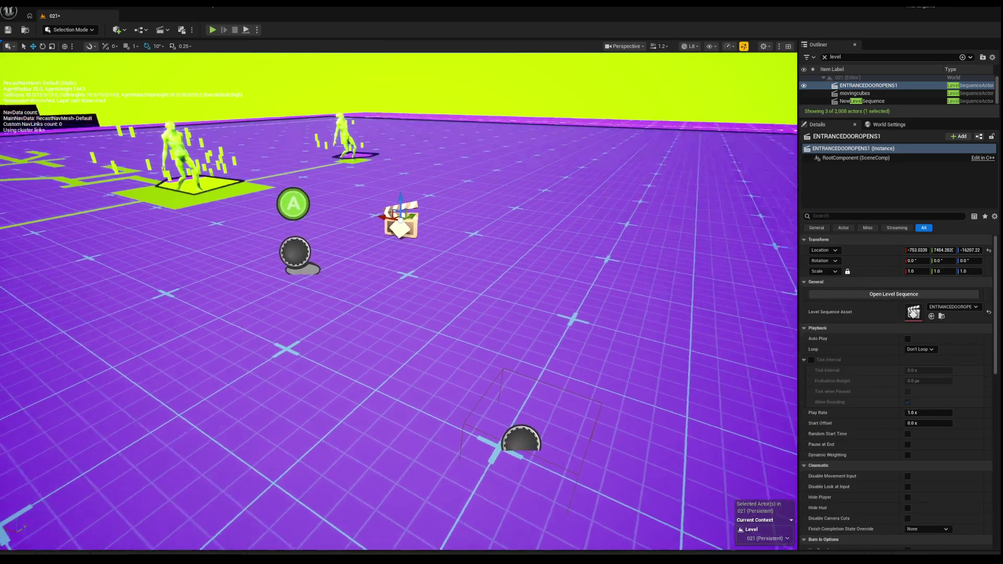
# Assign ENTRANCEDOOROPENS1 as Interactable4's Level Sequence using the eyedropper.
pyautogui.click(310, 207)
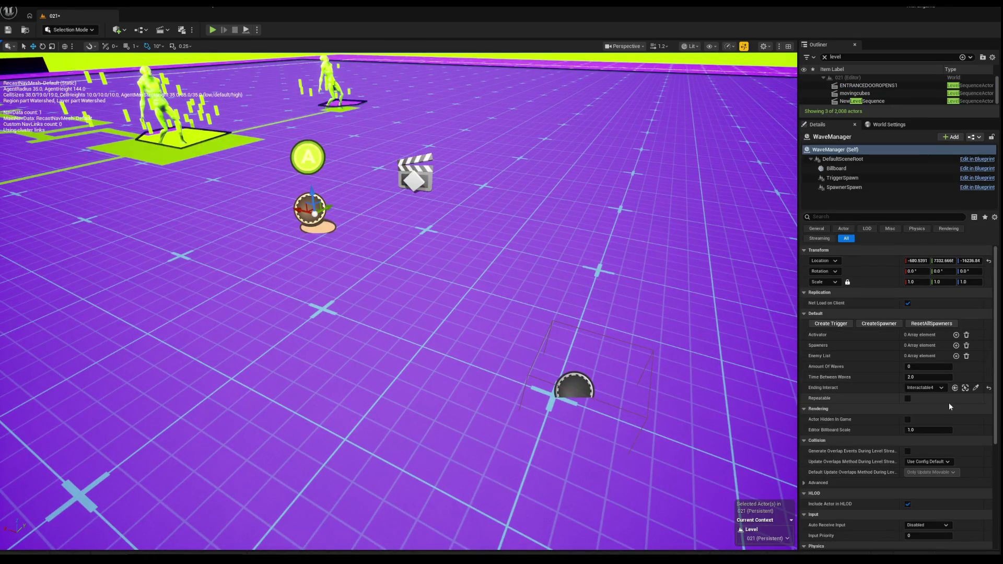
pyautogui.click(577, 379)
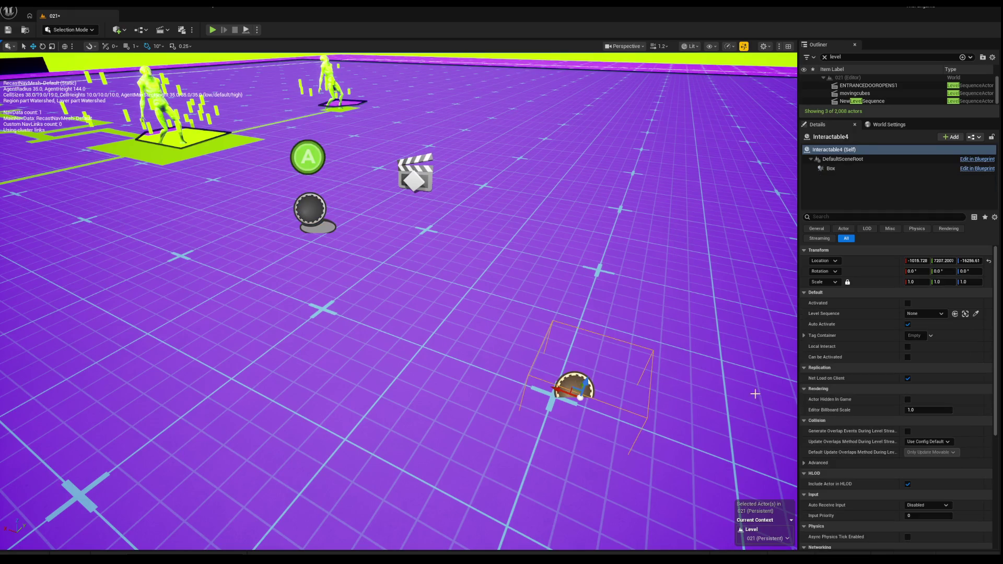
pyautogui.click(975, 313)
pyautogui.click(415, 167)
pyautogui.moveTo(555, 416)
pyautogui.mouseDown()
pyautogui.moveTo(564, 402)
pyautogui.moveTo(555, 416)
pyautogui.mouseUp()
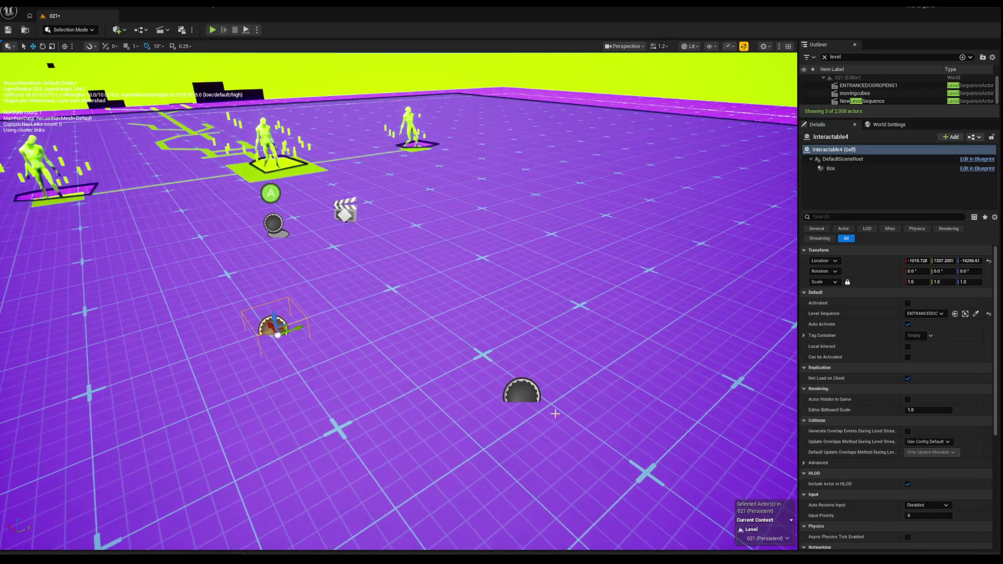
pyautogui.click(525, 393)
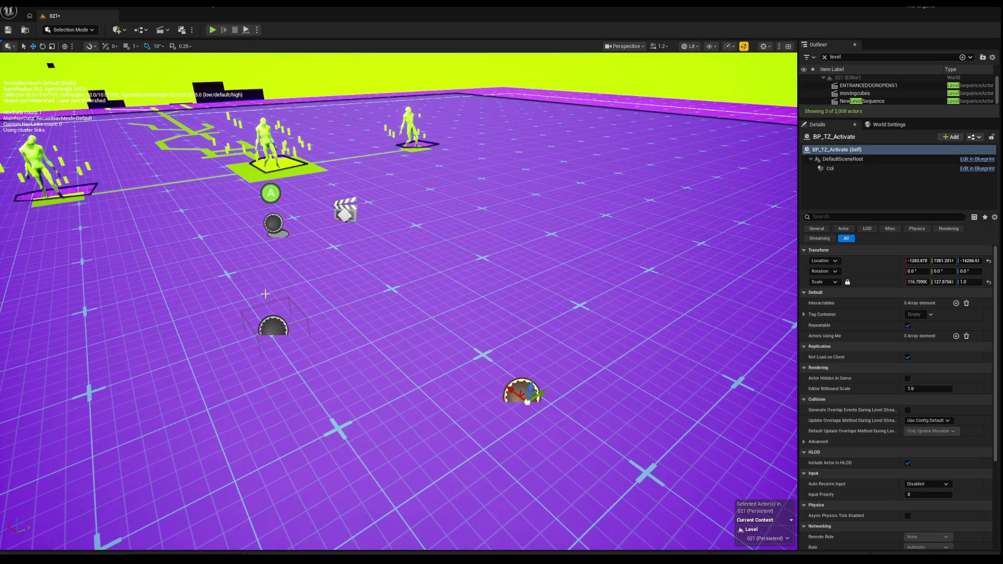
pyautogui.click(266, 319)
pyautogui.click(520, 396)
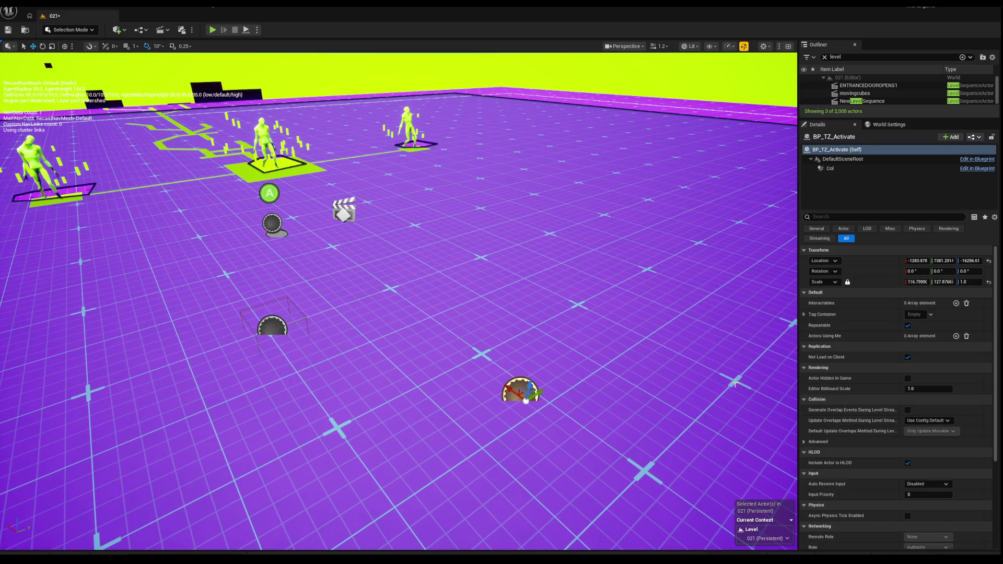
pyautogui.scroll(-5, 919, 323)
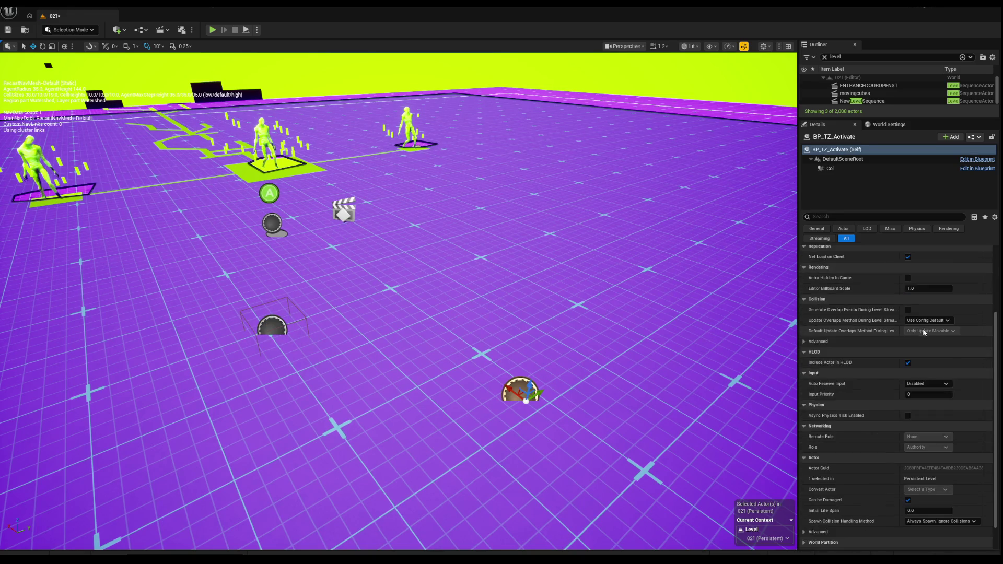
pyautogui.scroll(5, 923, 330)
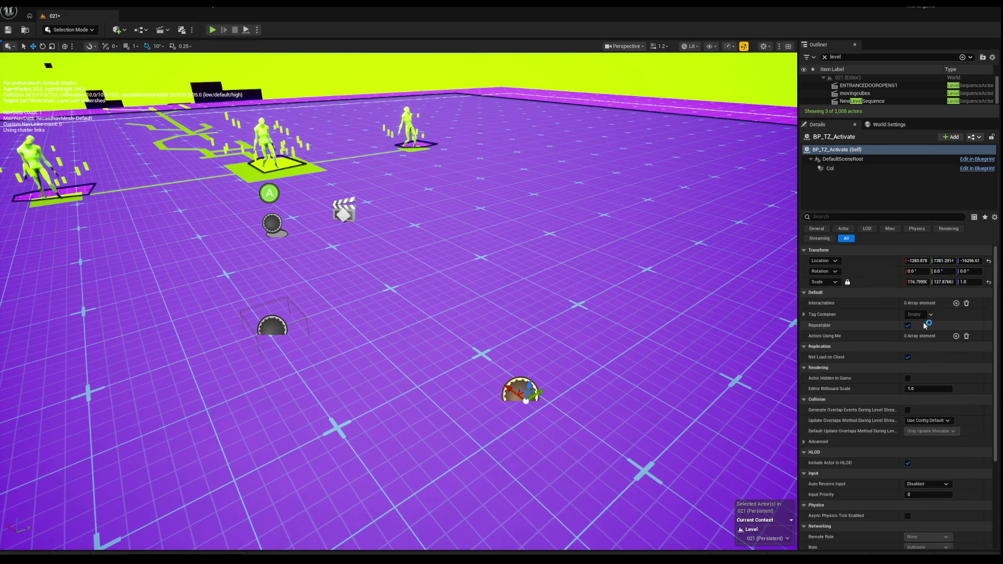
pyautogui.moveTo(397, 303)
pyautogui.mouseDown()
pyautogui.moveTo(397, 282)
pyautogui.moveTo(397, 323)
pyautogui.moveTo(402, 314)
pyautogui.mouseUp()
pyautogui.moveTo(501, 306); pyautogui.dragTo(449, 255)
pyautogui.click(501, 305)
pyautogui.moveTo(501, 305); pyautogui.dragTo(522, 314)
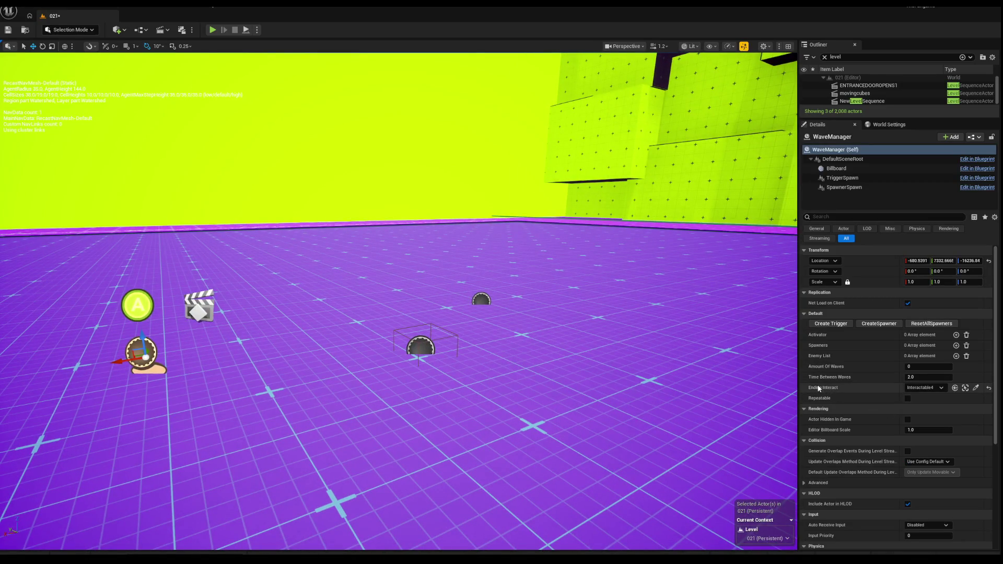
pyautogui.moveTo(277, 383); pyautogui.dragTo(248, 420)
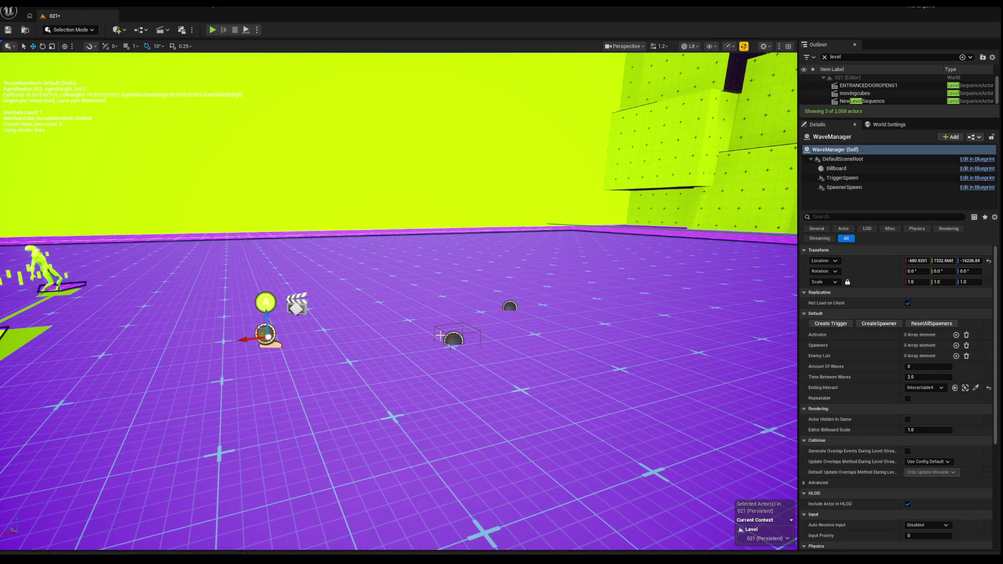
pyautogui.moveTo(480, 339); pyautogui.dragTo(421, 352)
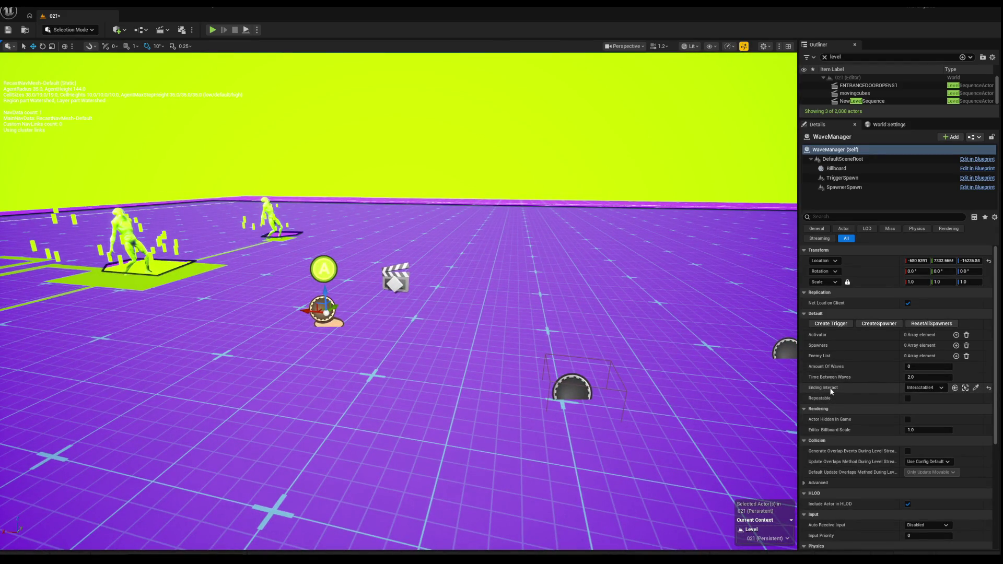
pyautogui.moveTo(397, 313)
pyautogui.mouseDown()
pyautogui.moveTo(376, 272)
pyautogui.moveTo(365, 282)
pyautogui.mouseUp()
pyautogui.moveTo(554, 277); pyautogui.dragTo(549, 272)
pyautogui.click(964, 387)
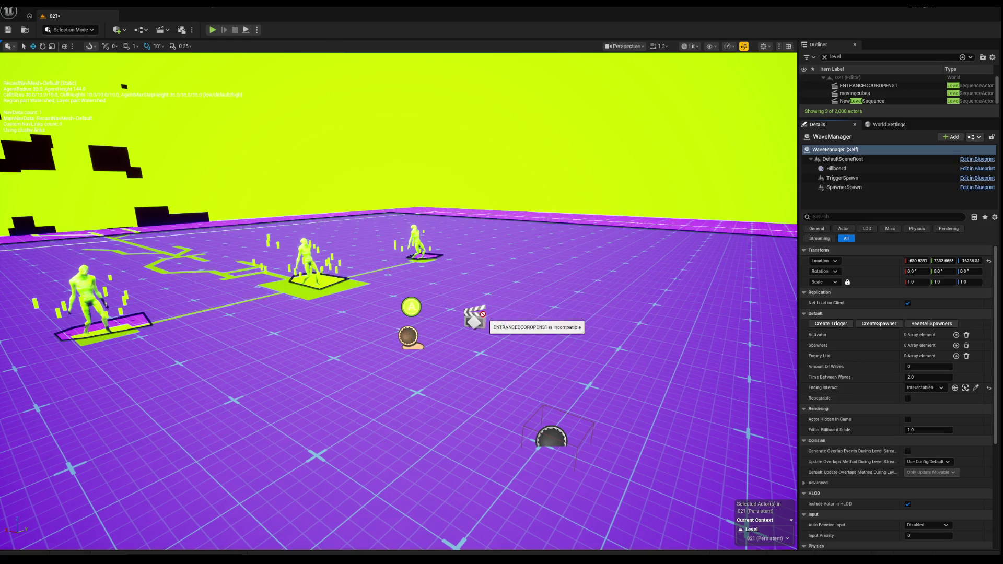
pyautogui.moveTo(556, 427)
pyautogui.mouseDown()
pyautogui.moveTo(627, 407)
pyautogui.moveTo(349, 405)
pyautogui.moveTo(383, 370)
pyautogui.mouseUp()
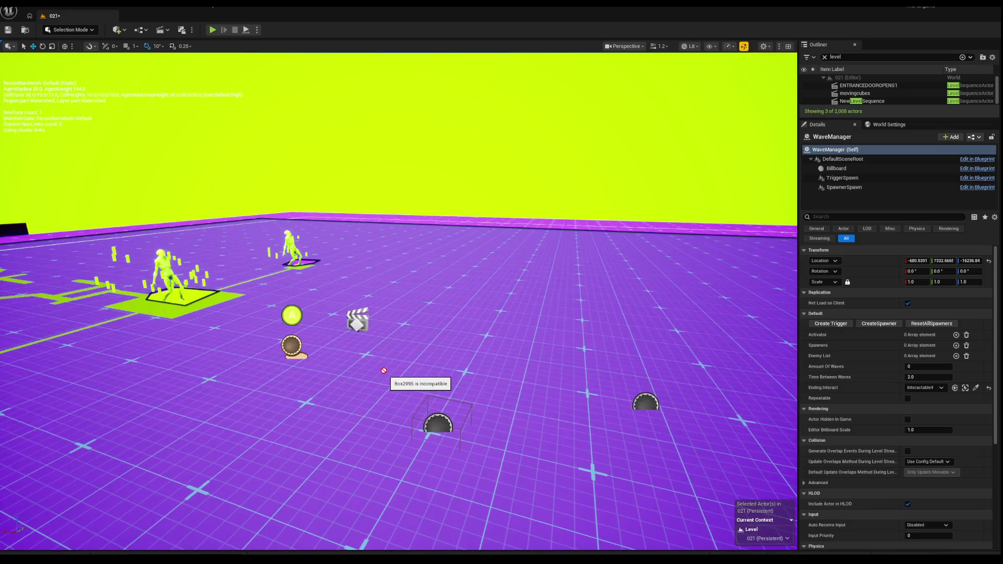
pyautogui.click(975, 388)
pyautogui.click(974, 387)
pyautogui.moveTo(642, 246)
pyautogui.mouseDown()
pyautogui.moveTo(600, 224)
pyautogui.moveTo(358, 170)
pyautogui.moveTo(346, 206)
pyautogui.moveTo(339, 195)
pyautogui.mouseUp()
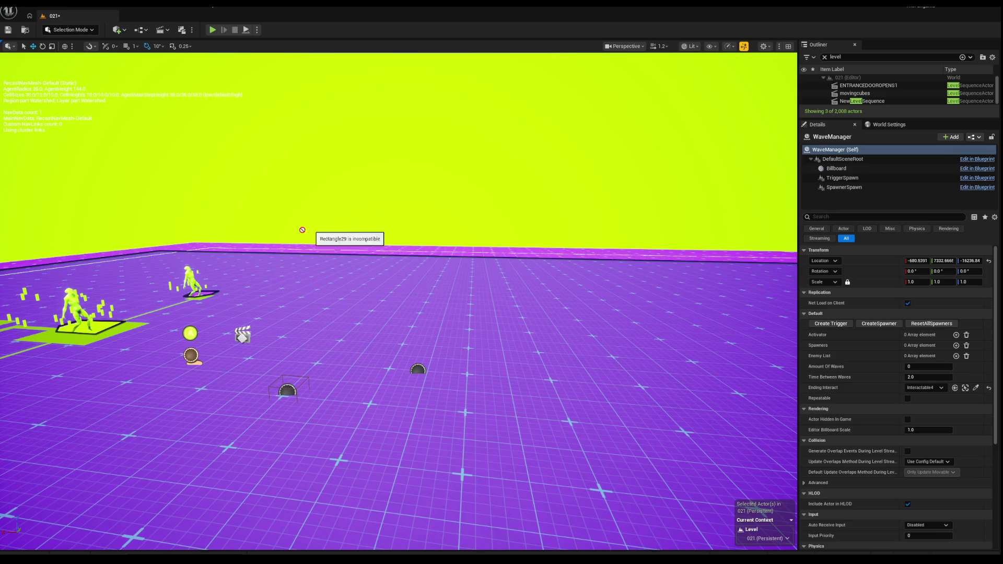
pyautogui.moveTo(360, 234)
pyautogui.mouseDown()
pyautogui.moveTo(386, 286)
pyautogui.moveTo(384, 310)
pyautogui.moveTo(316, 298)
pyautogui.moveTo(388, 305)
pyautogui.mouseUp()
pyautogui.moveTo(348, 126)
pyautogui.mouseDown()
pyautogui.moveTo(882, 448)
pyautogui.moveTo(935, 374)
pyautogui.moveTo(930, 387)
pyautogui.moveTo(734, 349)
pyautogui.moveTo(553, 277)
pyautogui.moveTo(391, 127)
pyautogui.moveTo(337, 226)
pyautogui.moveTo(166, 235)
pyautogui.moveTo(167, 297)
pyautogui.mouseUp()
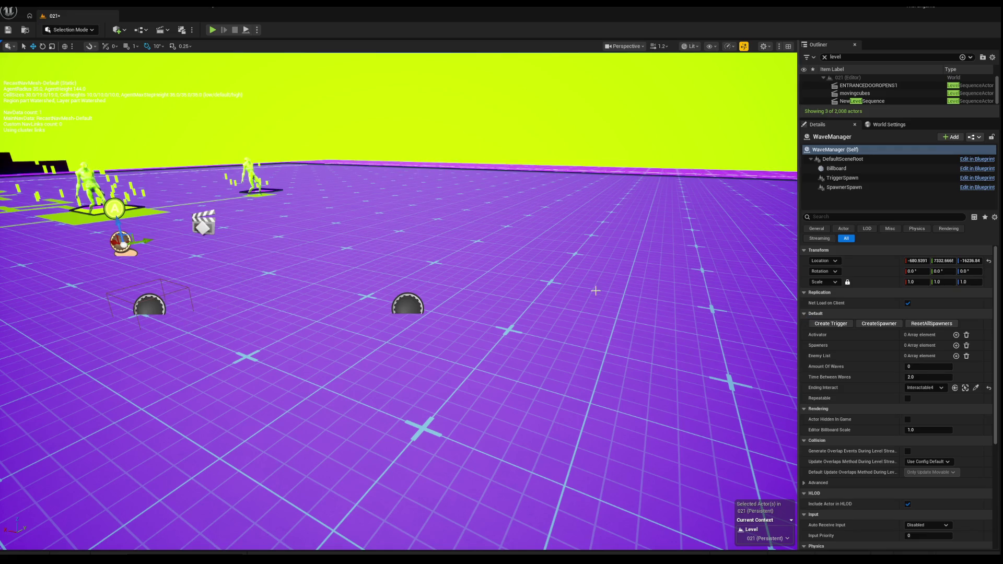
pyautogui.moveTo(596, 290); pyautogui.dragTo(501, 304)
pyautogui.click(458, 305)
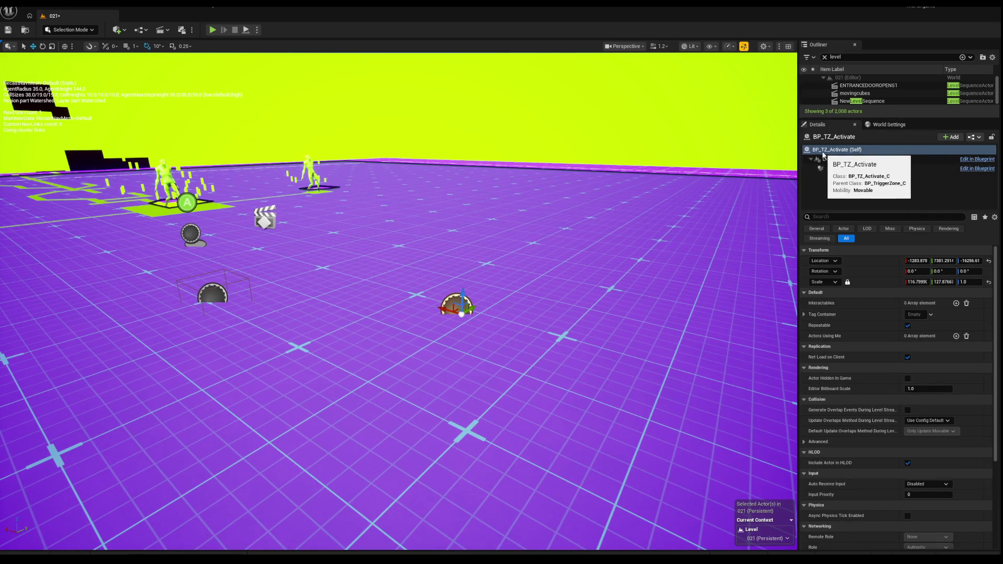
pyautogui.moveTo(397, 261); pyautogui.dragTo(397, 219)
pyautogui.moveTo(332, 298)
pyautogui.mouseDown()
pyautogui.moveTo(332, 284)
pyautogui.moveTo(300, 276)
pyautogui.mouseUp()
pyautogui.click(393, 285)
pyautogui.click(301, 256)
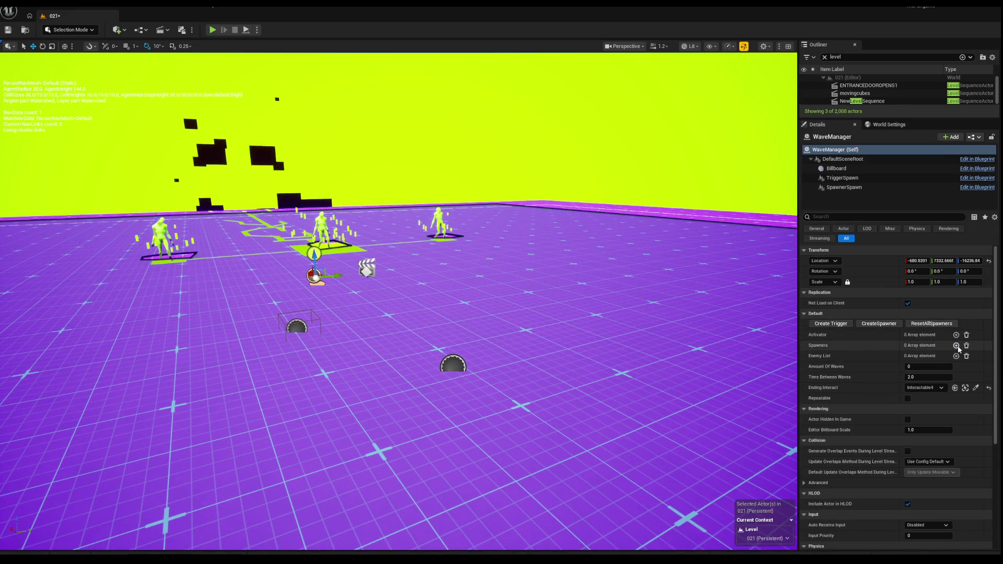
# Add a slot to the WaveManager's Spawners list and open its choices.
pyautogui.click(956, 345)
pyautogui.click(919, 360)
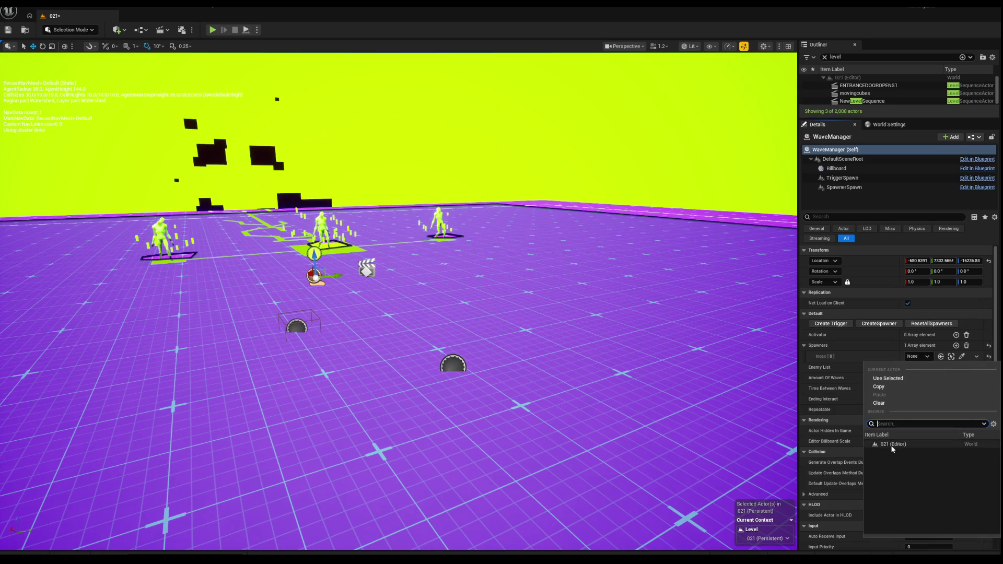
pyautogui.moveTo(626, 280); pyautogui.dragTo(574, 282)
pyautogui.press('Up')
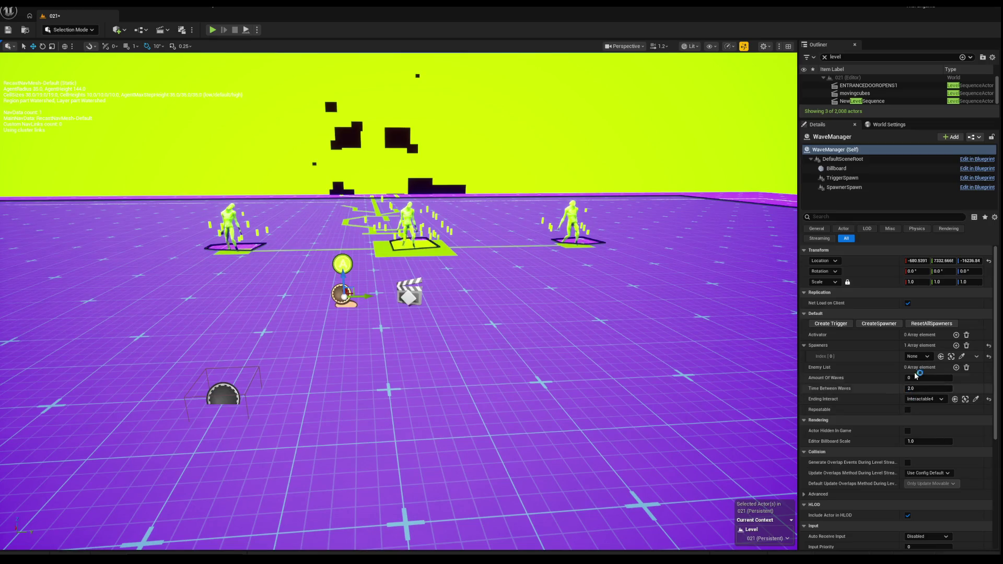
pyautogui.click(928, 359)
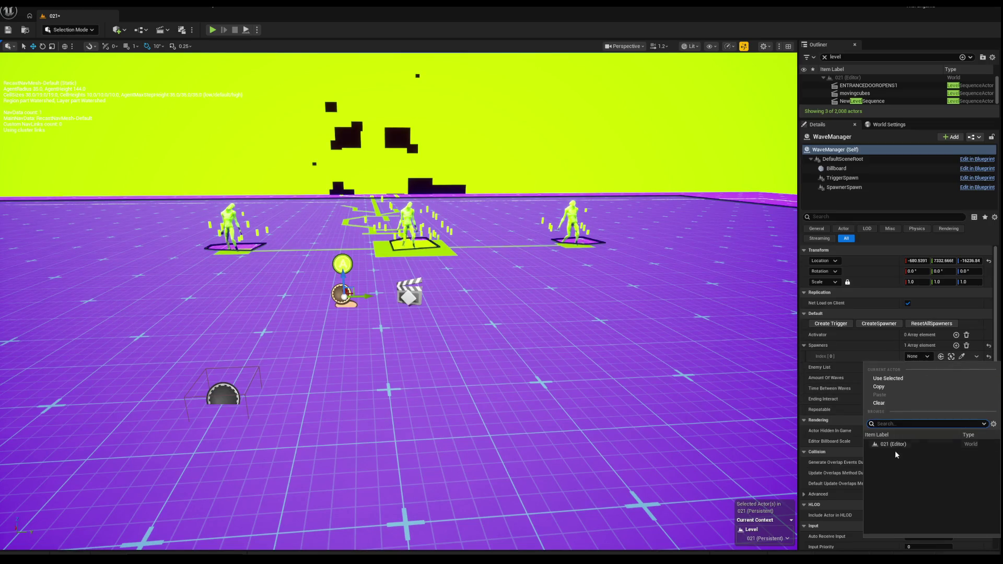
pyautogui.moveTo(752, 379); pyautogui.dragTo(739, 380)
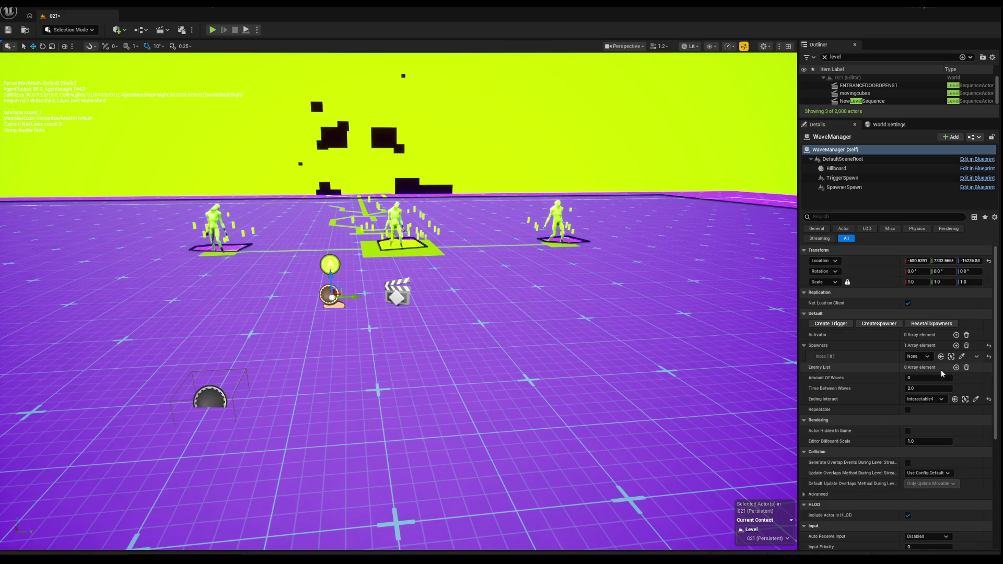
# Add an Enemy List entry using the En_Slime_Grunt class with MaxPerWave 3.
pyautogui.click(956, 368)
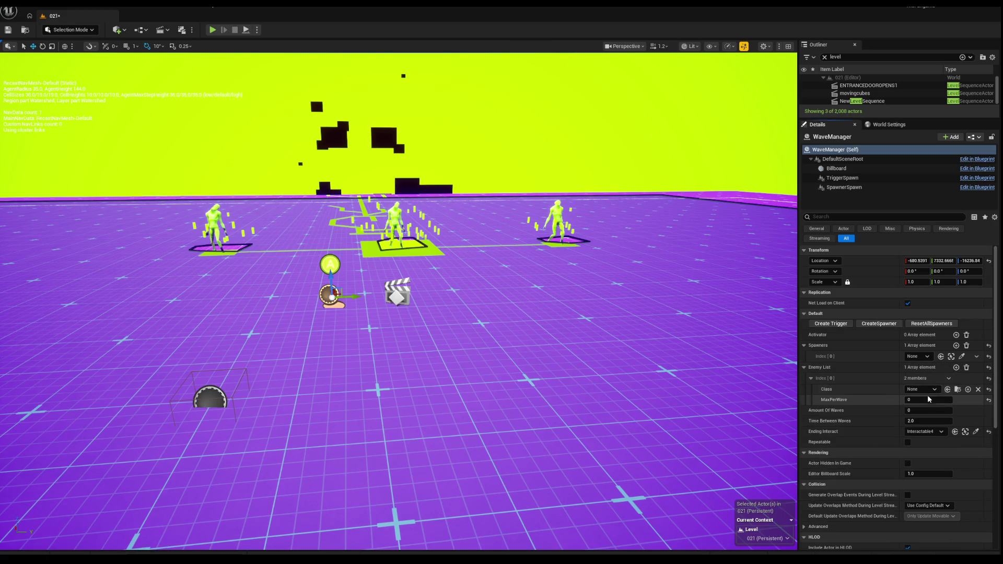
pyautogui.click(928, 390)
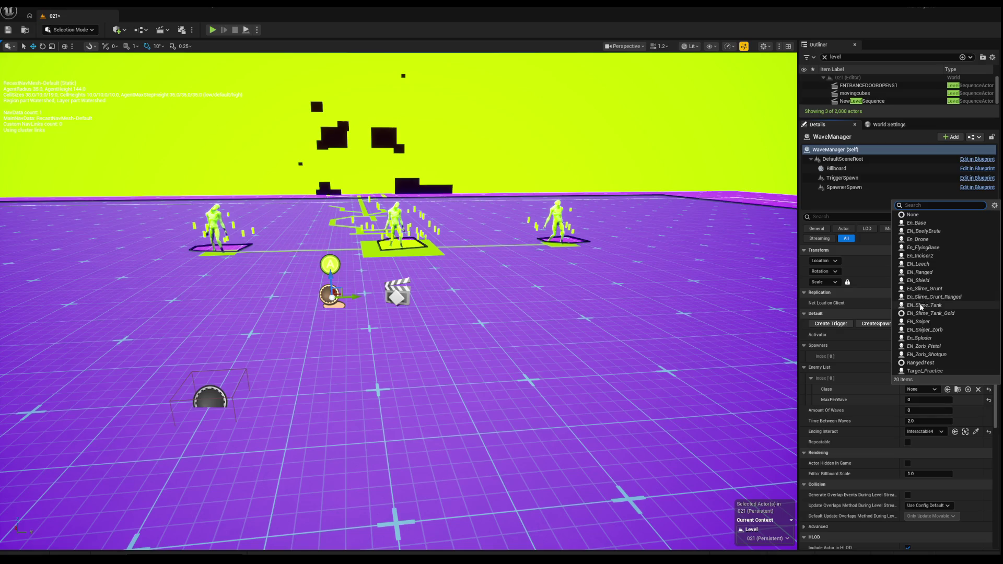
pyautogui.click(925, 289)
pyautogui.press('s')
pyautogui.press('a')
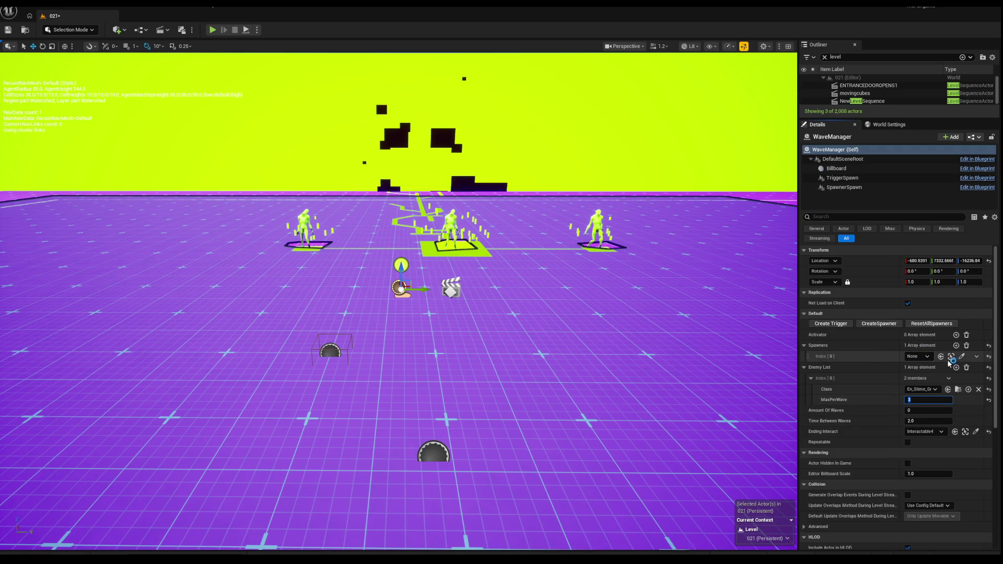
pyautogui.moveTo(397, 366)
pyautogui.mouseDown()
pyautogui.moveTo(397, 235)
pyautogui.moveTo(366, 230)
pyautogui.mouseUp()
pyautogui.press('w')
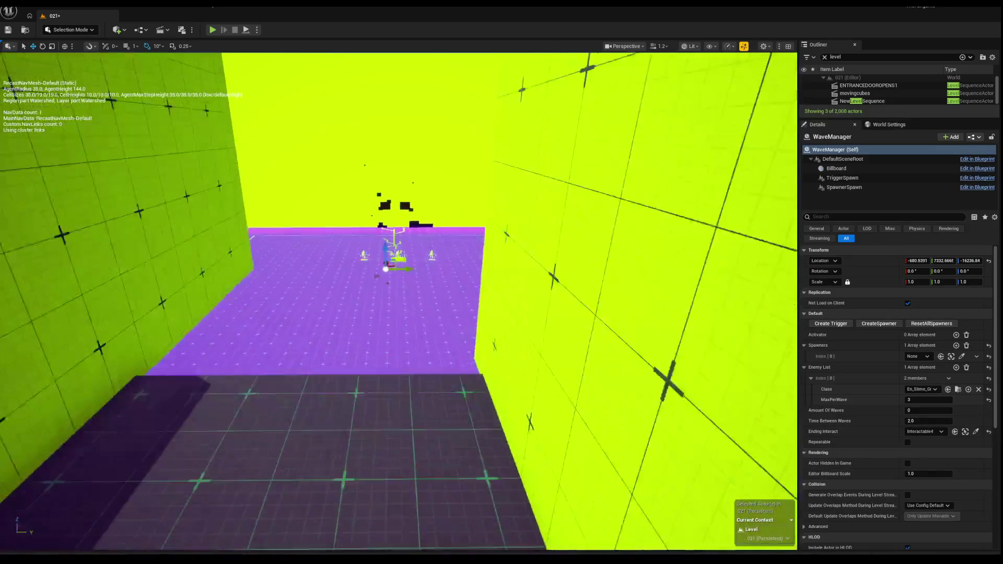
# Walk forward toward the enemies in Play-In-Editor, then end the playtest.
pyautogui.scroll(-5, 936, 393)
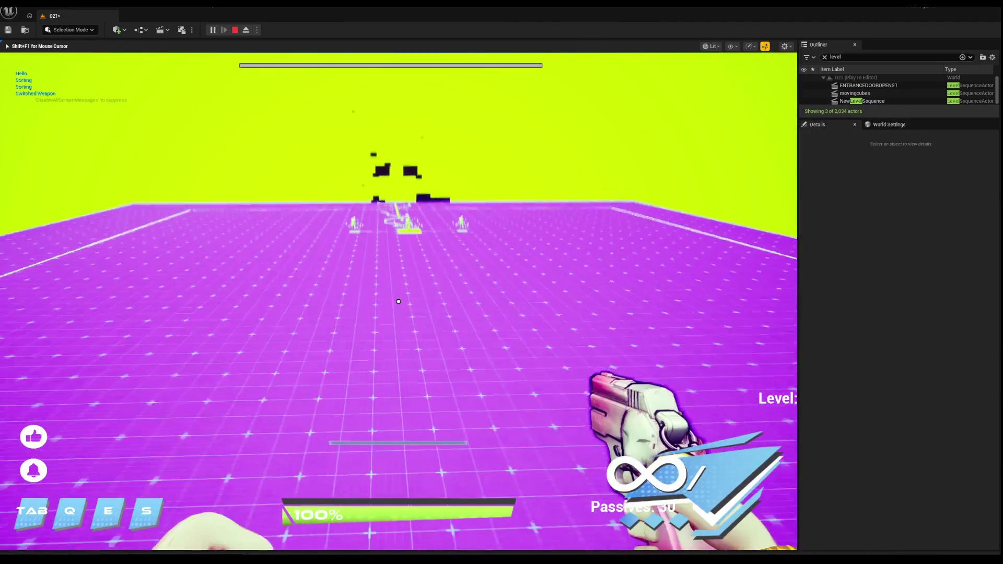
pyautogui.press('w')
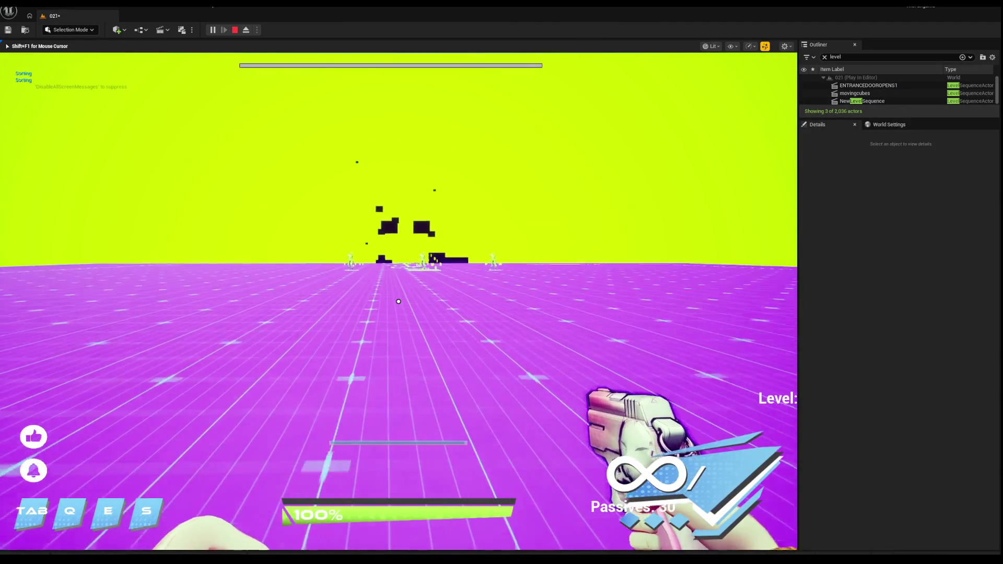
pyautogui.press('w')
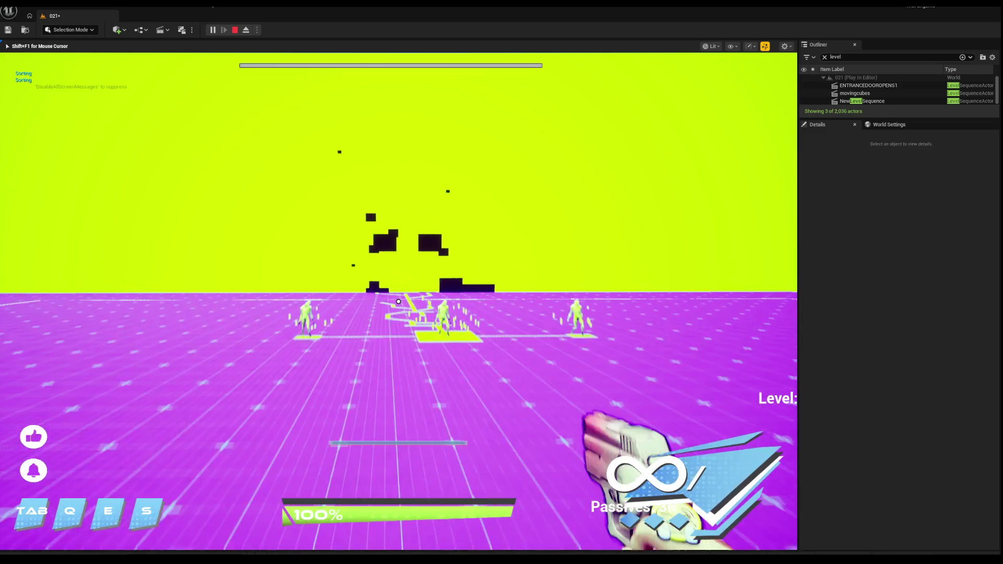
pyautogui.press('Escape')
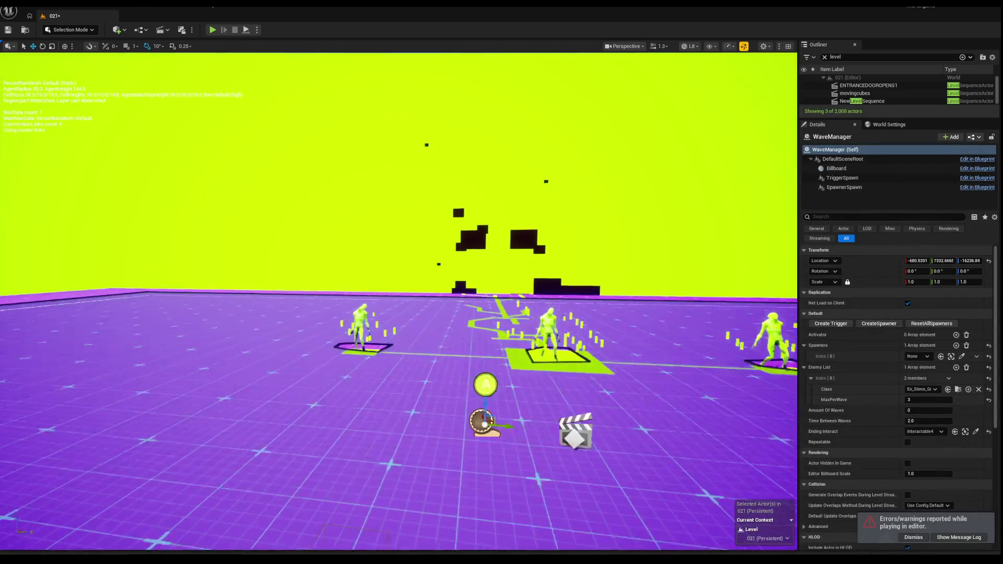
# Try picking a viewport box for Spawners [0], which stays None, then open File Explorer.
pyautogui.press('w')
pyautogui.scroll(-2, 917, 374)
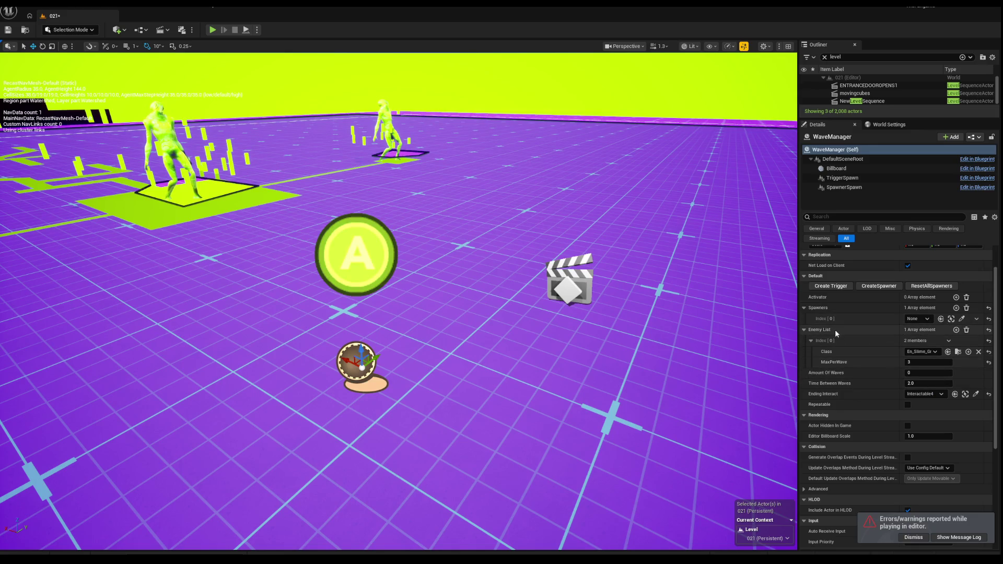
pyautogui.scroll(1, 854, 325)
pyautogui.click(918, 343)
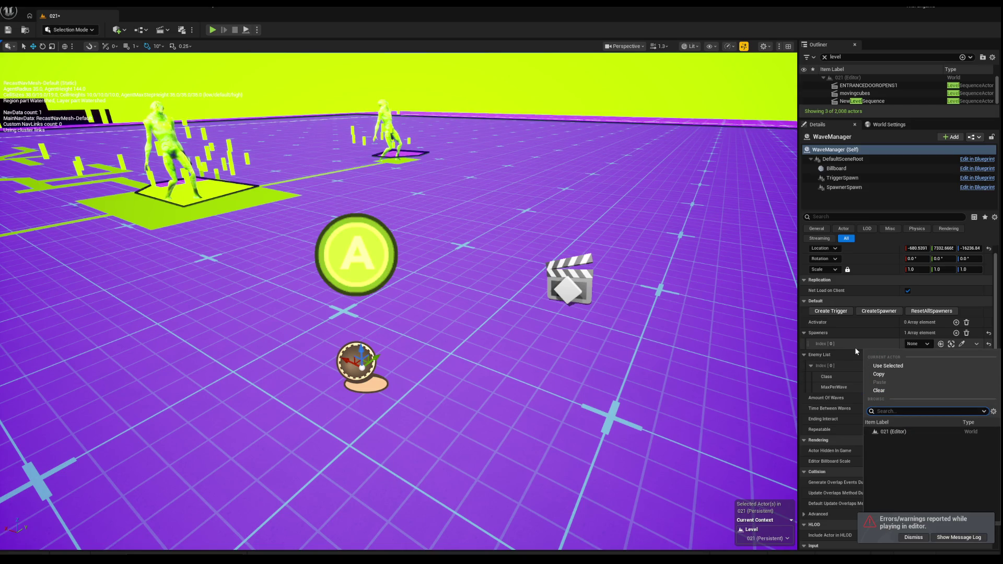
pyautogui.click(919, 343)
pyautogui.click(961, 344)
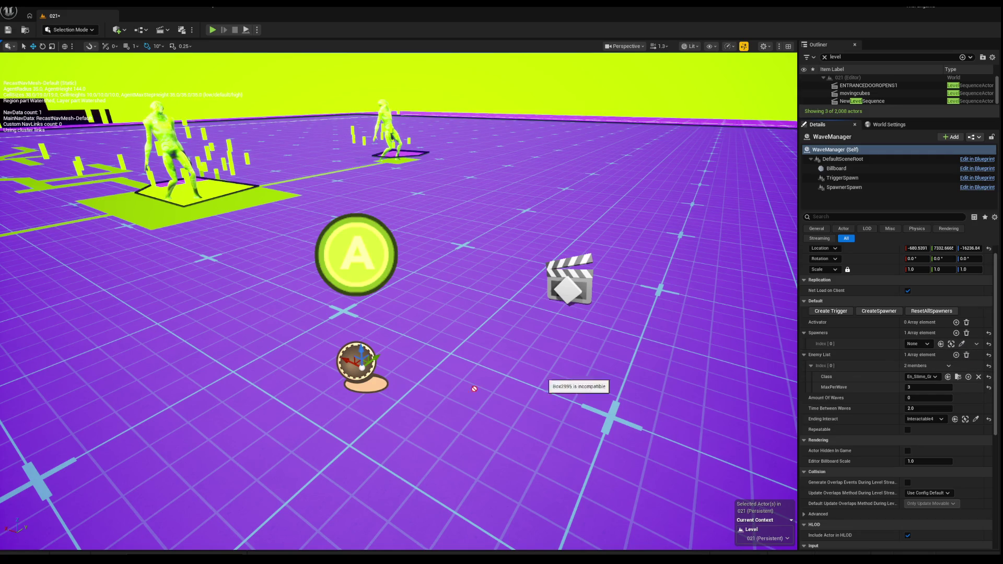
pyautogui.rightClick(311, 273)
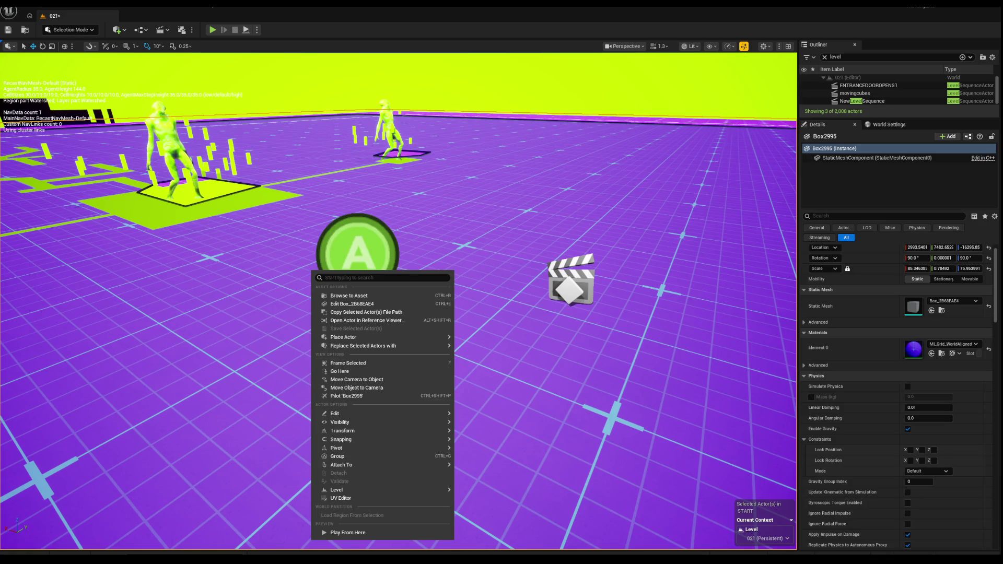
pyautogui.press('super+e')
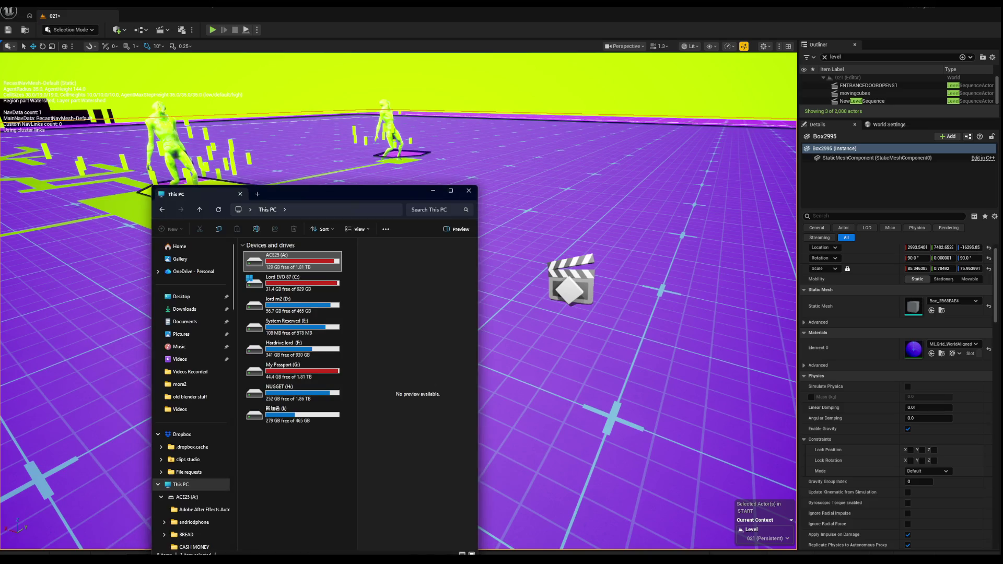
# Close File Explorer and select the WaveManager in the level.
pyautogui.hotkey('alt', 'F4')
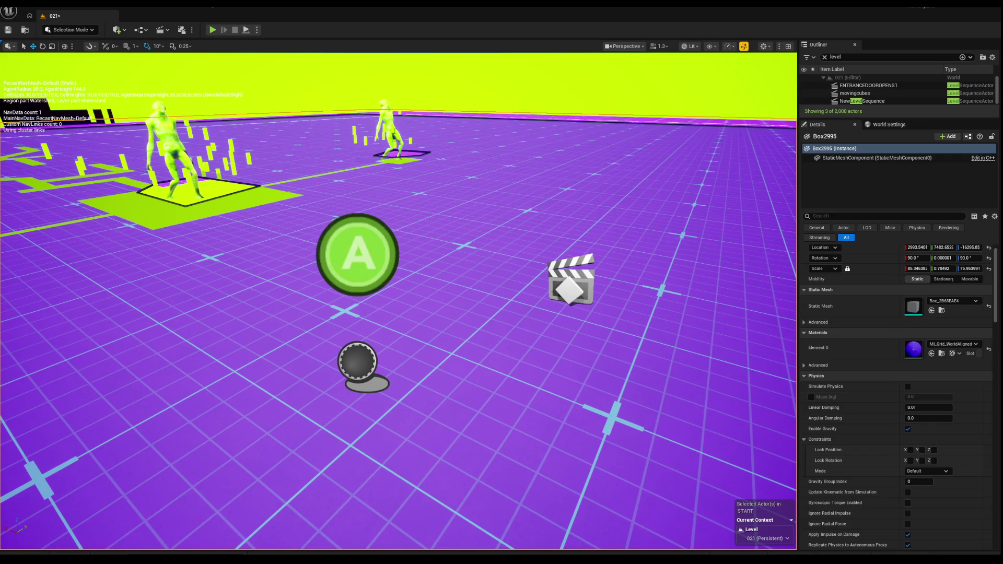
pyautogui.click(357, 360)
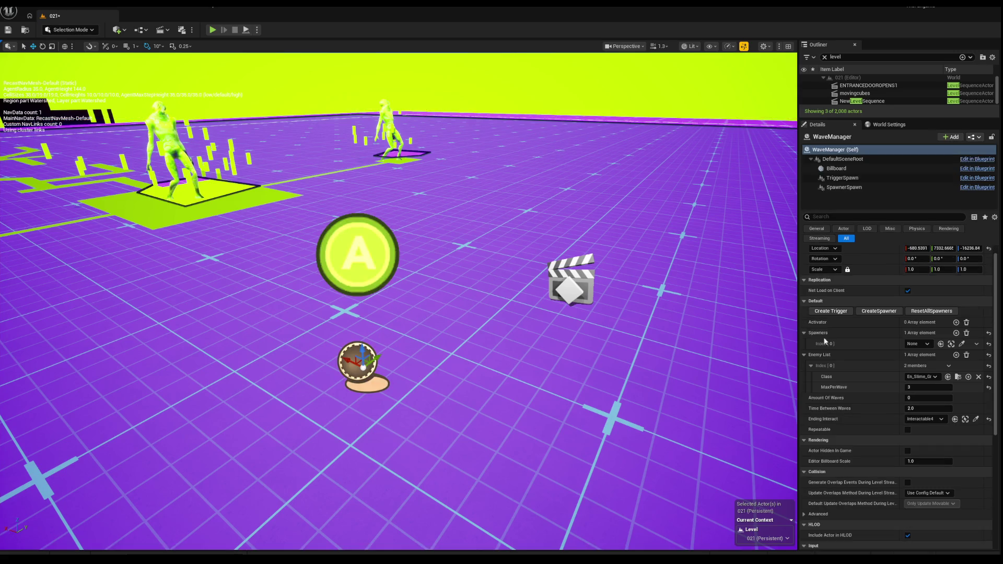
# Create a spawner with WaveManager's CreateSpawner button and select the new EnemySpawner0.
pyautogui.click(888, 312)
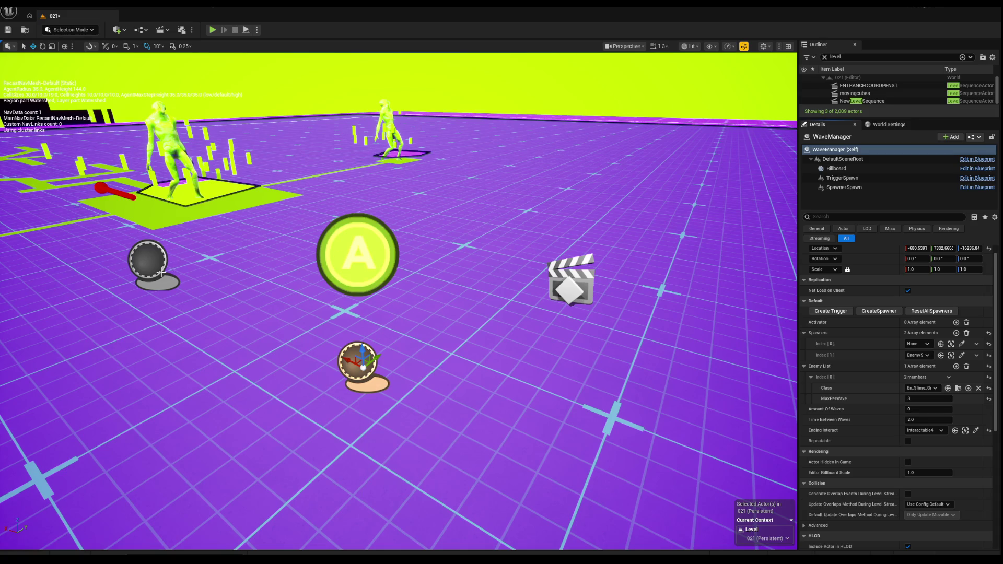
pyautogui.click(165, 272)
pyautogui.click(146, 250)
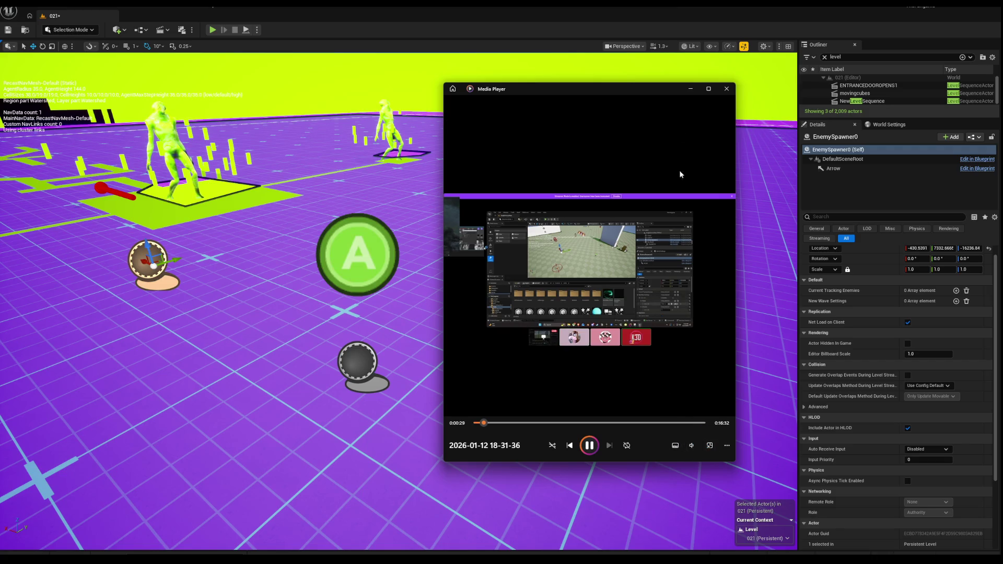
# Move the Media Player window left, enlarge it over the editor, and go full screen.
pyautogui.moveTo(637, 94); pyautogui.dragTo(320, 72)
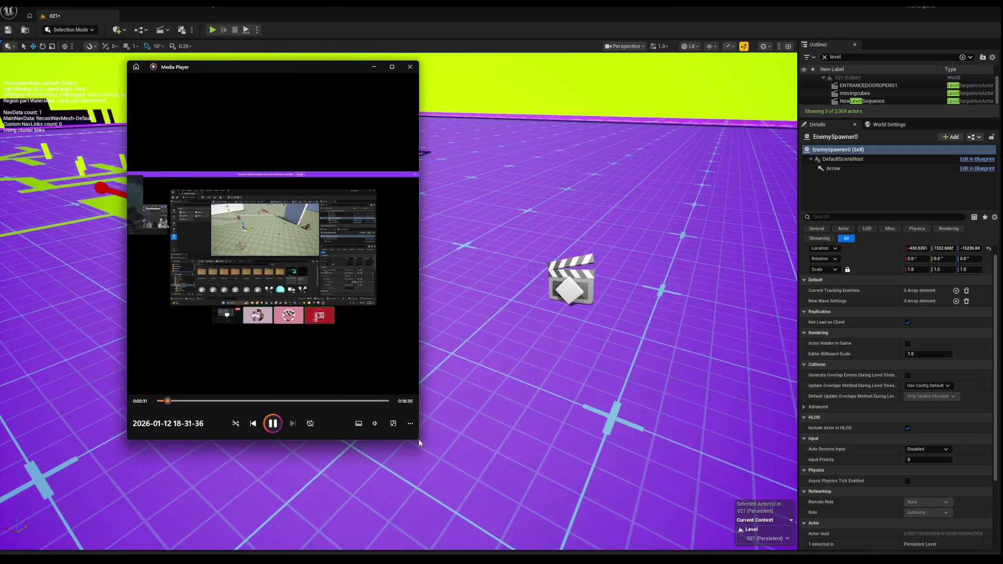
pyautogui.moveTo(418, 442); pyautogui.dragTo(788, 518)
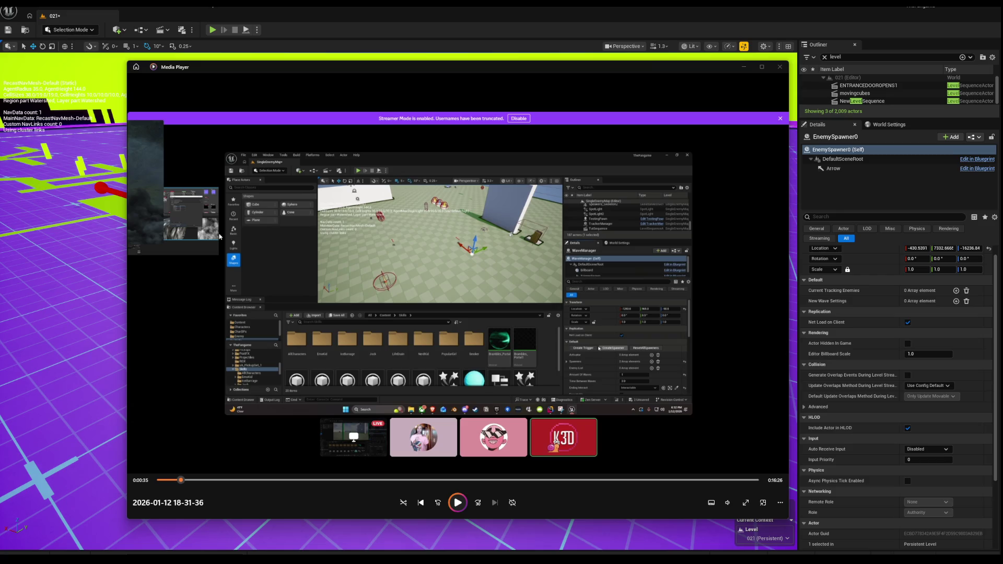
pyautogui.moveTo(302, 73); pyautogui.dragTo(247, 76)
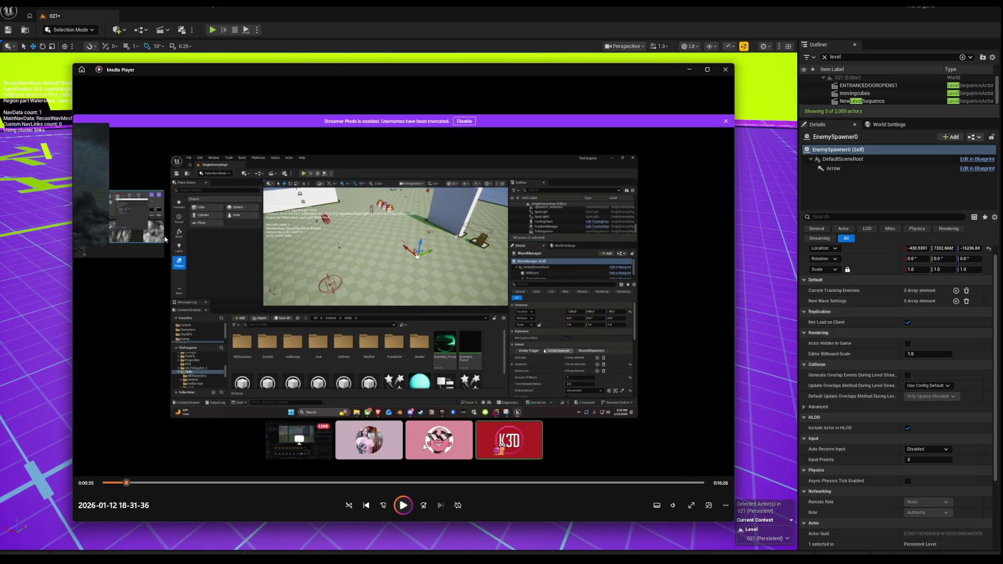
pyautogui.click(691, 505)
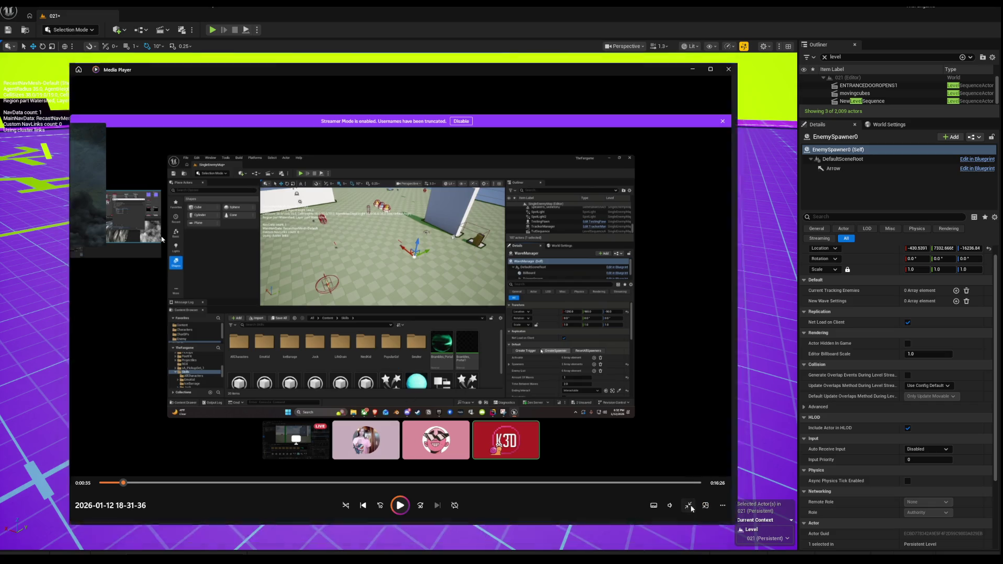
# Play the recording full screen, raise the volume slightly, then exit and put the player away.
pyautogui.click(499, 535)
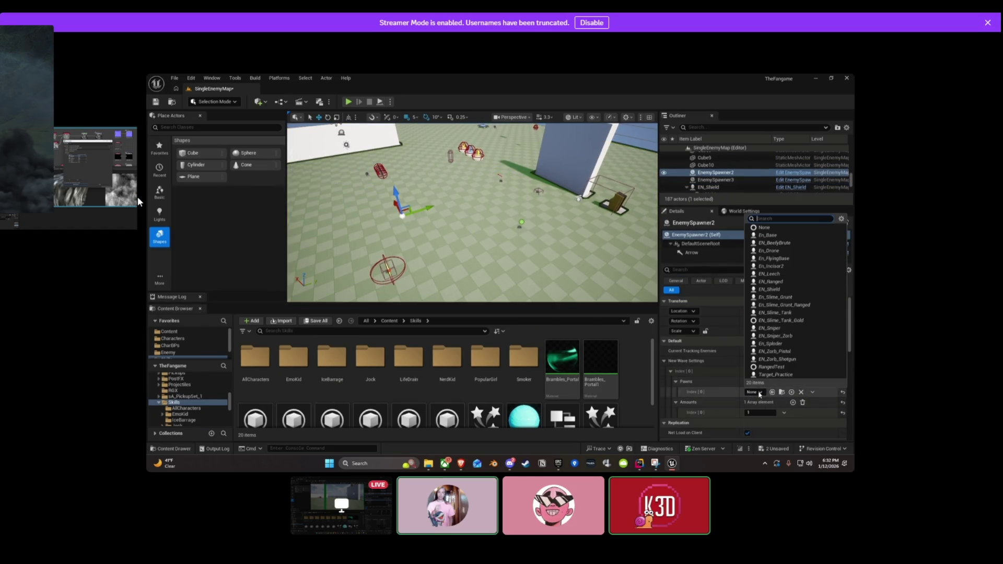
pyautogui.moveTo(325, 391)
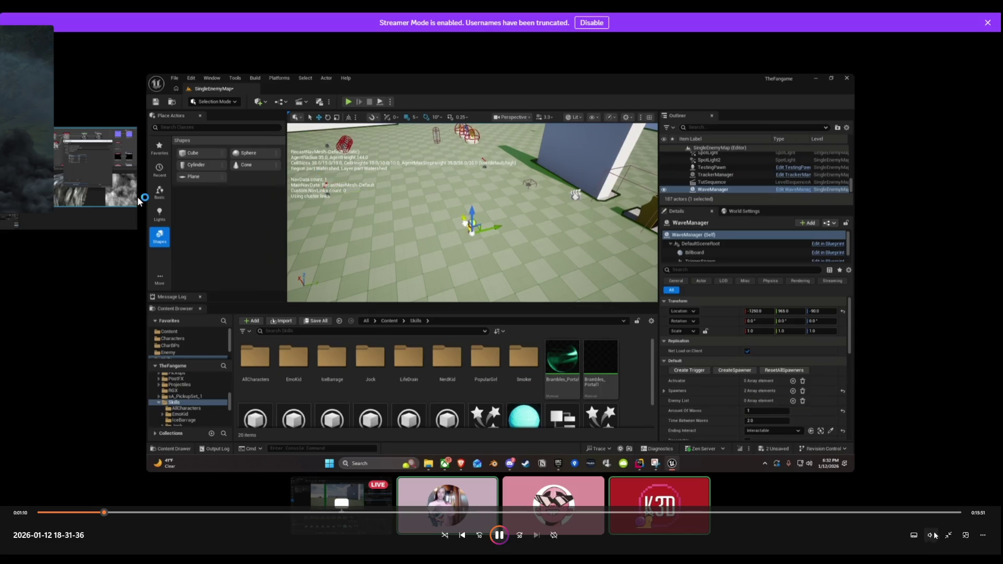
pyautogui.moveTo(930, 535)
pyautogui.moveTo(918, 517); pyautogui.dragTo(919, 515)
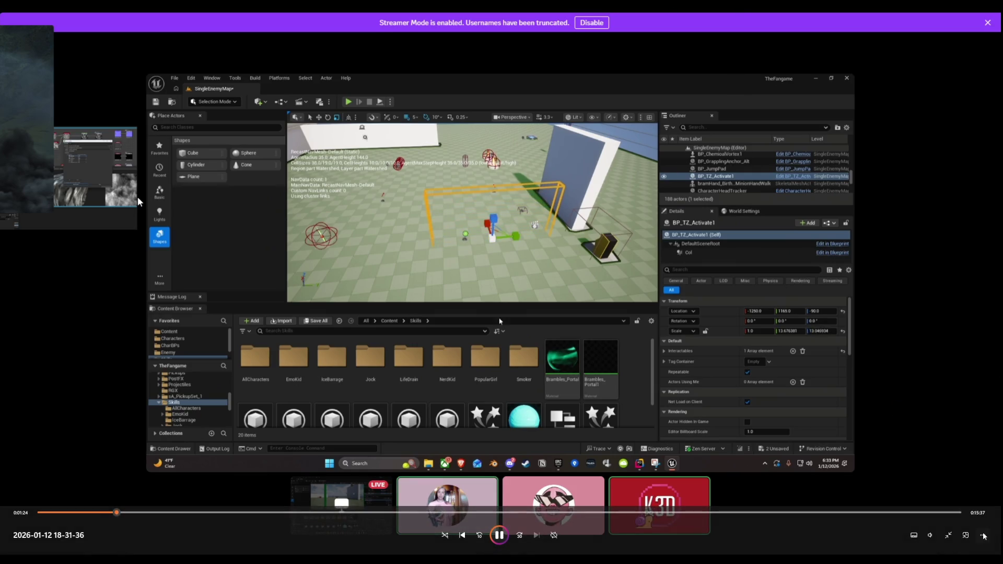
pyautogui.click(948, 535)
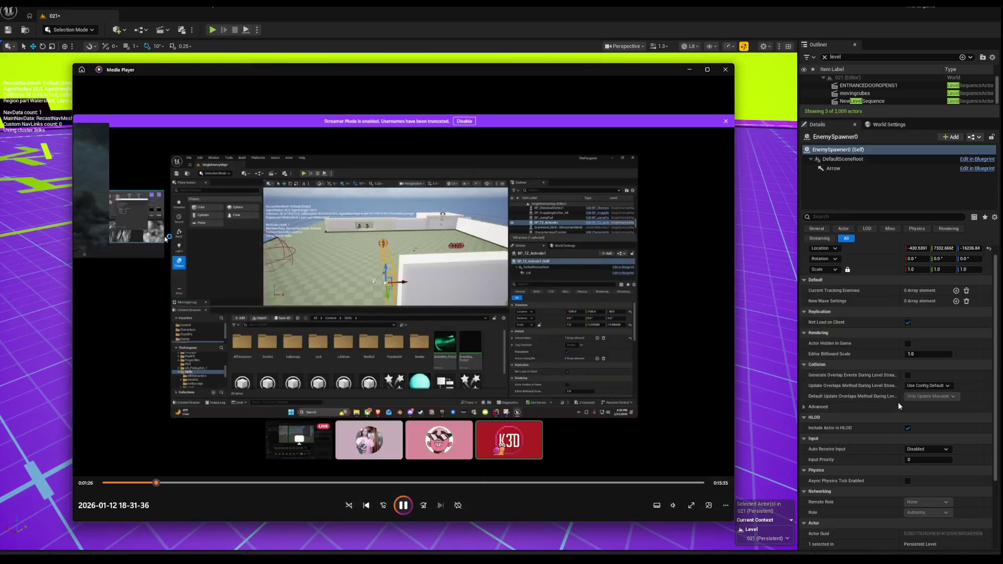
pyautogui.hotkey('alt', 'Tab')
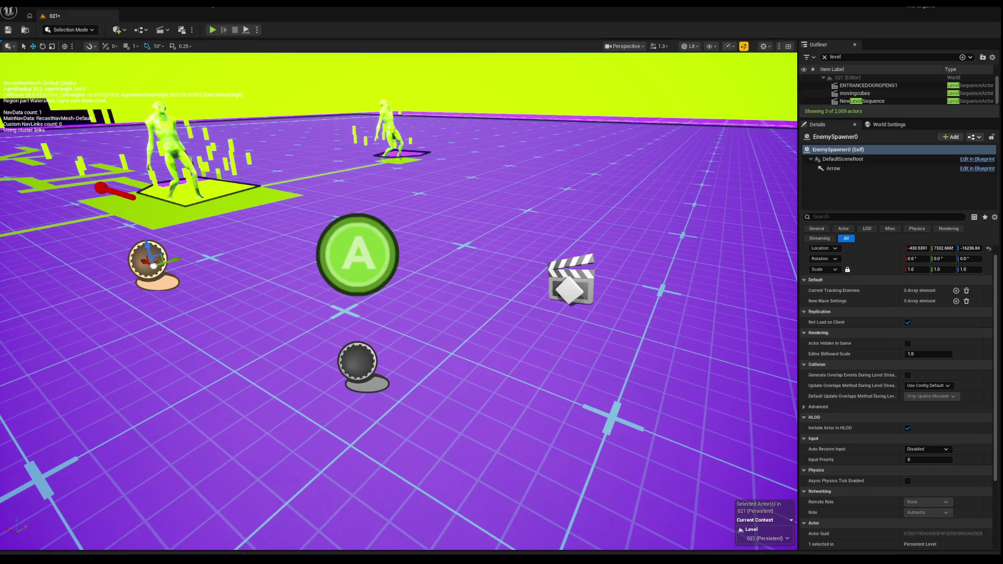
# Move EnemySpawner0 to just above the A icon and centre the view on the WaveManager.
pyautogui.click(364, 362)
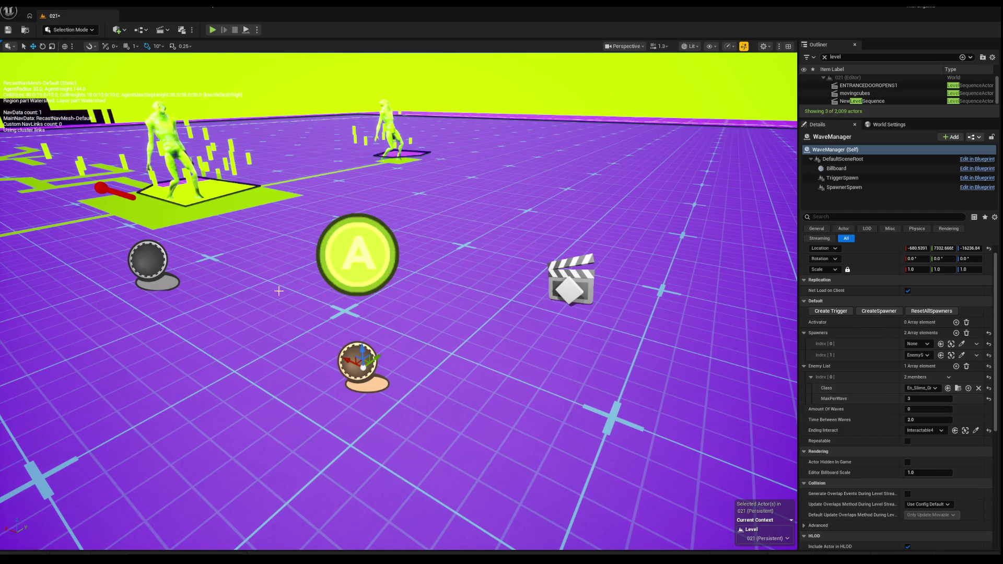
pyautogui.click(155, 275)
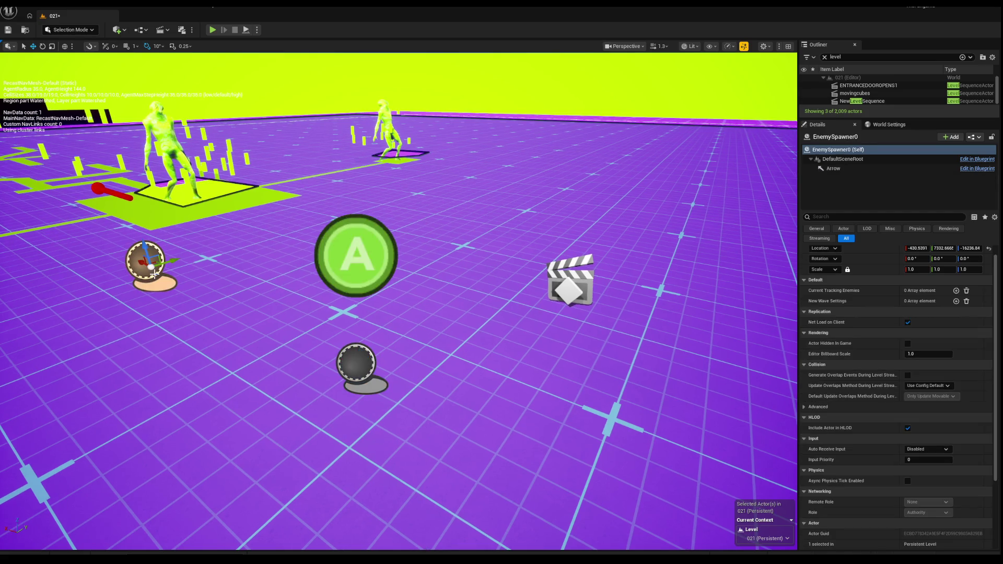
pyautogui.click(359, 276)
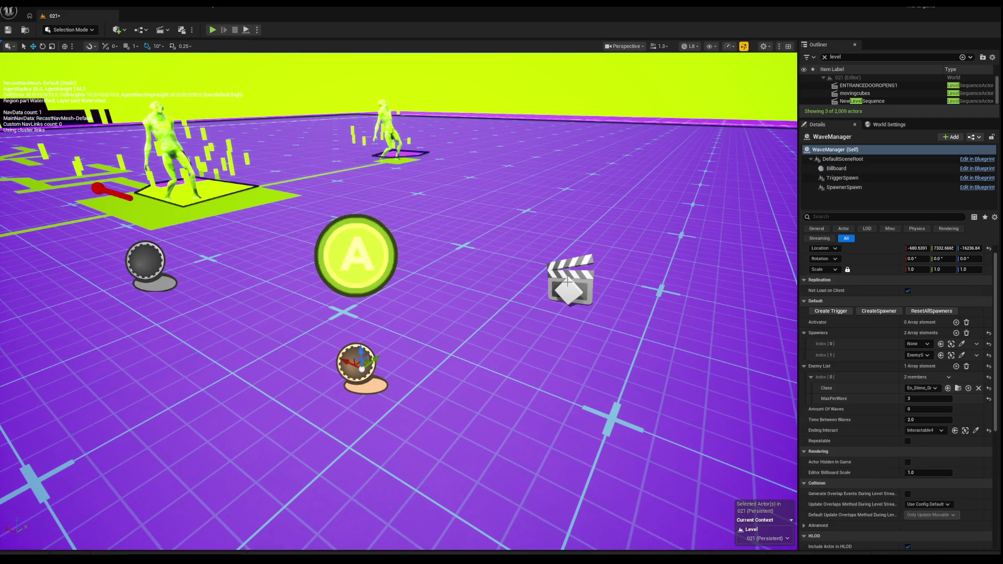
pyautogui.press('a')
pyautogui.click(293, 242)
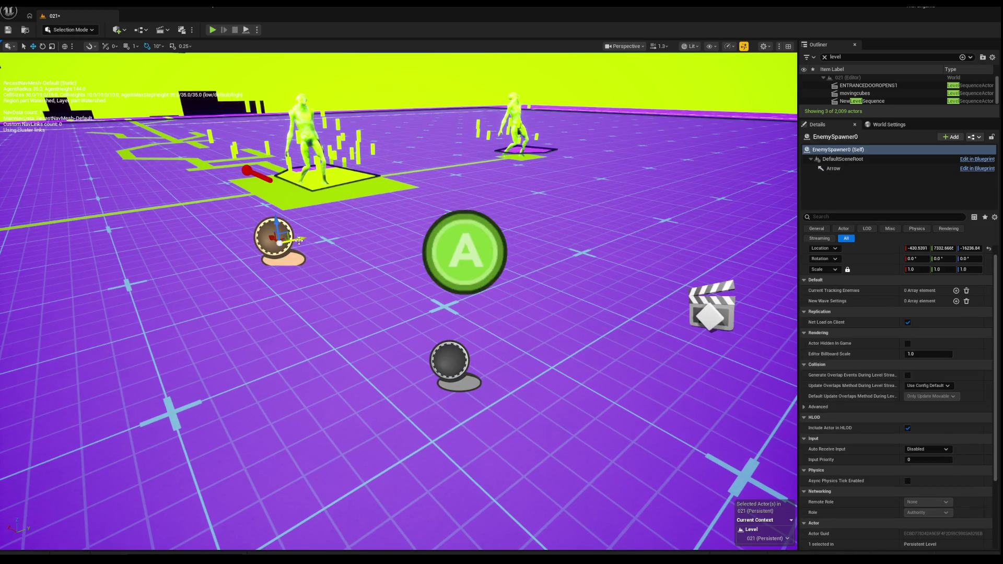
pyautogui.moveTo(296, 241); pyautogui.dragTo(462, 204)
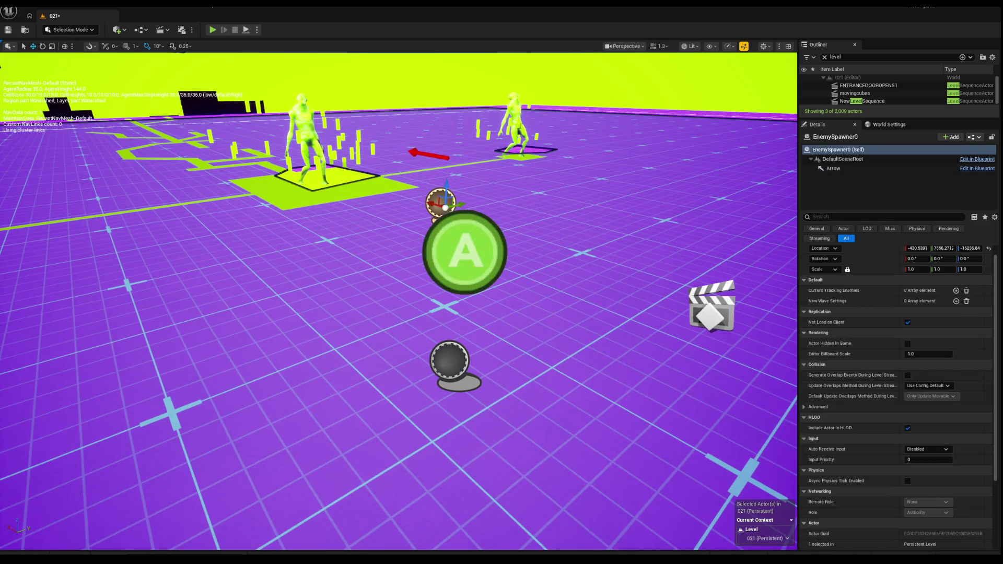
pyautogui.click(463, 235)
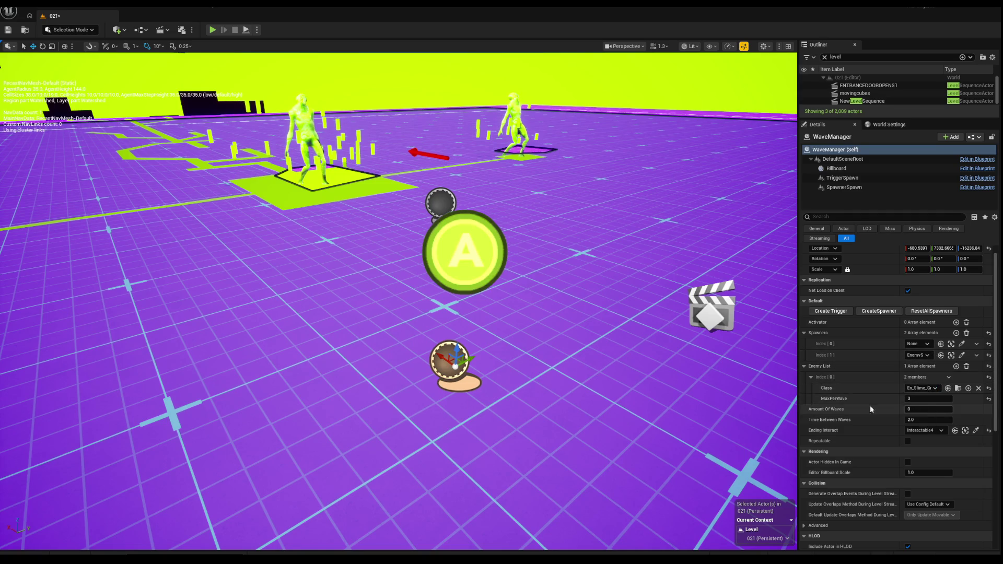
pyautogui.press('f')
# Select the purple grid floor piece and start a Play-In-Editor playtest with Alt+P.
pyautogui.scroll(-10, 399, 301)
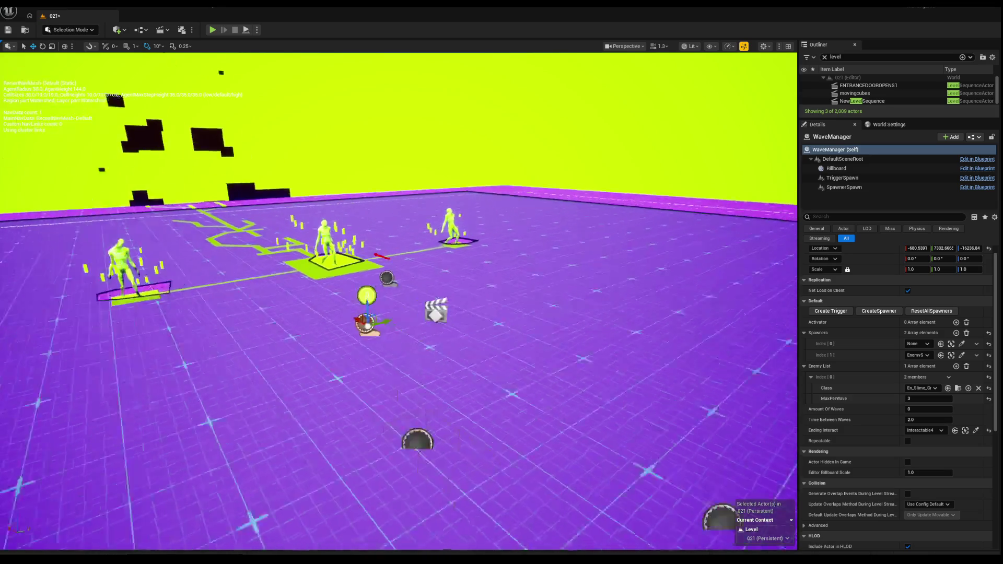
pyautogui.scroll(3, 398, 301)
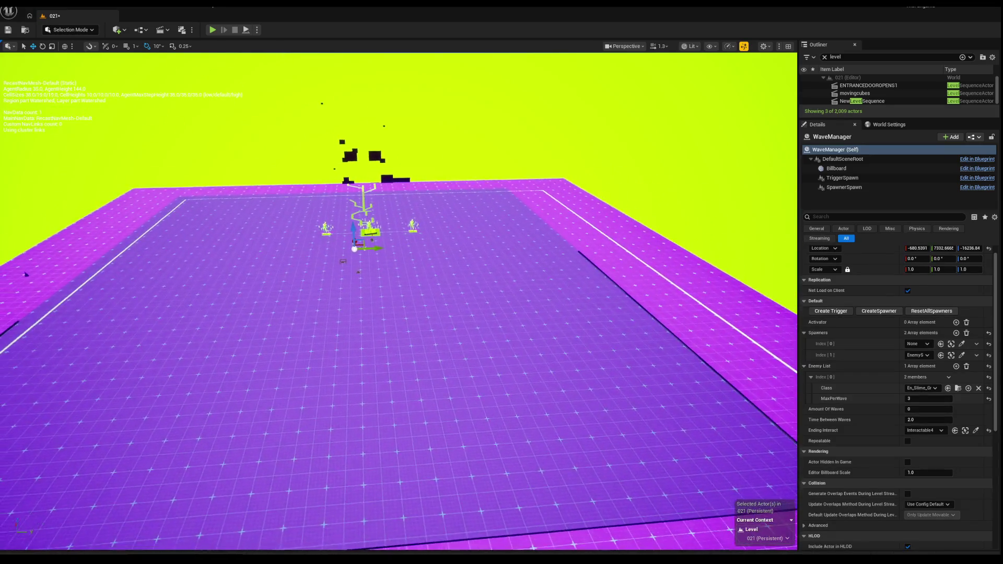
pyautogui.click(398, 301)
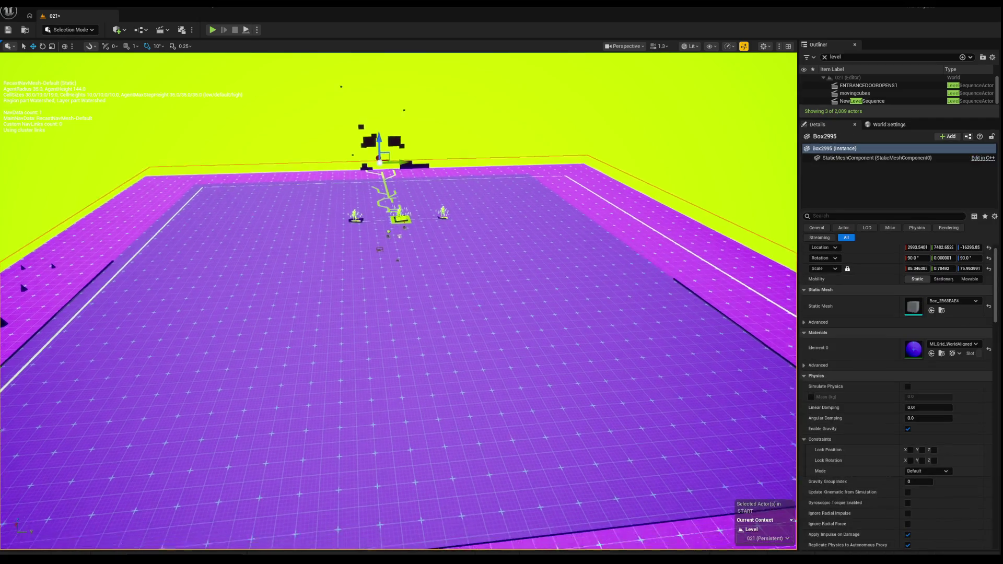
pyautogui.scroll(-5, 399, 301)
pyautogui.scroll(8, 287, 103)
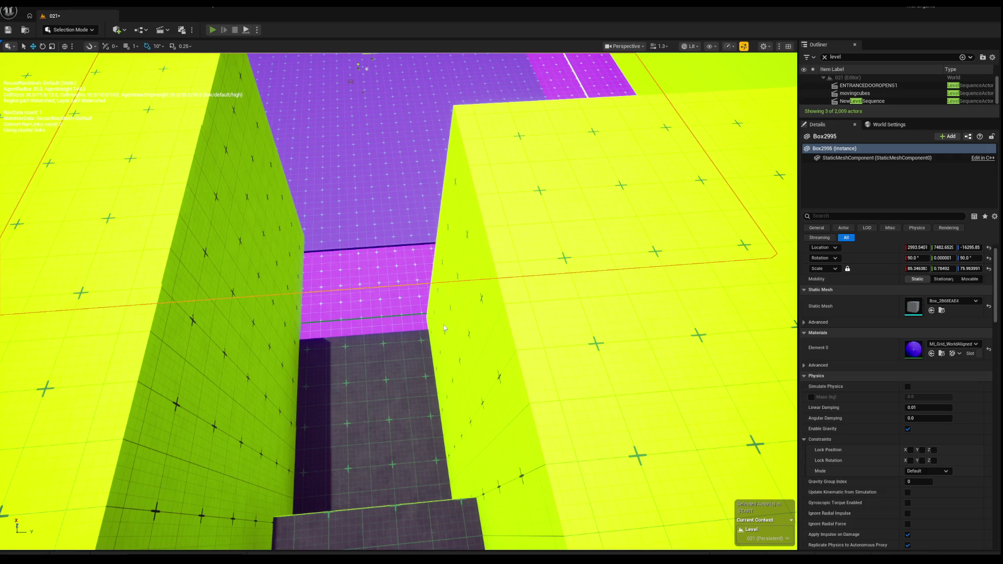
pyautogui.hotkey('alt', 'p')
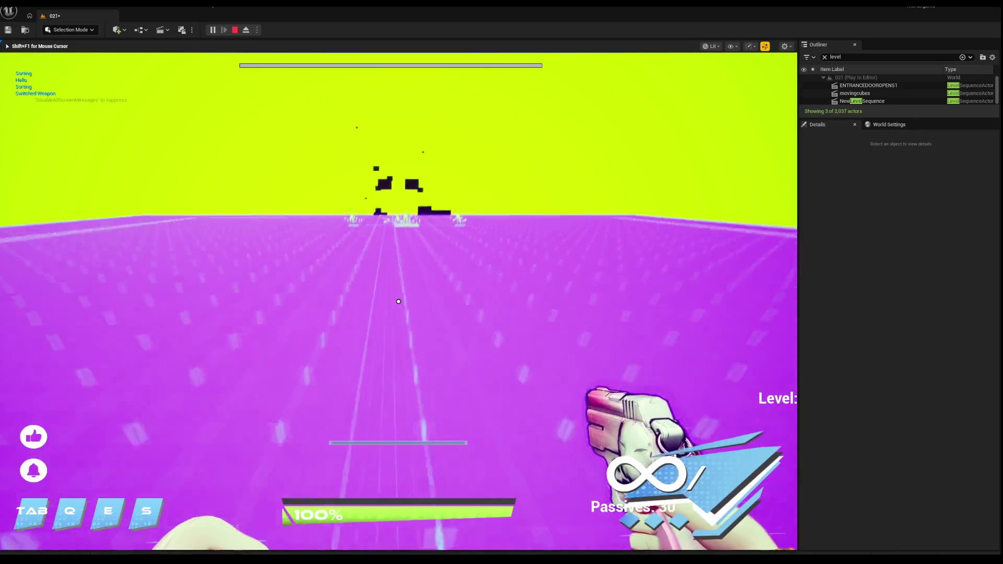
# Walk forward toward the enemies, then stop the playtest with Esc.
pyautogui.press('w')
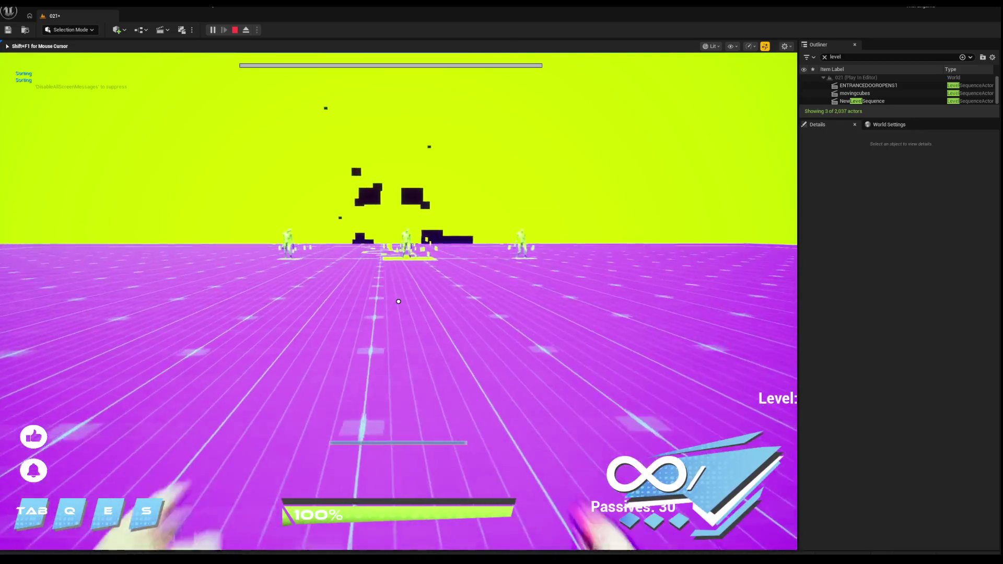
pyautogui.press('w')
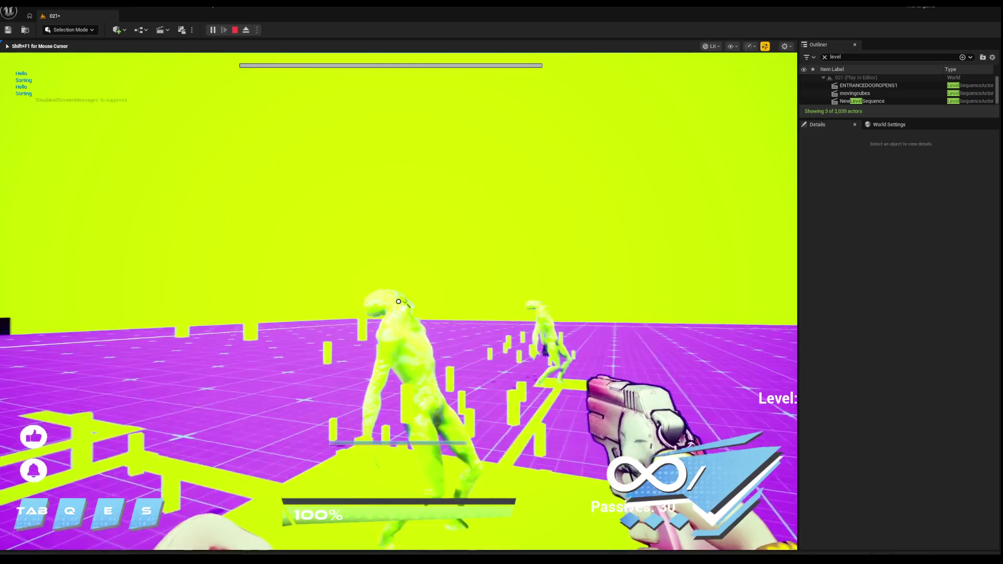
pyautogui.press('Escape')
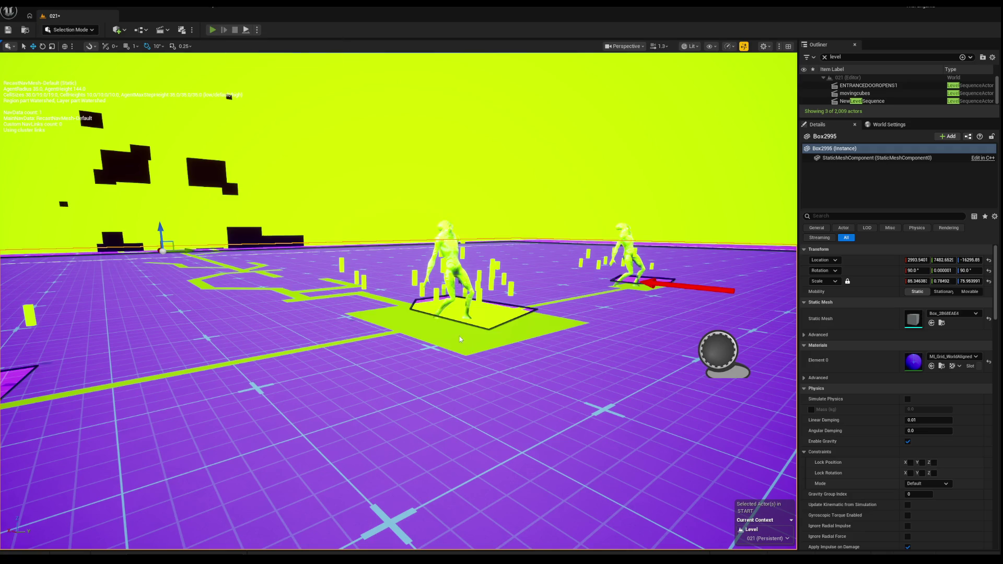
# Start a fresh playtest of level 021 and fire the weapon several times around the level.
pyautogui.hotkey('alt', 'p')
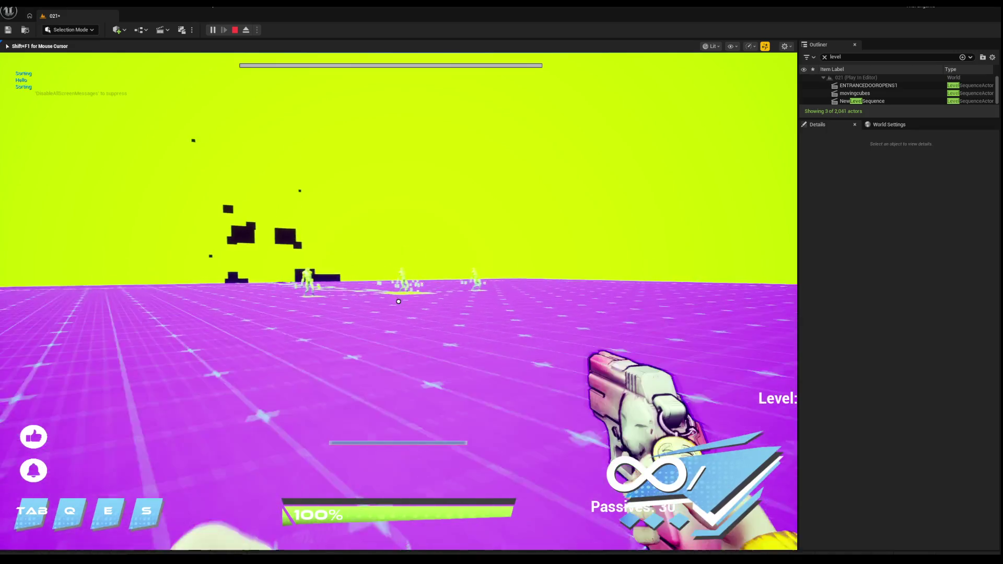
pyautogui.click(398, 301)
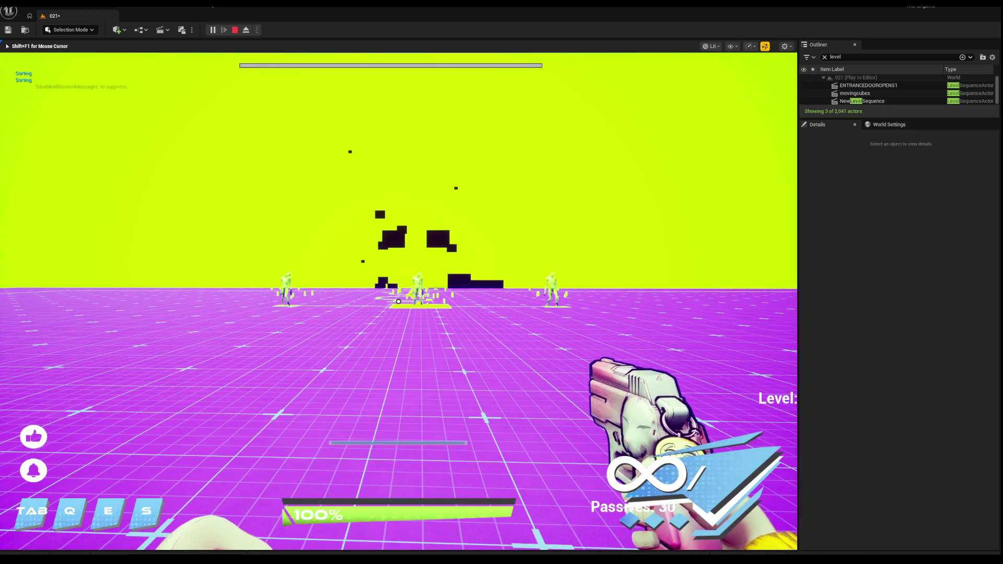
pyautogui.click(397, 302)
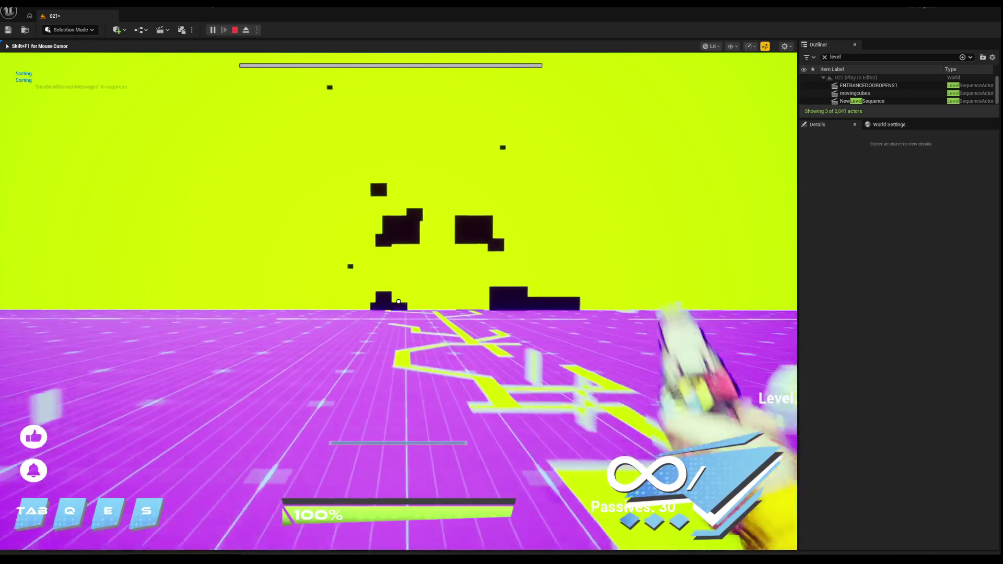
pyautogui.click(398, 302)
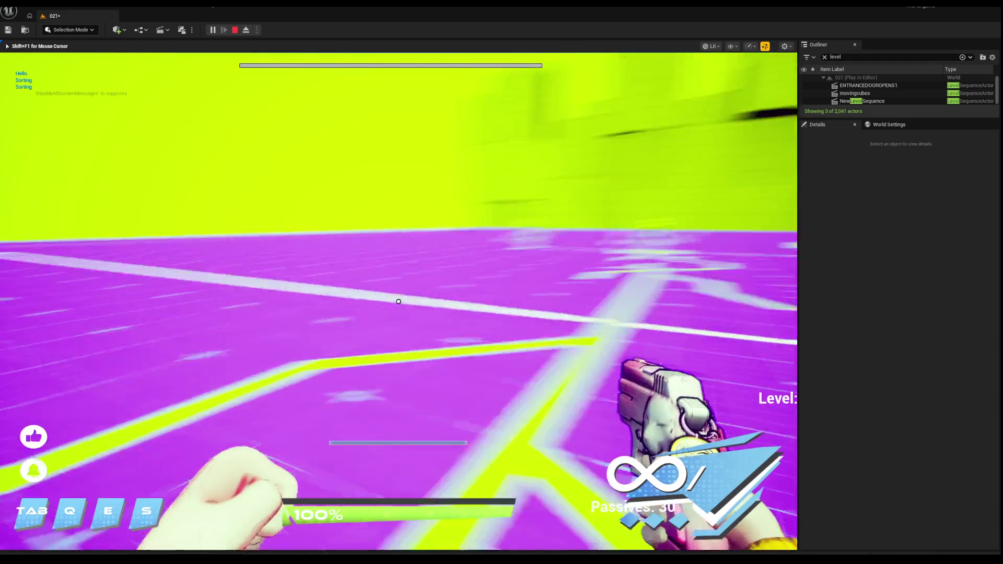
pyautogui.click(398, 302)
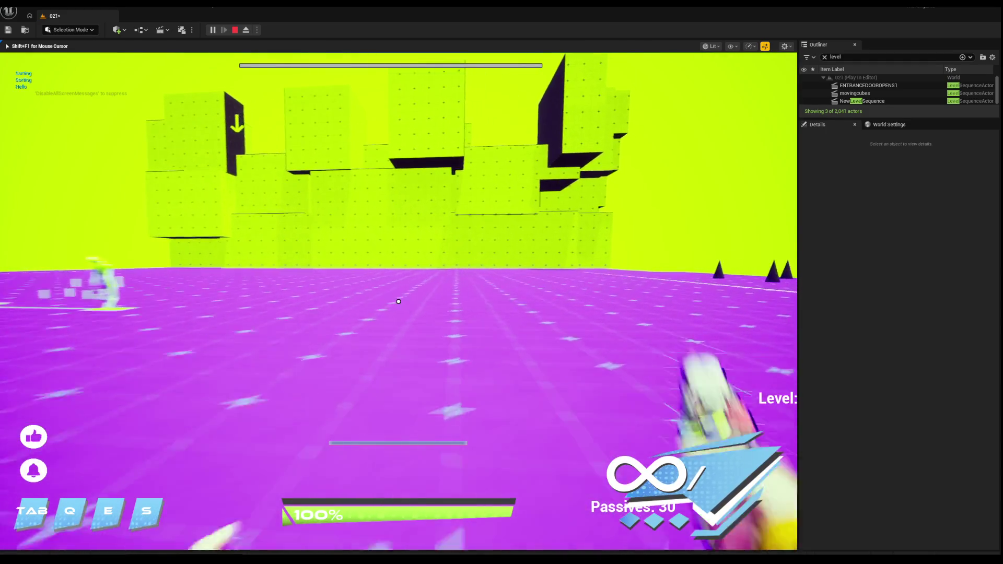
pyautogui.click(398, 302)
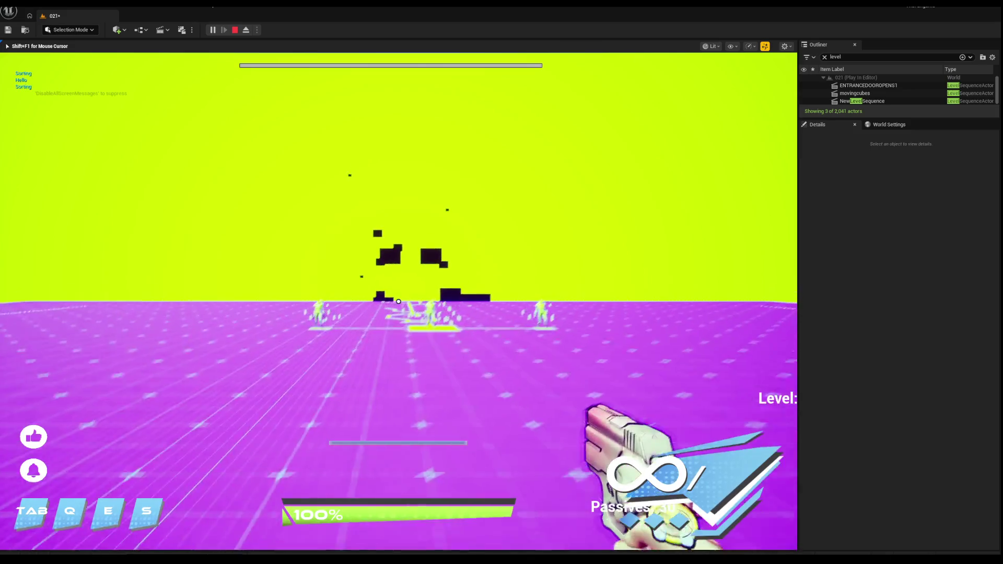
# Switch to the Emo loadout from the dev menu and walk toward the figures and cubes.
pyautogui.press('s')
pyautogui.press('m')
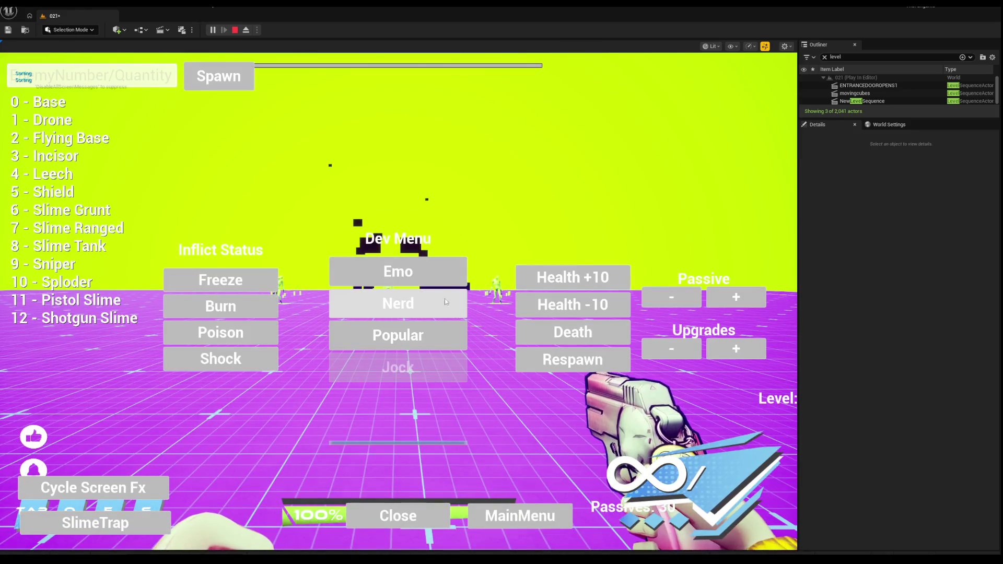
pyautogui.click(413, 282)
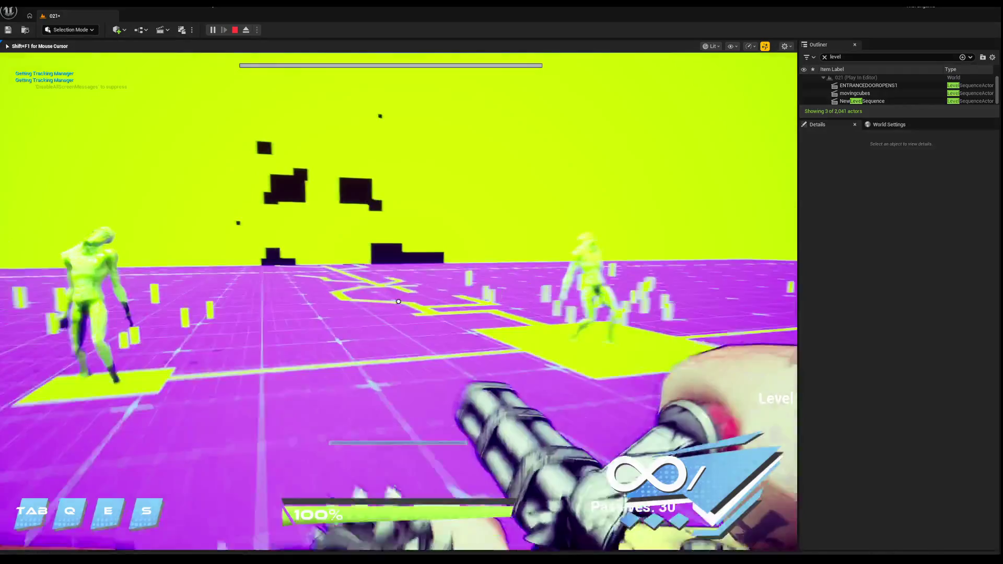
pyautogui.press('w')
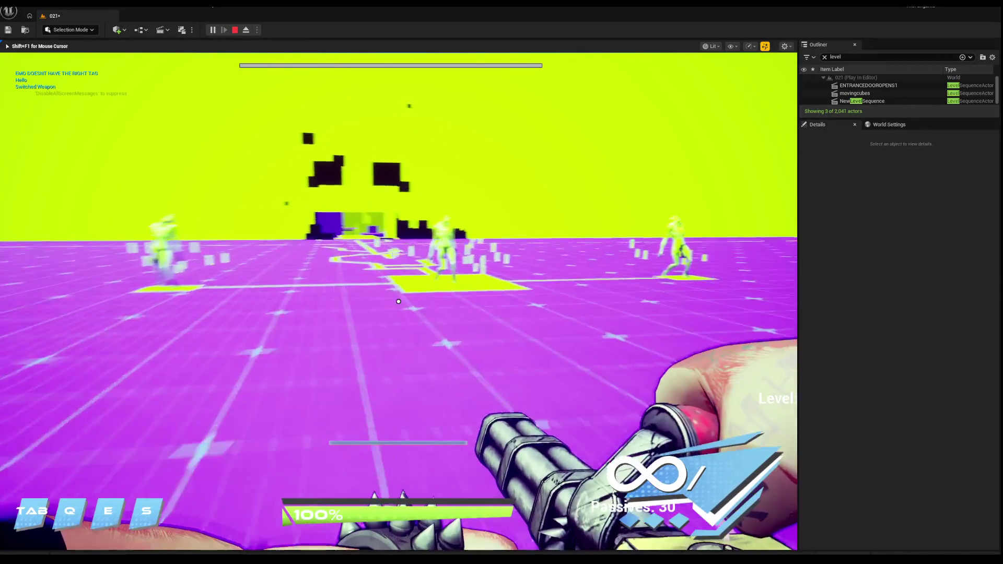
pyautogui.press('w')
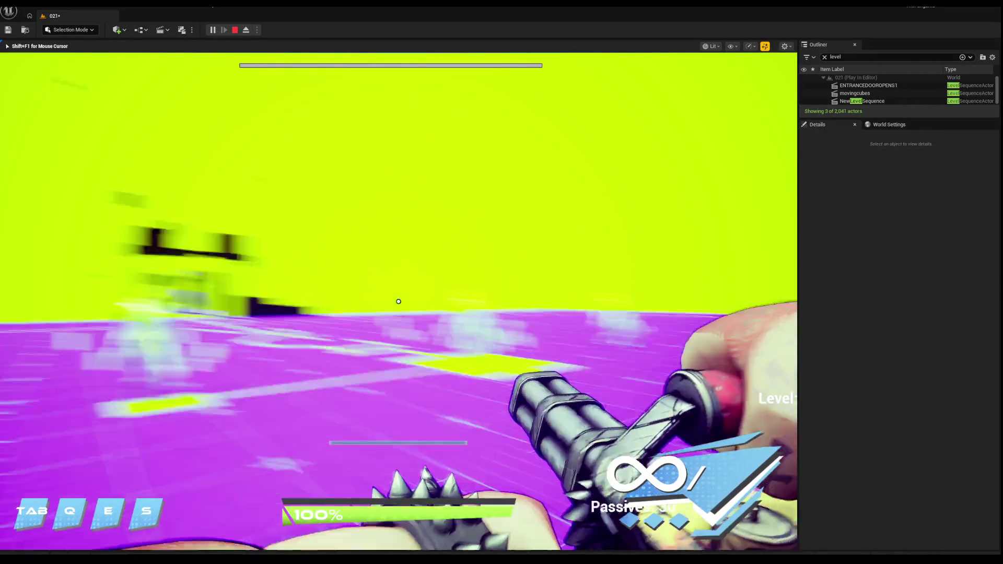
pyautogui.press('w')
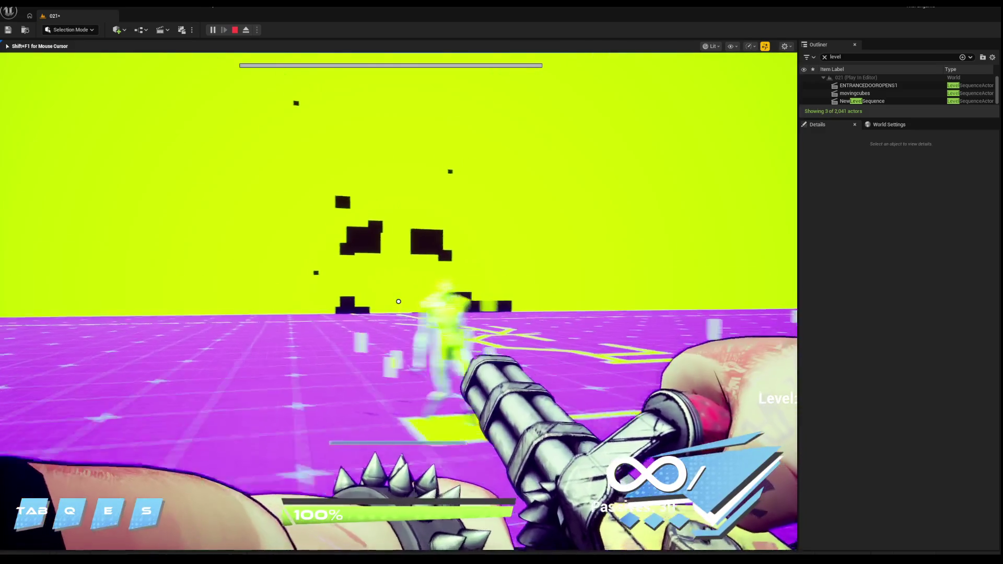
pyautogui.press('w')
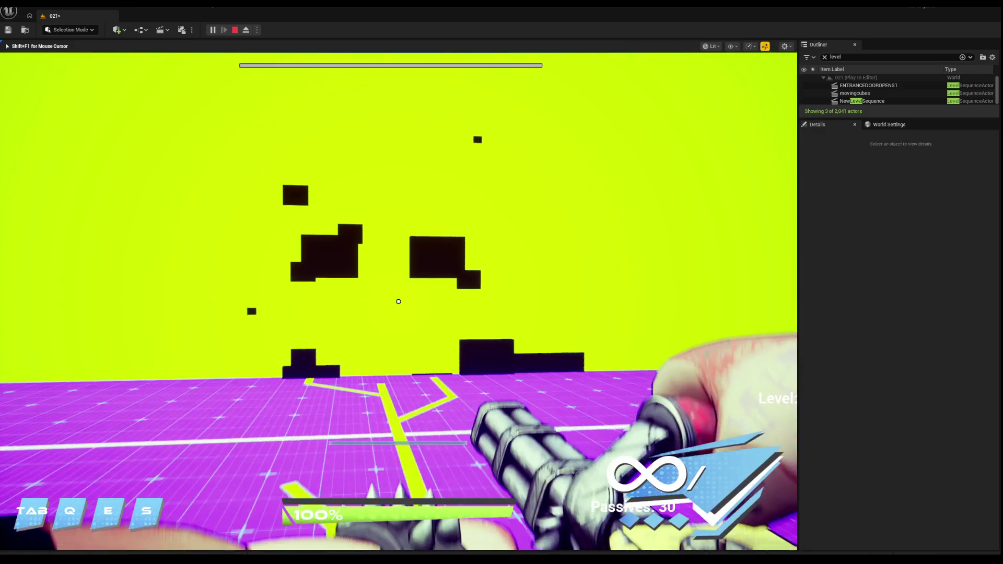
# Stop the playtest, select the yellow wall piece, and restart the playtest.
pyautogui.press('Escape')
pyautogui.moveTo(350, 298); pyautogui.dragTo(347, 284)
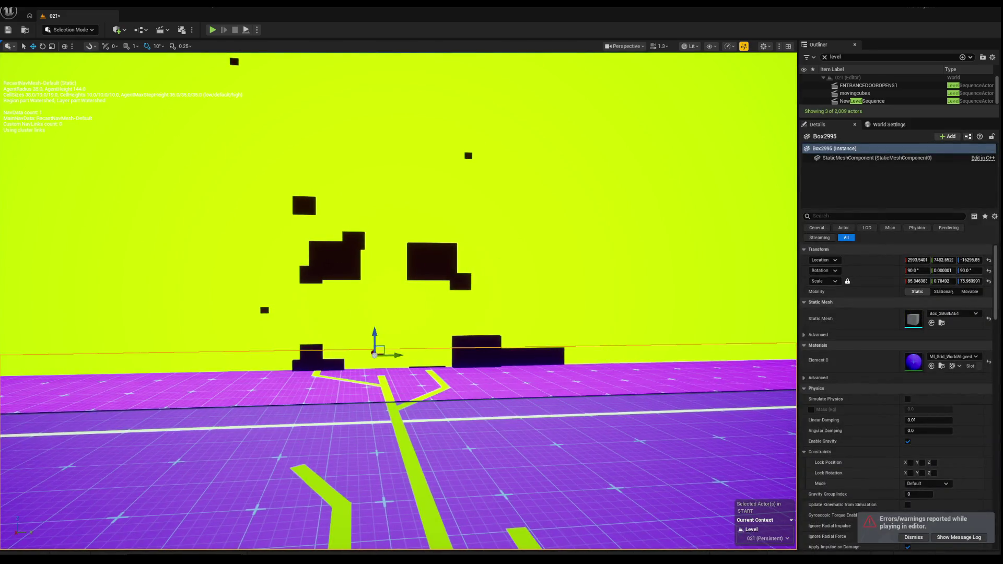
pyautogui.click(347, 284)
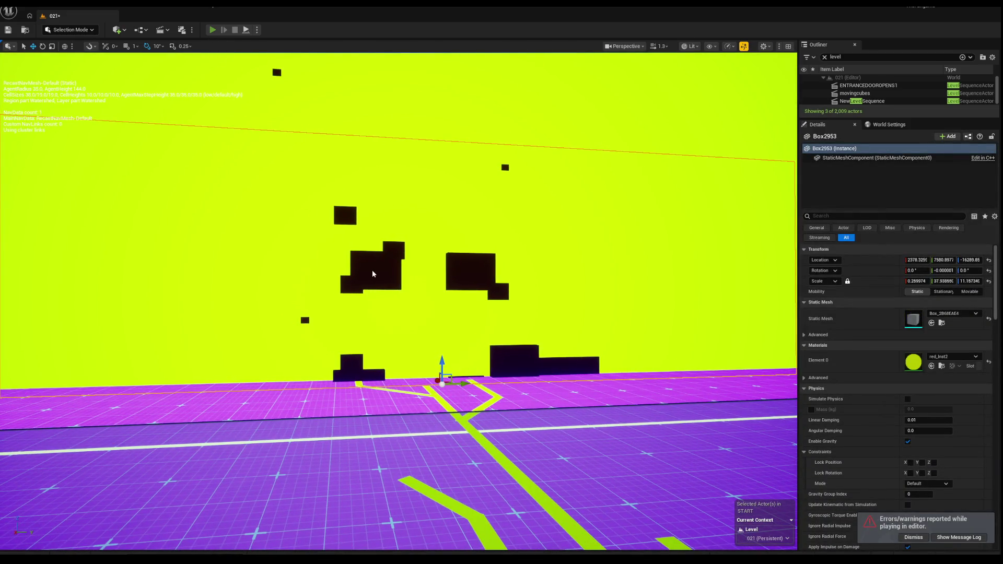
pyautogui.hotkey('alt', 'p')
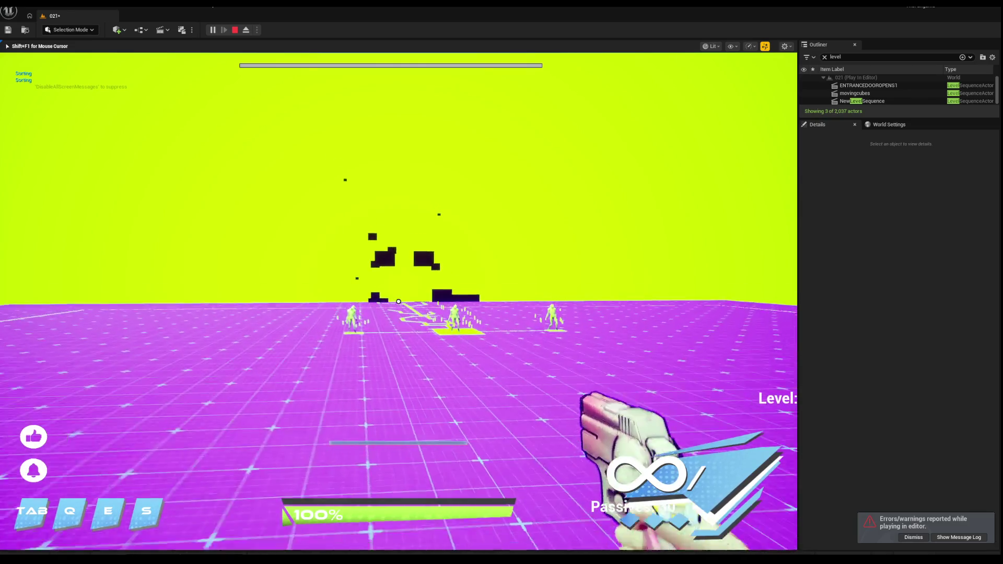
# Try the Emo loadout, then the Popular loadout, firing at the enemies.
pyautogui.press('m')
pyautogui.click(402, 278)
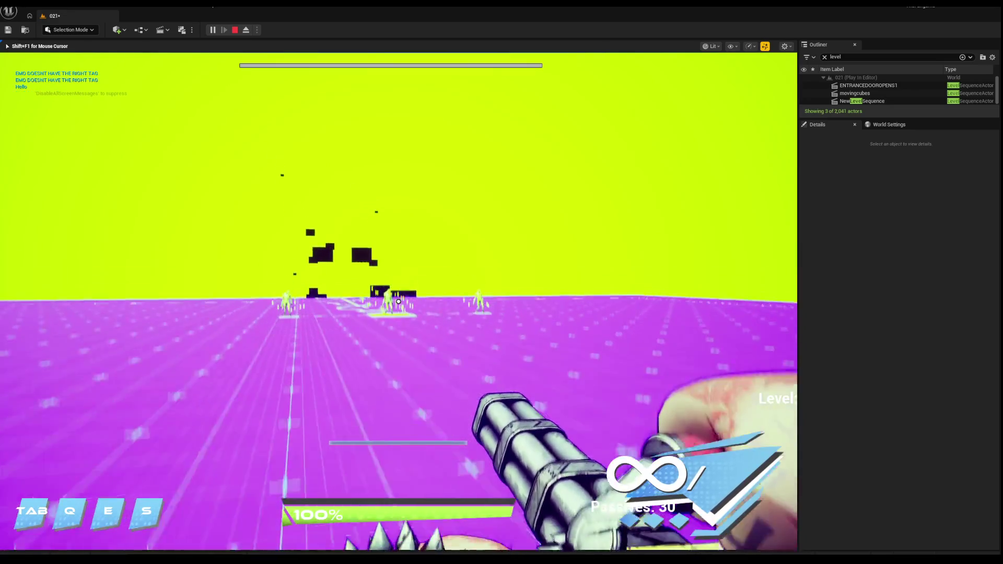
pyautogui.press('F1')
pyautogui.click(400, 334)
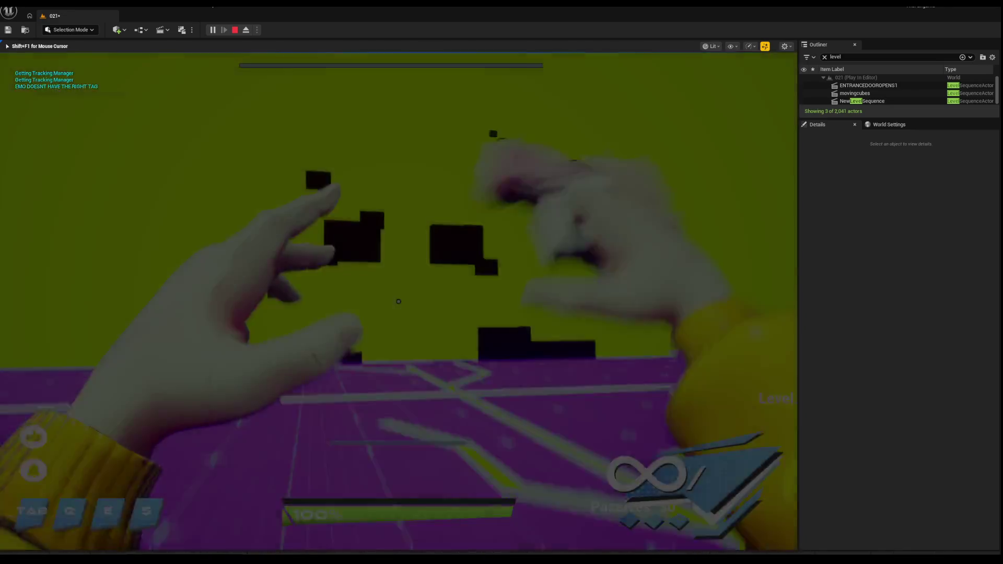
pyautogui.press('s')
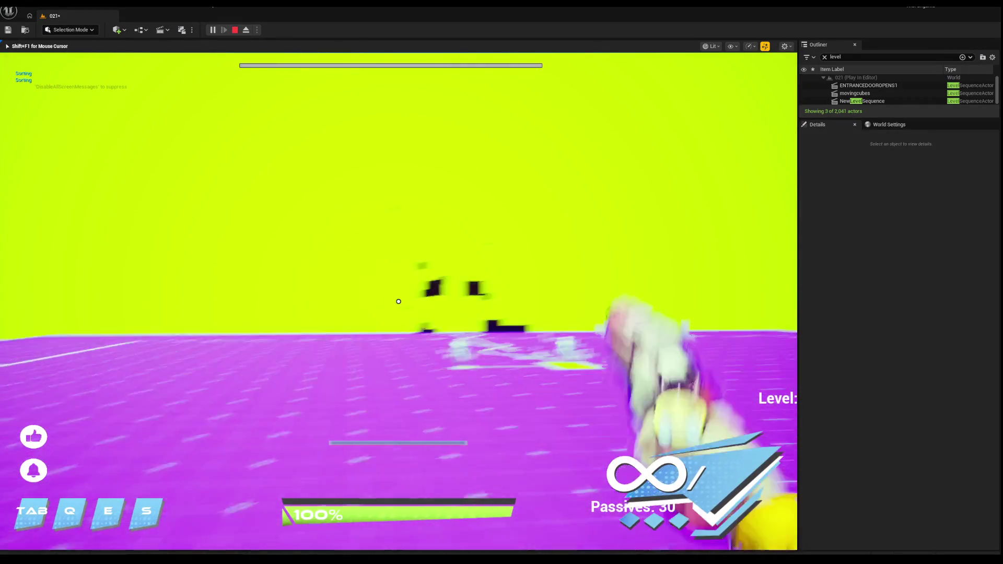
pyautogui.click(398, 301)
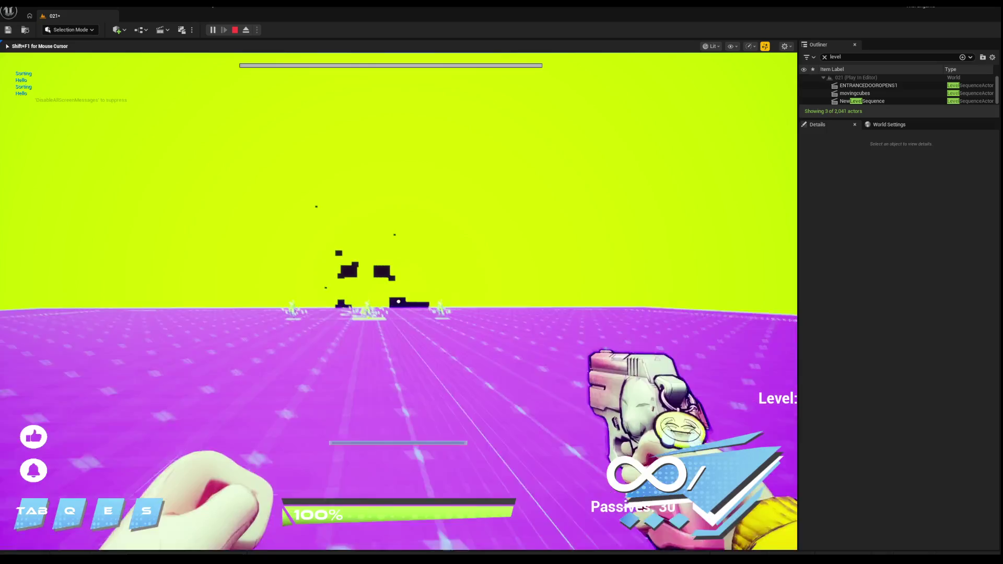
# Switch back to the Emo loadout, then stop the playtest.
pyautogui.press('m')
pyautogui.click(425, 263)
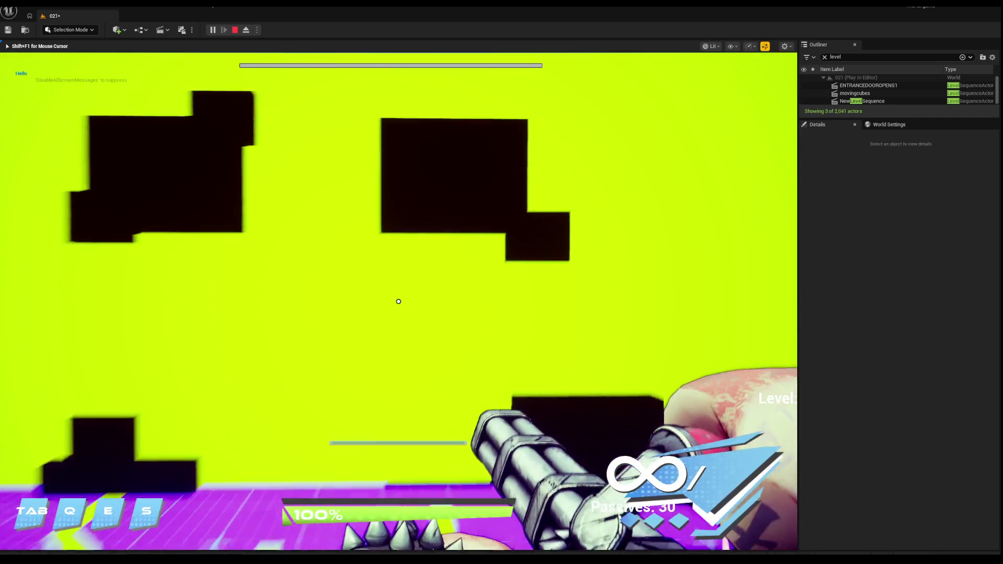
pyautogui.press('Escape')
# Fly over the level to locate EnemySpawner0 and the WaveManager.
pyautogui.moveTo(417, 269); pyautogui.dragTo(416, 319)
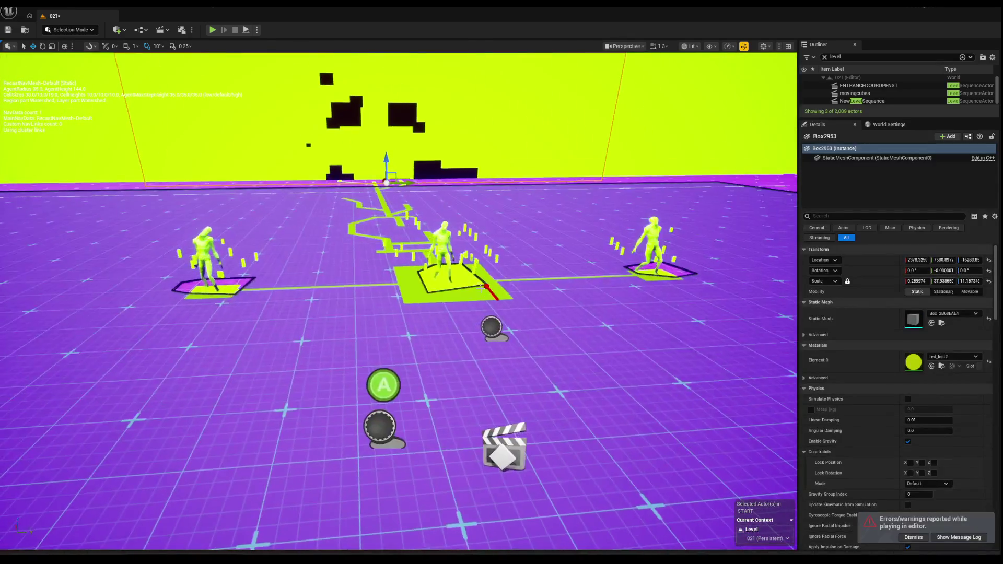
pyautogui.click(486, 308)
pyautogui.moveTo(485, 308)
pyautogui.mouseDown()
pyautogui.moveTo(470, 345)
pyautogui.moveTo(488, 327)
pyautogui.mouseUp()
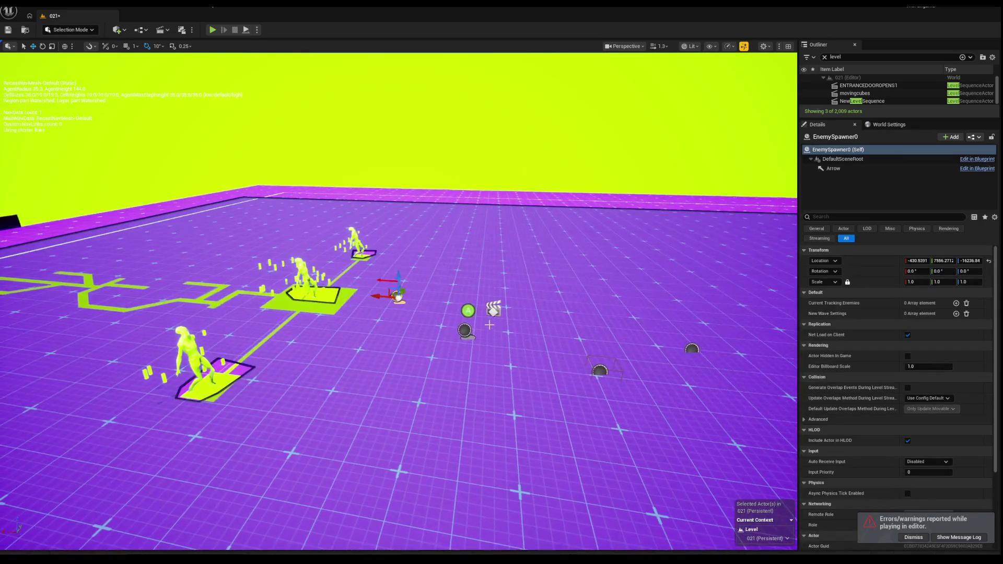
pyautogui.click(465, 331)
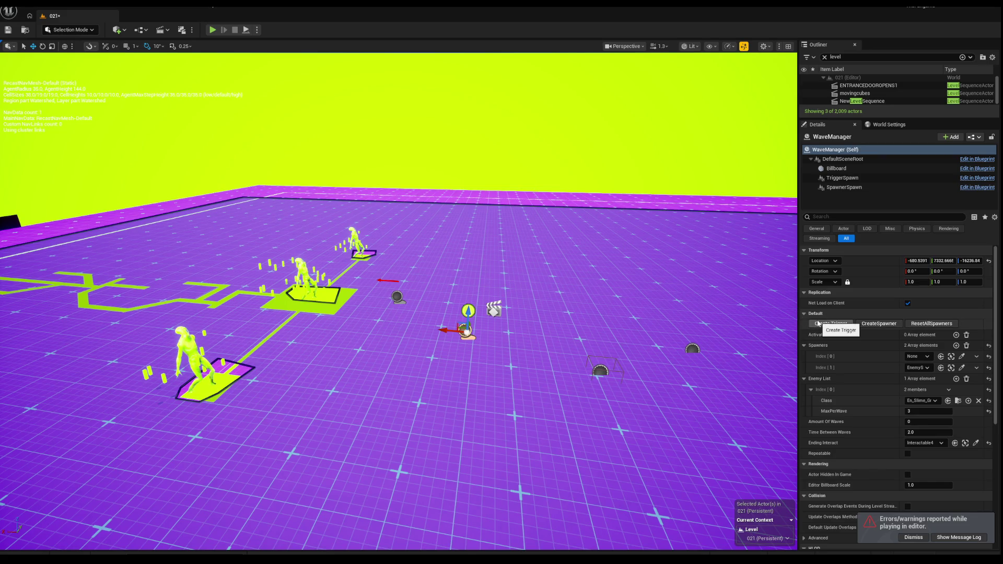
pyautogui.moveTo(681, 321); pyautogui.dragTo(666, 303)
pyautogui.moveTo(475, 315); pyautogui.dragTo(475, 315)
pyautogui.click(476, 315)
pyautogui.press('a')
# Assign EnemySpawner0 to the WaveManager's first Spawners slot, Index [0].
pyautogui.scroll(-2, 875, 308)
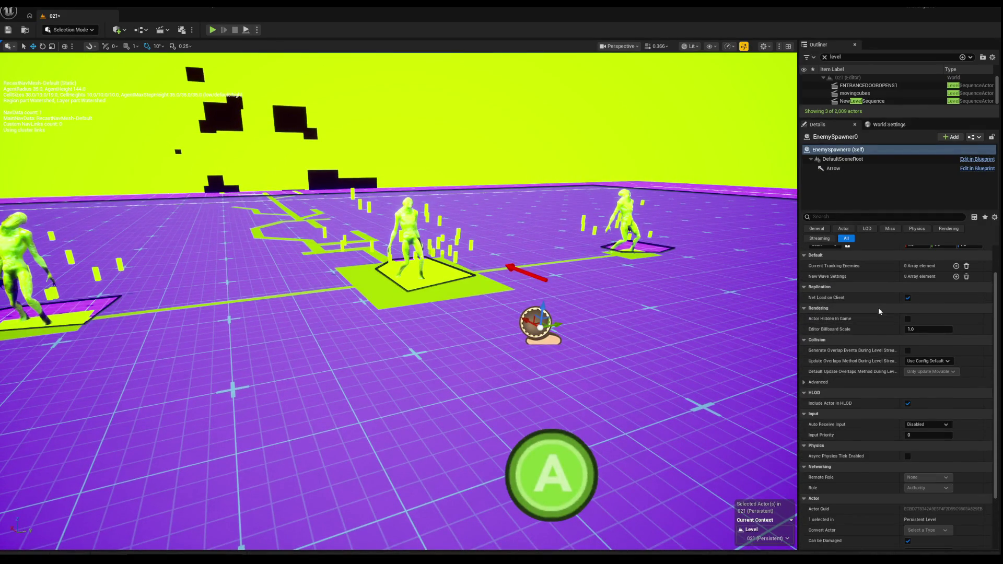
pyautogui.scroll(-3, 397, 300)
pyautogui.click(918, 306)
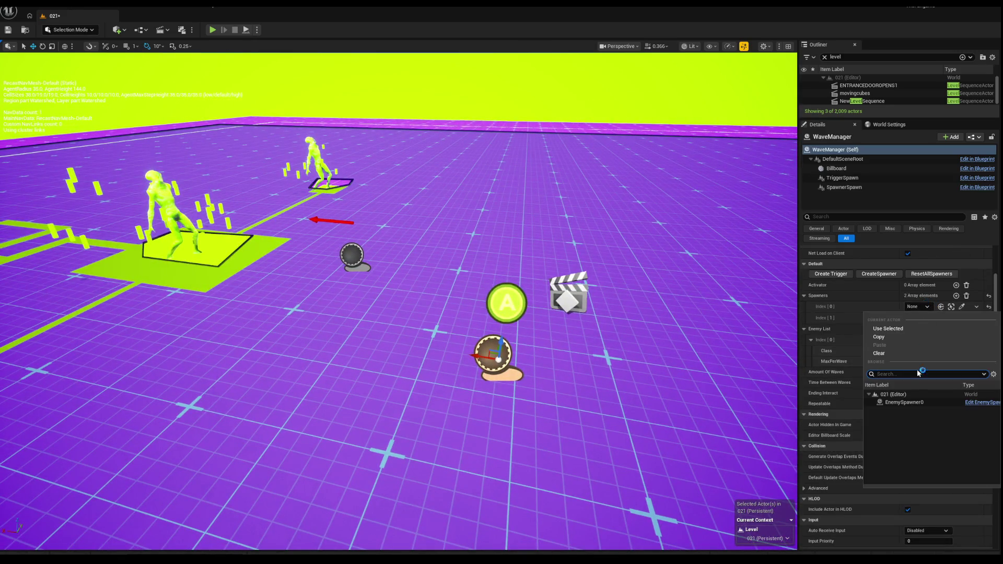
pyautogui.click(904, 402)
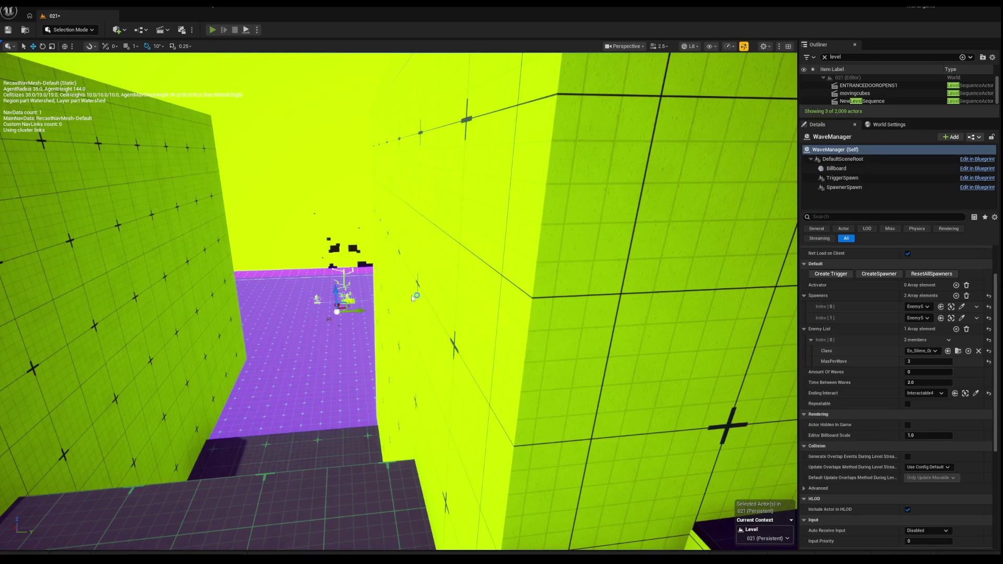
# Playtest level 021, walking forward toward the enemies, then stop the session.
pyautogui.hotkey('alt', 'p')
pyautogui.press('w')
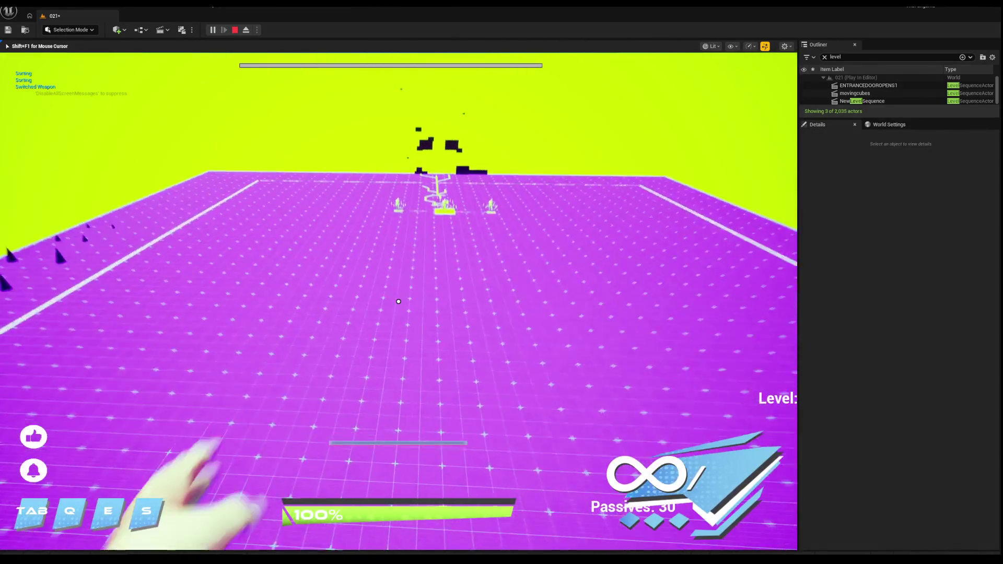
pyautogui.press('w')
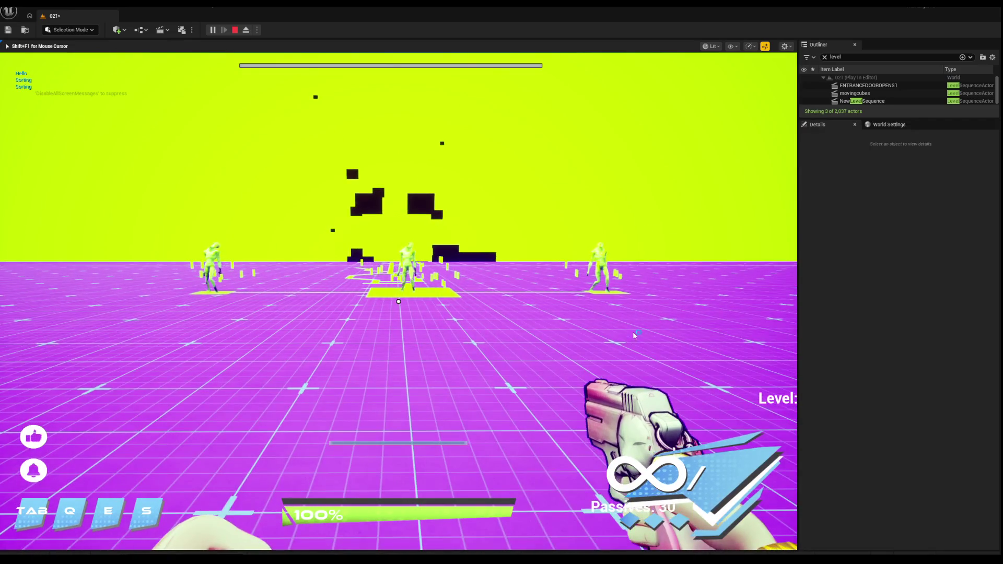
pyautogui.press('Escape')
pyautogui.scroll(-3, 398, 302)
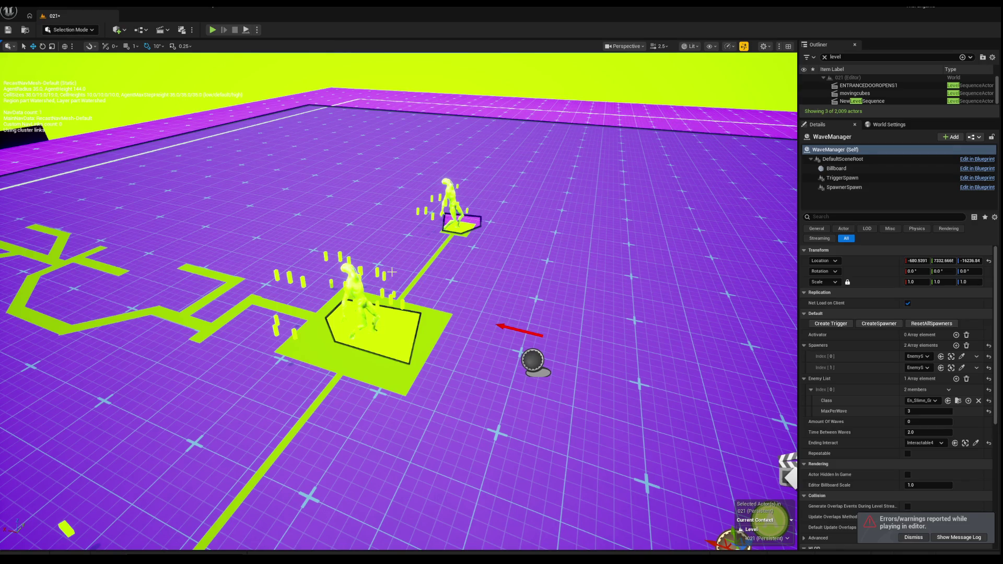
# Find and delete the old BP_TZ_Activate trigger actor.
pyautogui.moveTo(584, 166); pyautogui.dragTo(421, 311)
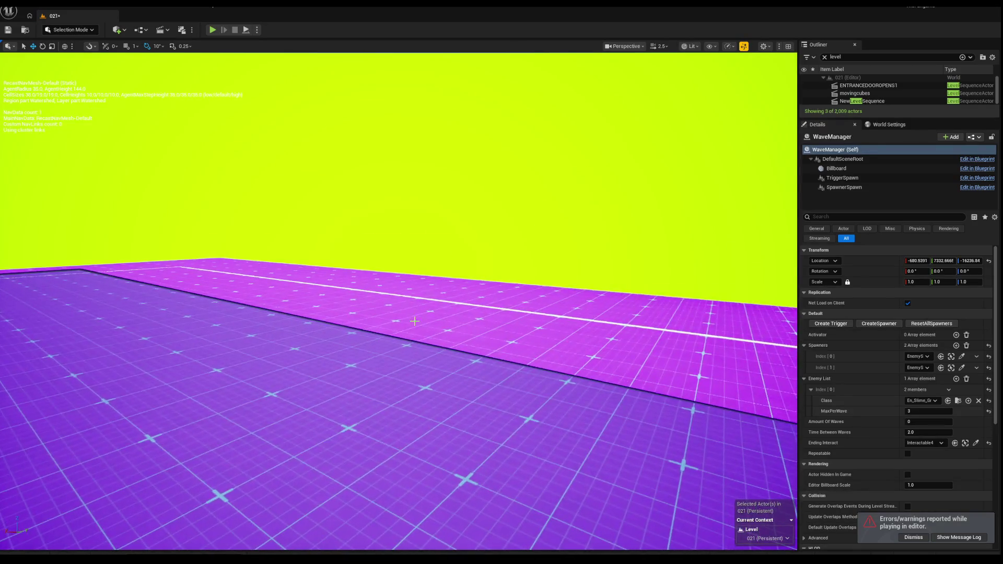
pyautogui.moveTo(397, 365)
pyautogui.mouseDown()
pyautogui.moveTo(397, 314)
pyautogui.moveTo(355, 313)
pyautogui.moveTo(397, 313)
pyautogui.moveTo(468, 452)
pyautogui.mouseUp()
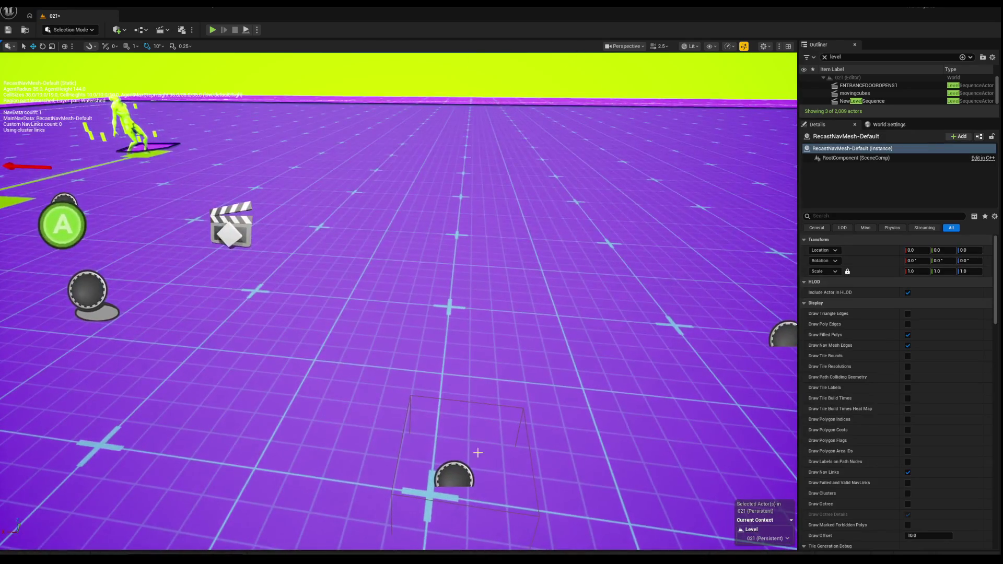
pyautogui.click(467, 469)
pyautogui.scroll(-10, 444, 444)
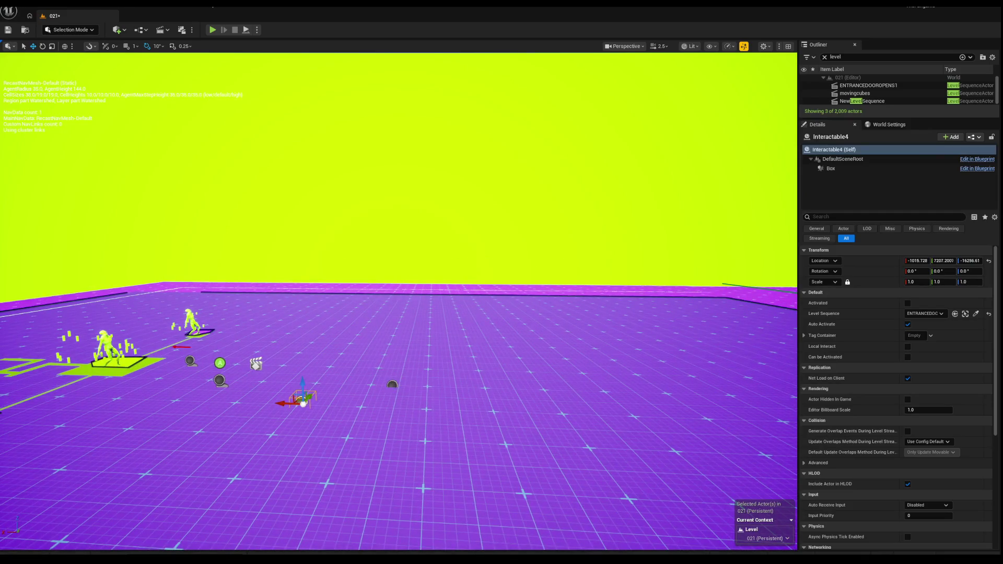
pyautogui.click(255, 364)
pyautogui.click(414, 365)
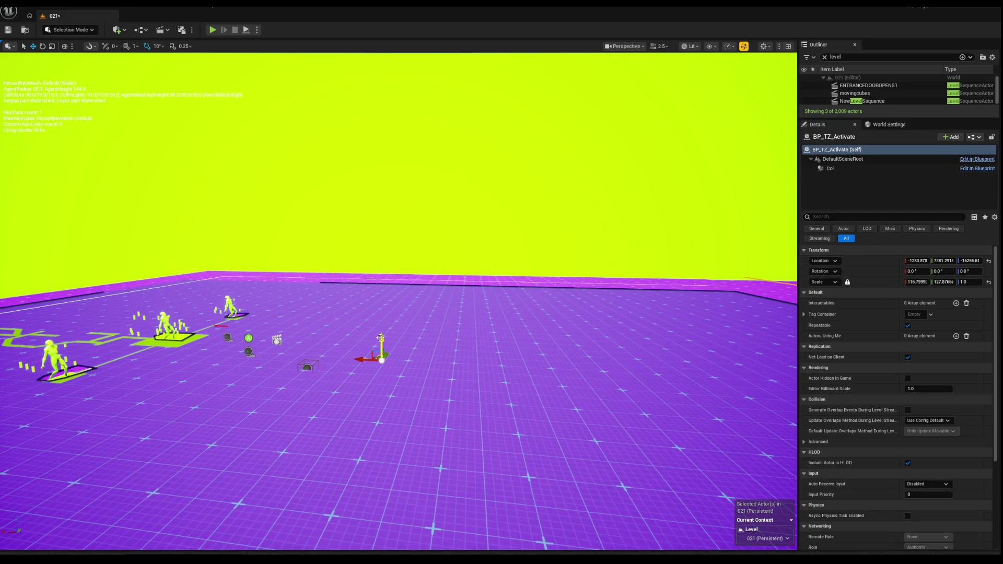
pyautogui.moveTo(381, 314); pyautogui.dragTo(416, 291)
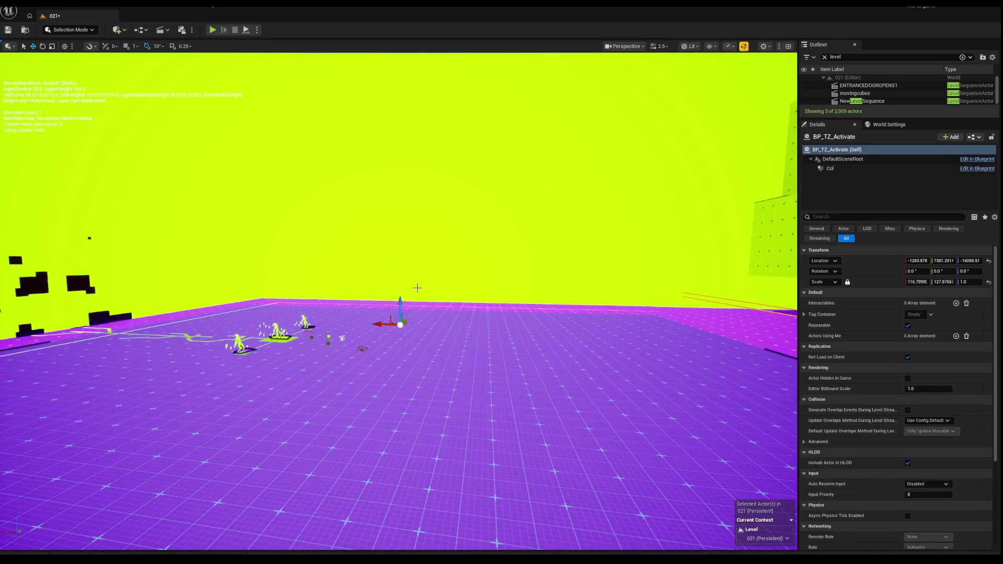
pyautogui.press('Delete')
# Frame the WaveManager and select its new BP_TZ_Activate0 trigger zone for transforming.
pyautogui.moveTo(357, 284); pyautogui.dragTo(356, 283)
pyautogui.click(330, 355)
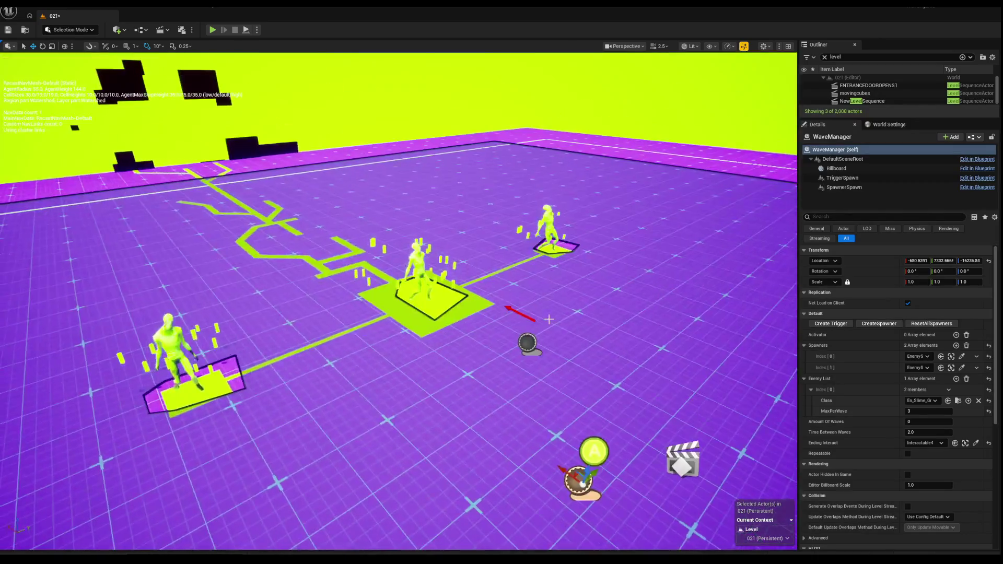
pyautogui.press('f')
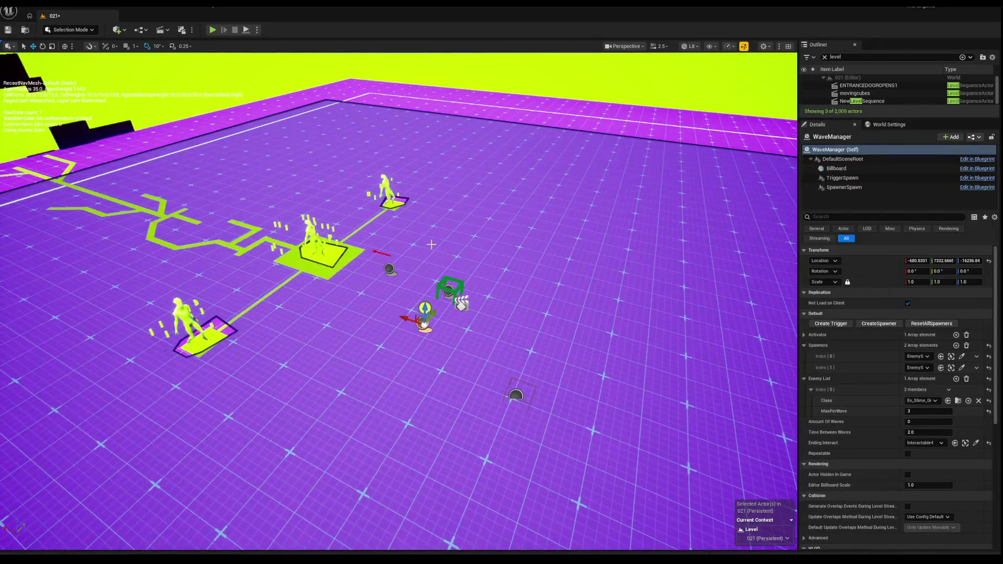
pyautogui.click(450, 289)
pyautogui.press('e')
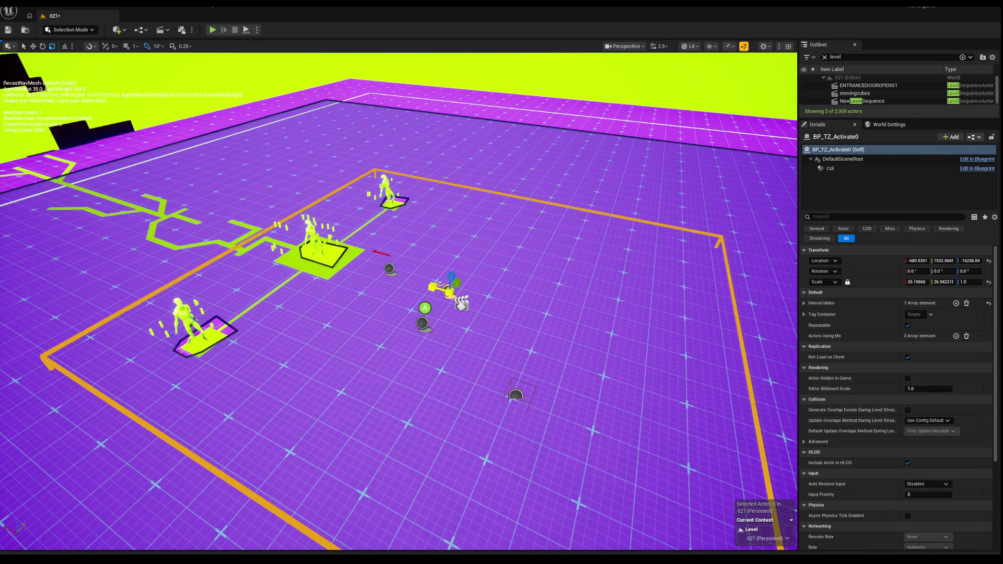
# Enlarge BP_TZ_Activate0 to about 30.43 × 34.75 × 1.0 around the enemy spawn pads.
pyautogui.scroll(5, 449, 287)
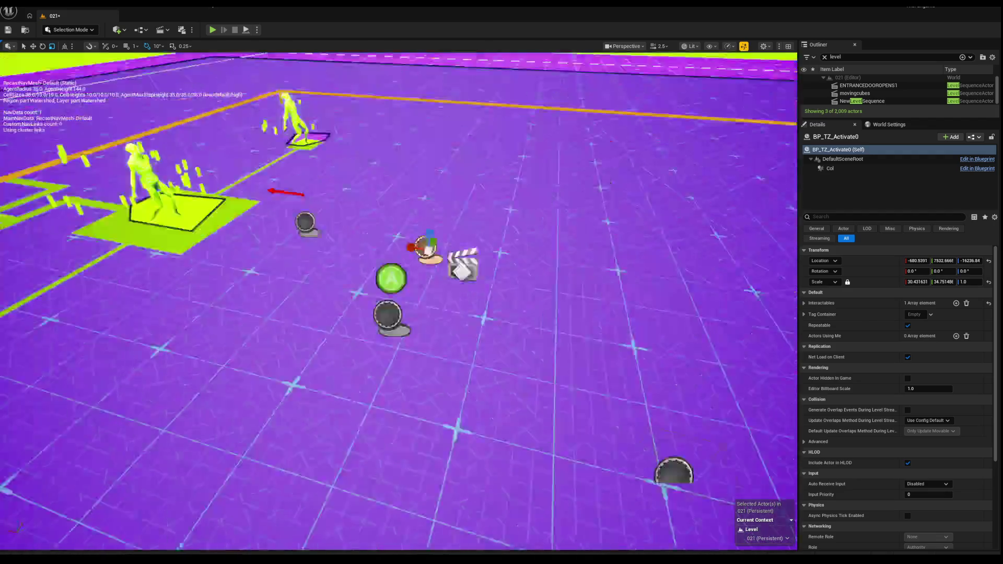
pyautogui.moveTo(449, 287); pyautogui.dragTo(450, 209)
pyautogui.moveTo(406, 327); pyautogui.dragTo(405, 344)
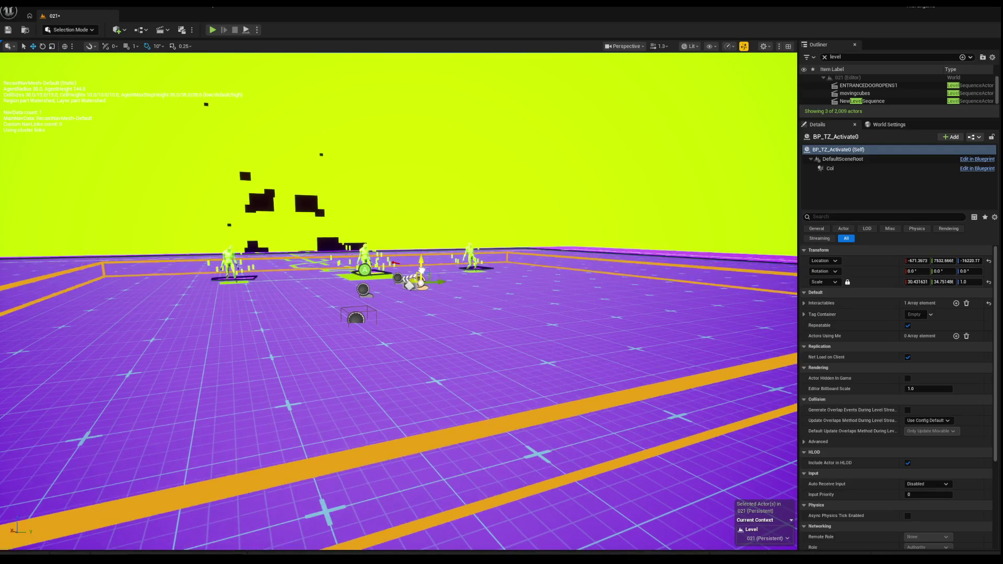
pyautogui.moveTo(405, 345); pyautogui.dragTo(411, 295)
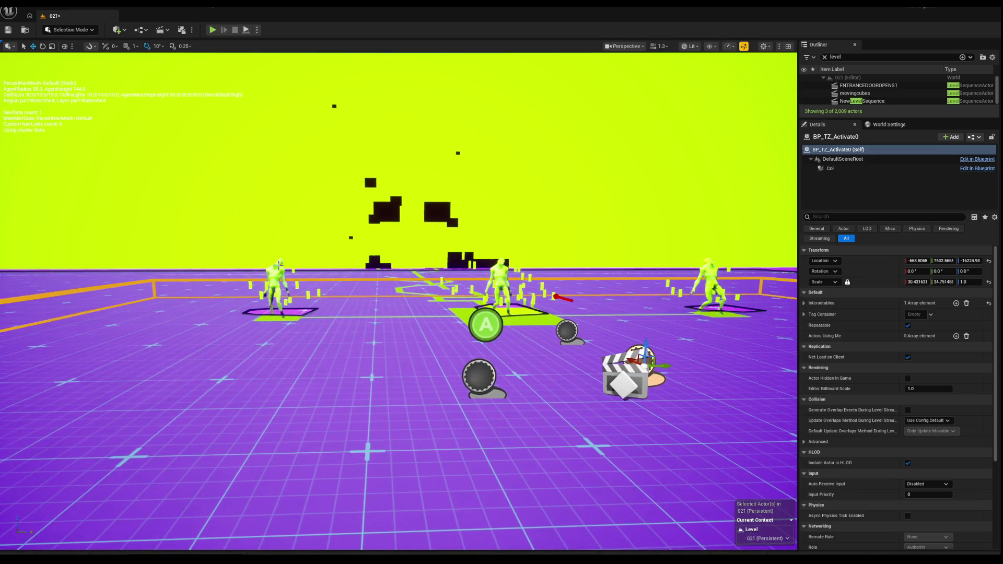
pyautogui.moveTo(412, 295)
pyautogui.mouseDown()
pyautogui.moveTo(434, 288)
pyautogui.moveTo(360, 289)
pyautogui.moveTo(303, 305)
pyautogui.mouseUp()
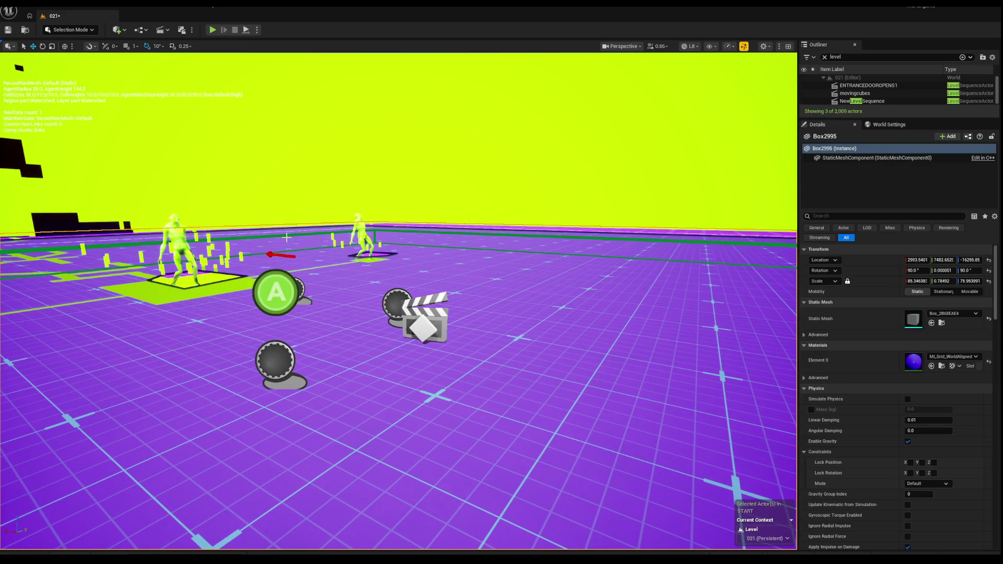
pyautogui.click(397, 303)
pyautogui.moveTo(397, 303)
pyautogui.mouseDown()
pyautogui.moveTo(389, 350)
pyautogui.moveTo(65, 101)
pyautogui.mouseUp()
pyautogui.click(337, 351)
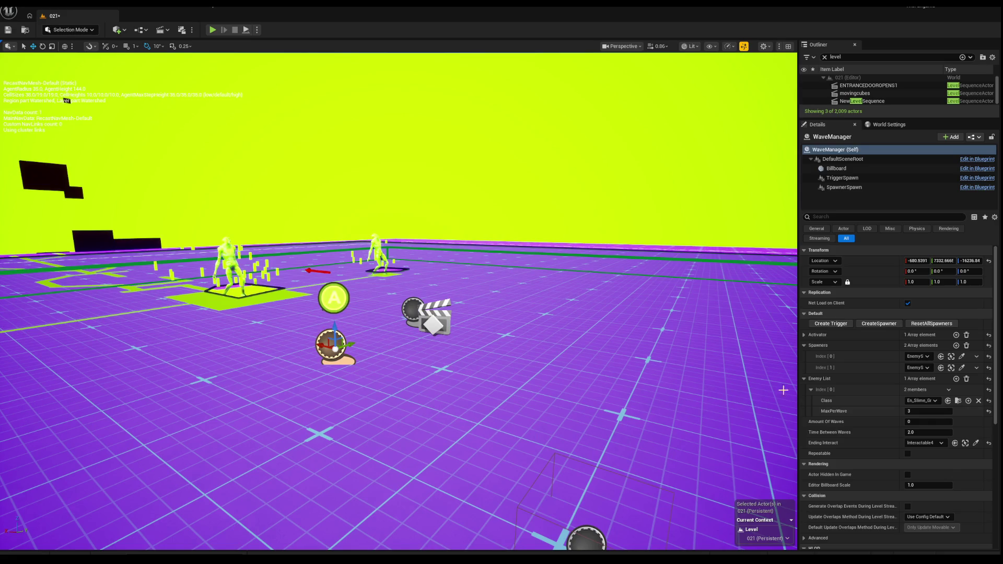
pyautogui.rightClick(538, 449)
pyautogui.click(558, 496)
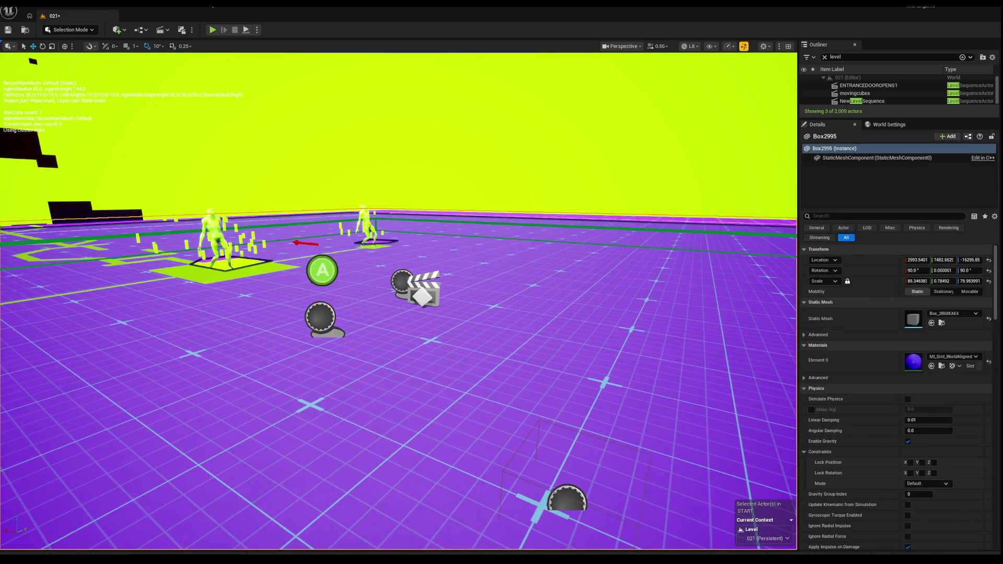
pyautogui.click(541, 225)
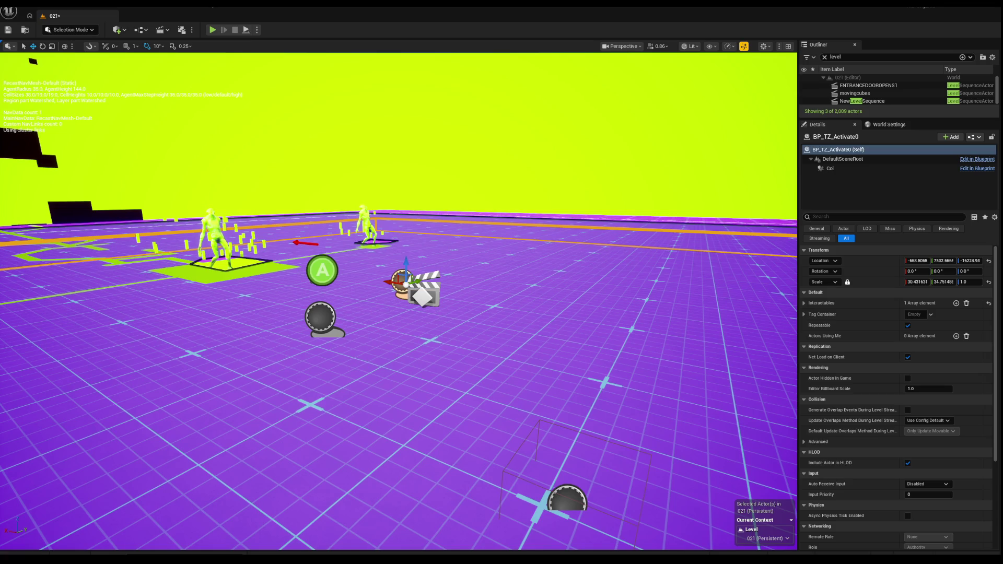
pyautogui.press('super')
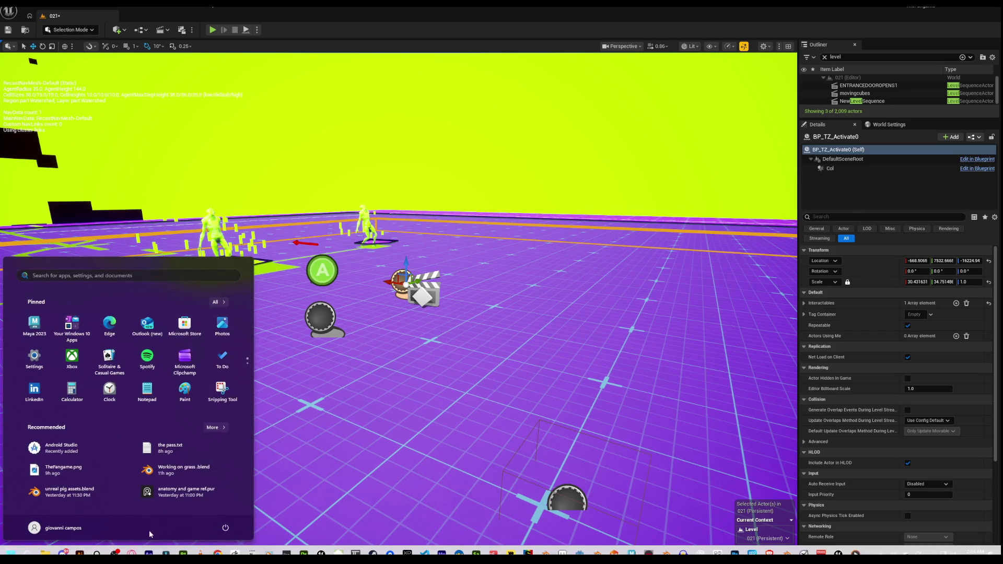
pyautogui.hotkey('alt', 'Tab')
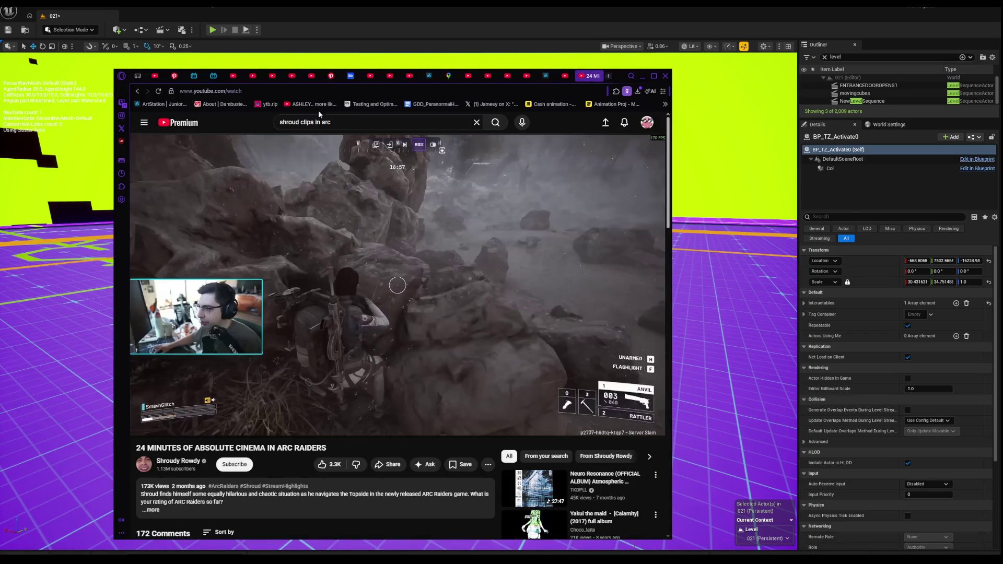
pyautogui.moveTo(354, 122); pyautogui.dragTo(275, 121)
pyautogui.write('p')
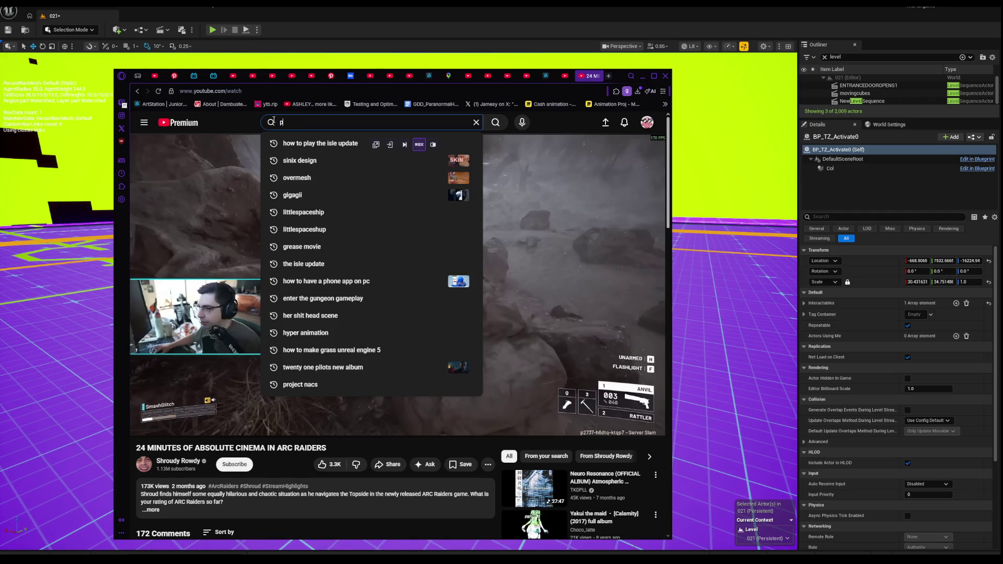
pyautogui.write('rojec')
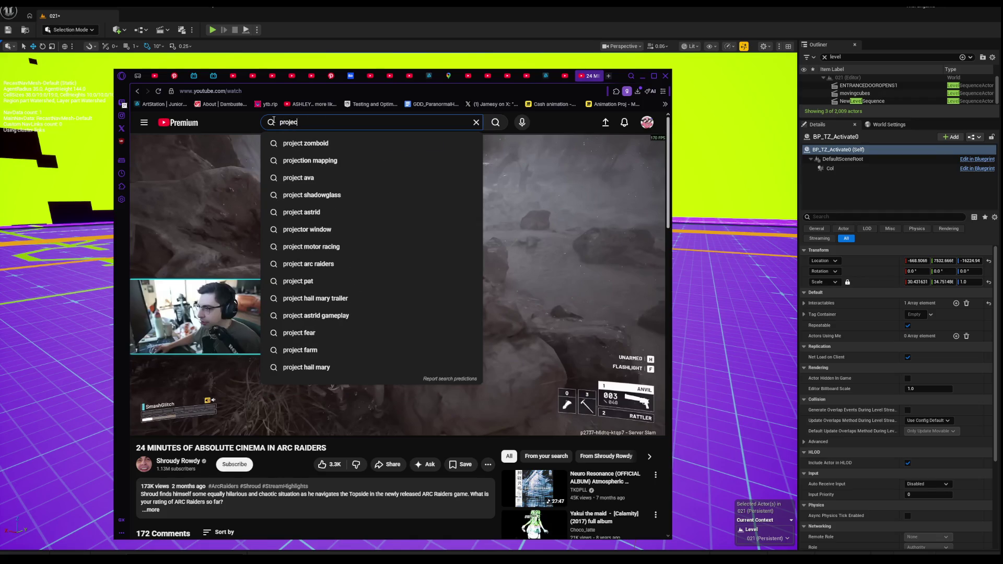
pyautogui.write('t nacs')
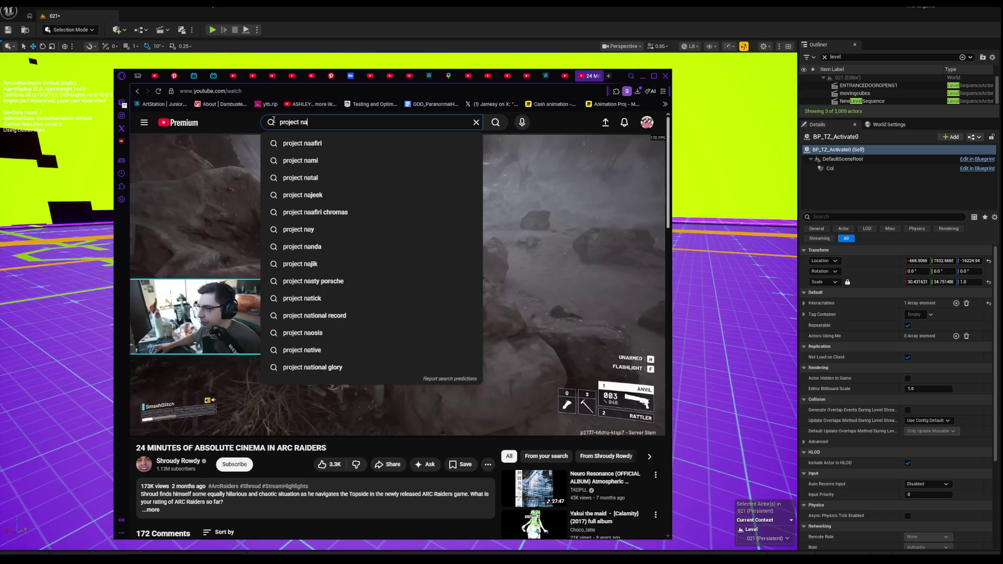
pyautogui.press('Return')
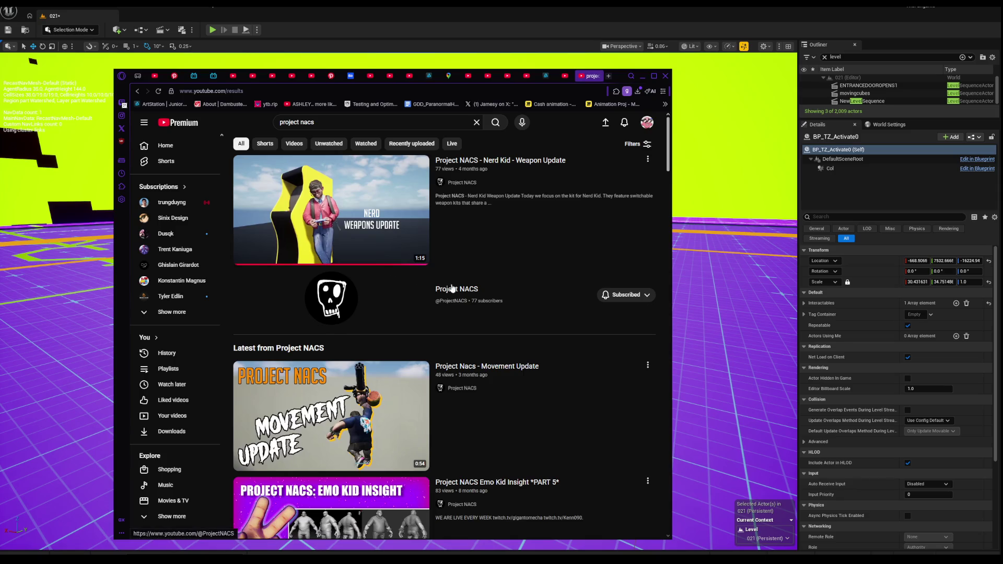
pyautogui.click(452, 289)
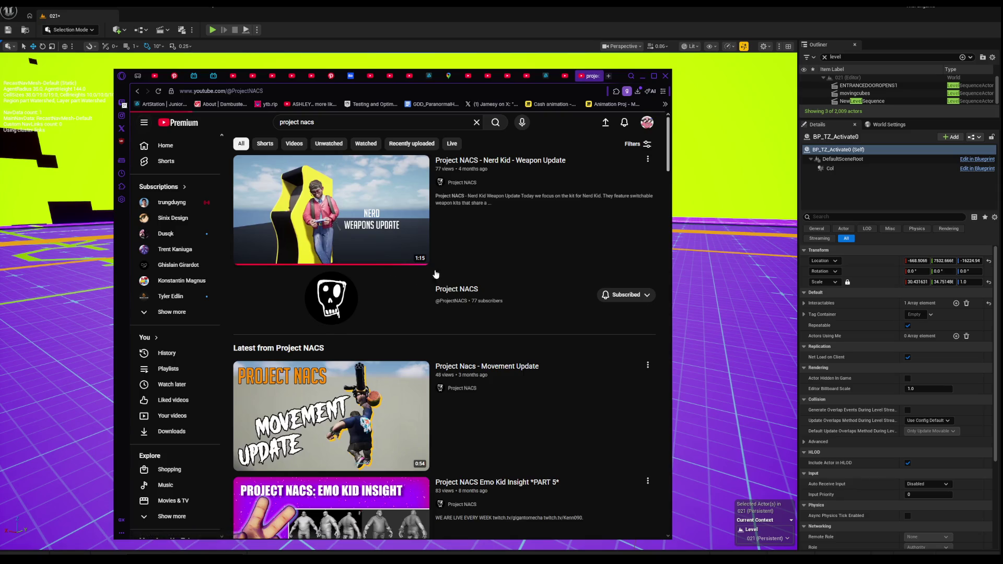
pyautogui.click(208, 92)
pyautogui.rightClick(234, 102)
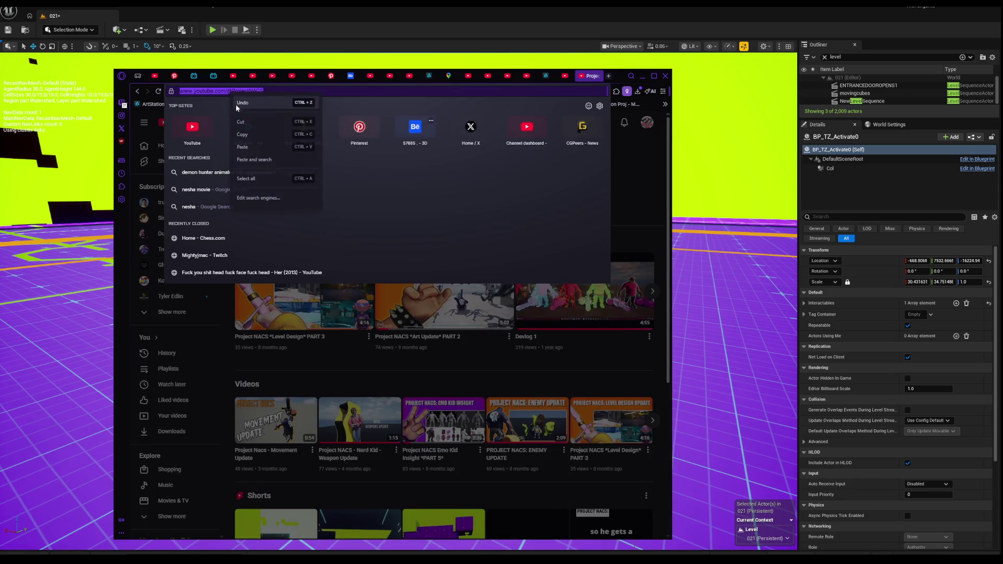
pyautogui.click(258, 135)
pyautogui.press('Escape')
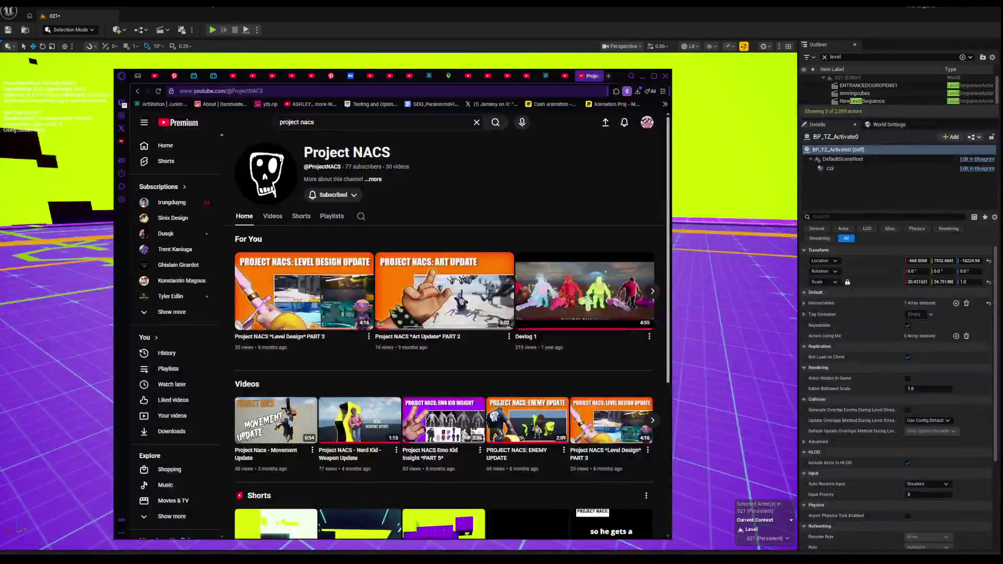
pyautogui.click(646, 77)
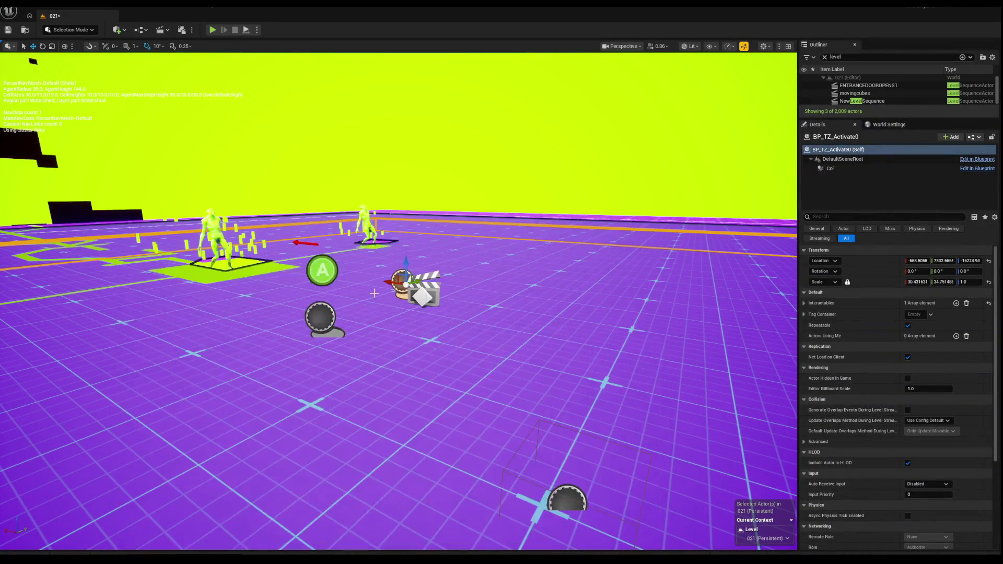
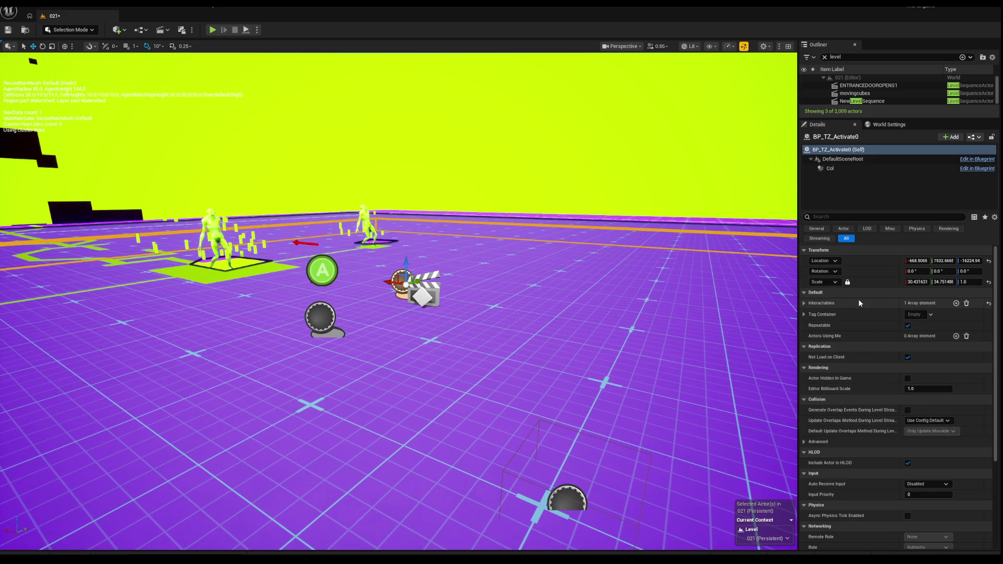
# Review BP_TZ_Activate0's Details, then select the WaveManager to show its spawner slots and 2.0 wave delay.
pyautogui.scroll(-3, 891, 354)
pyautogui.scroll(3, 890, 355)
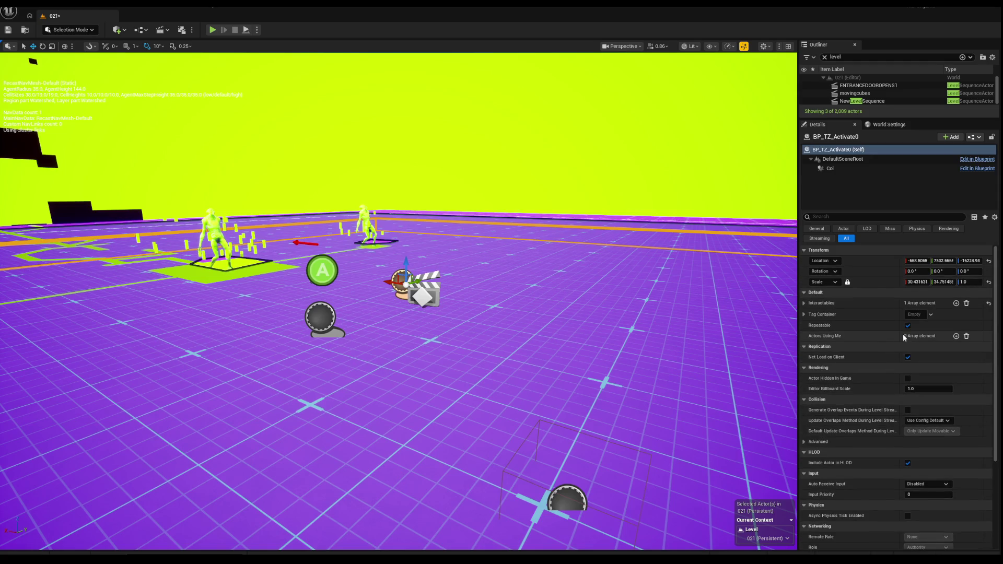
pyautogui.scroll(-1, 894, 337)
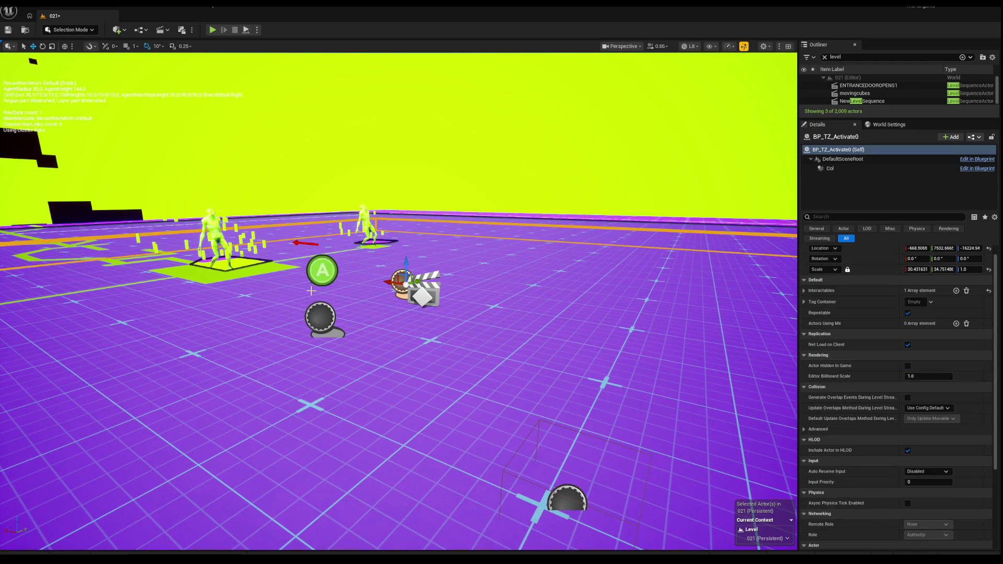
pyautogui.scroll(-2, 930, 343)
pyautogui.scroll(2, 930, 344)
pyautogui.click(320, 317)
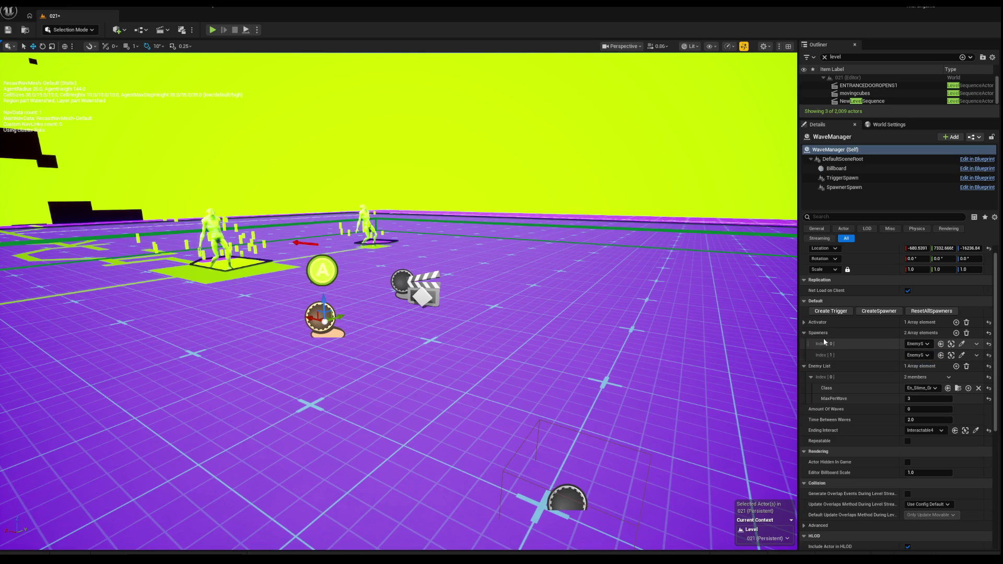
pyautogui.click(925, 345)
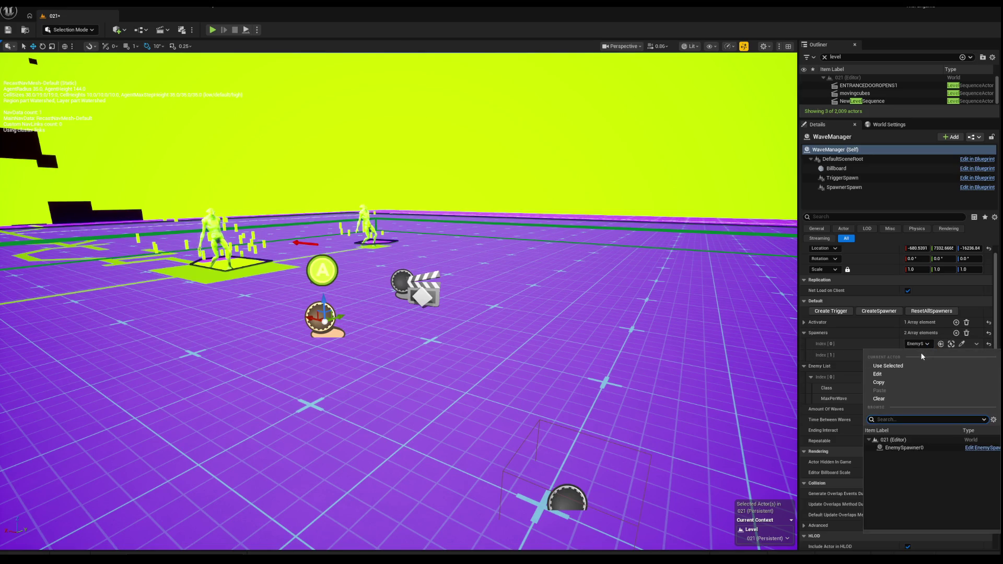
pyautogui.click(972, 308)
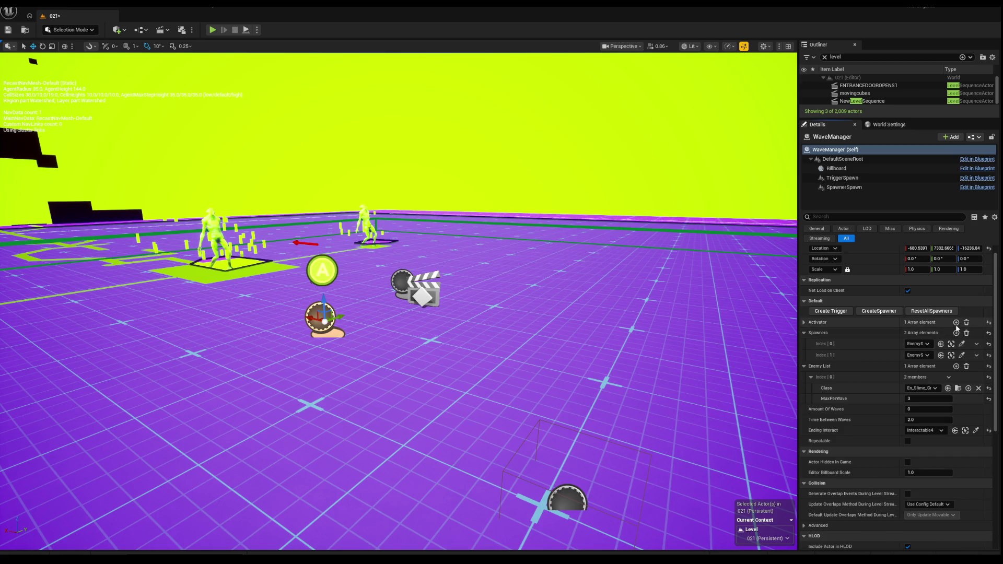
pyautogui.click(922, 357)
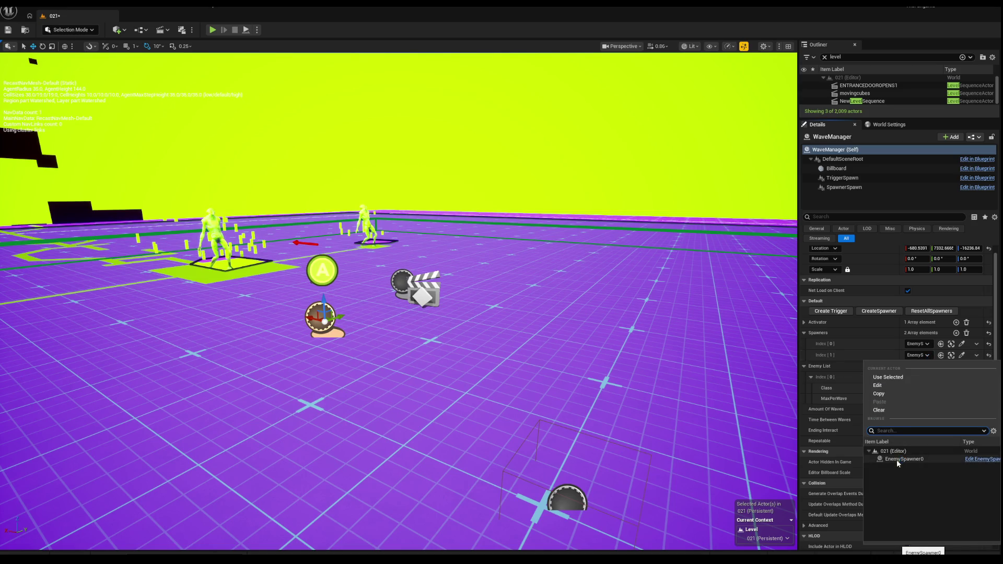
pyautogui.click(974, 309)
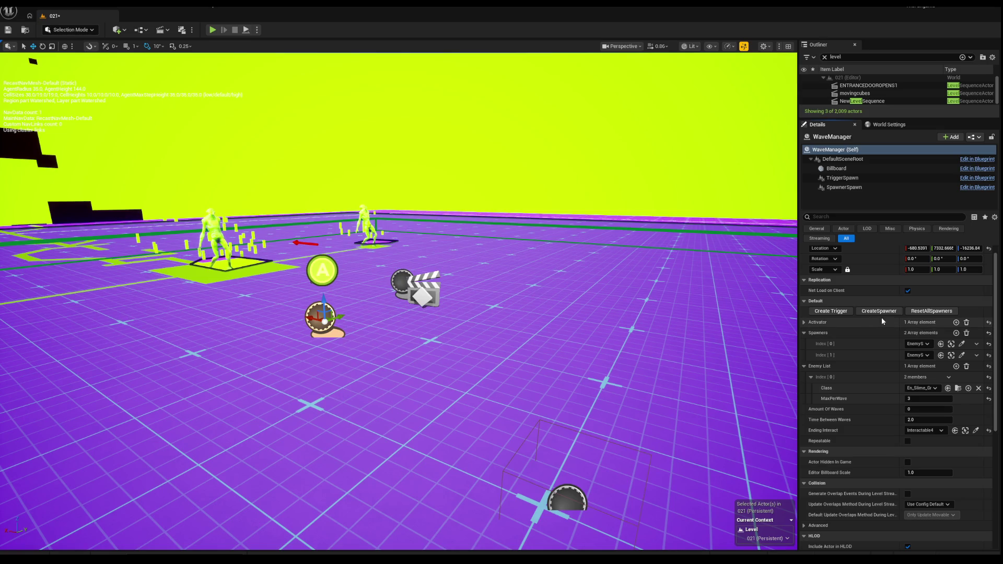
# Select the trigger, EnemySpawner0, WaveManager and Interactable4 in turn to inspect them.
pyautogui.click(398, 281)
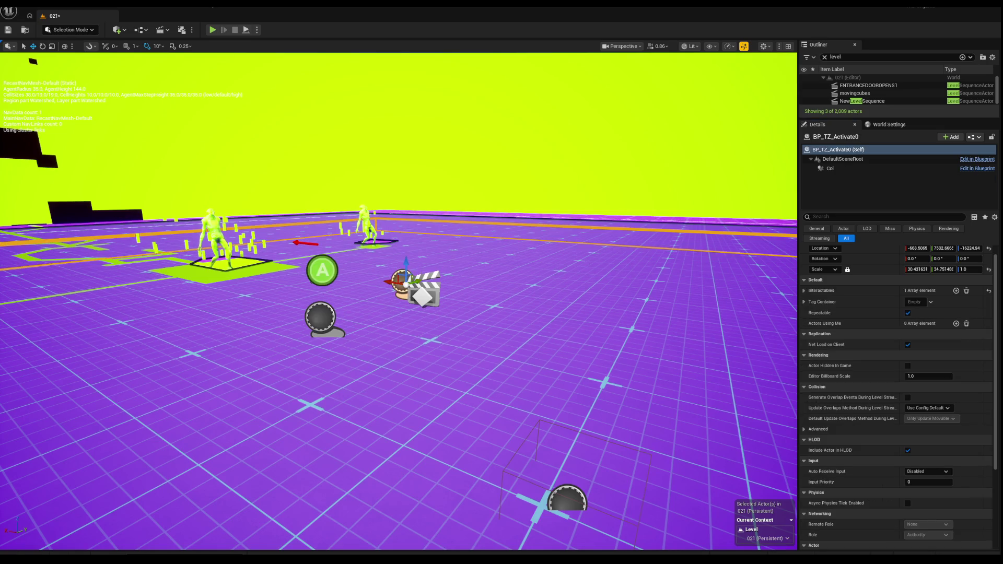
pyautogui.moveTo(295, 280); pyautogui.dragTo(295, 264)
pyautogui.click(295, 281)
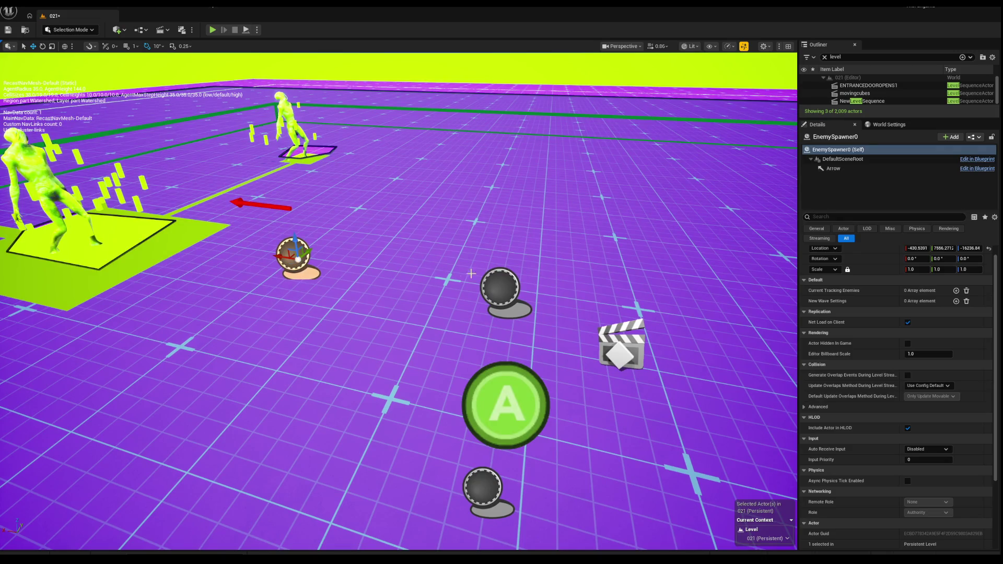
pyautogui.click(501, 285)
pyautogui.scroll(-3, 500, 285)
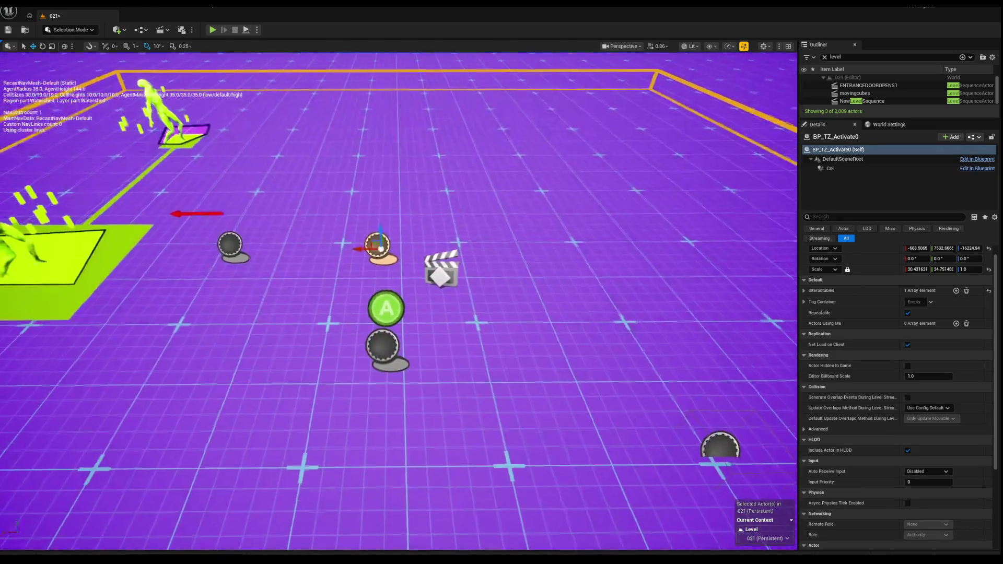
pyautogui.click(376, 351)
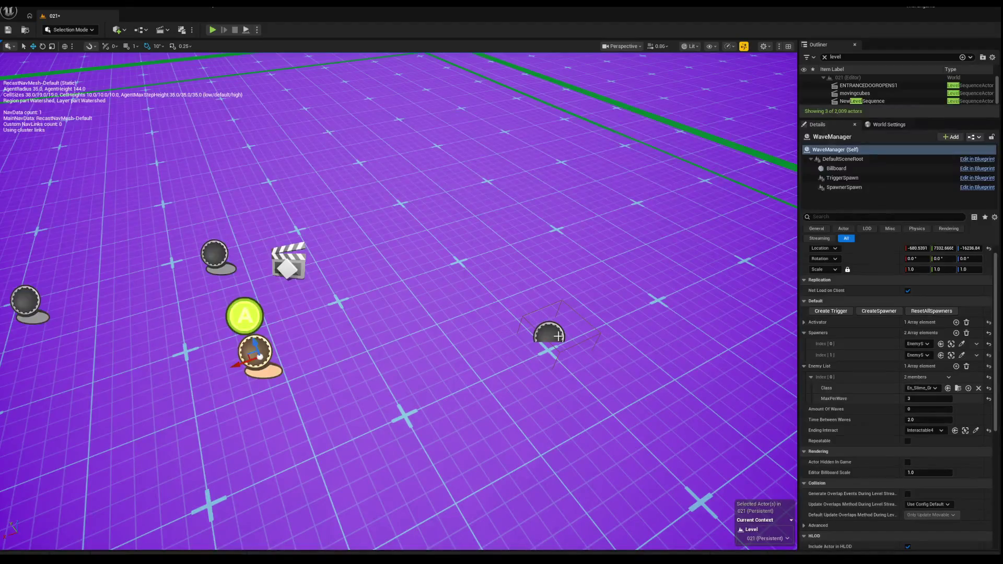
pyautogui.click(558, 337)
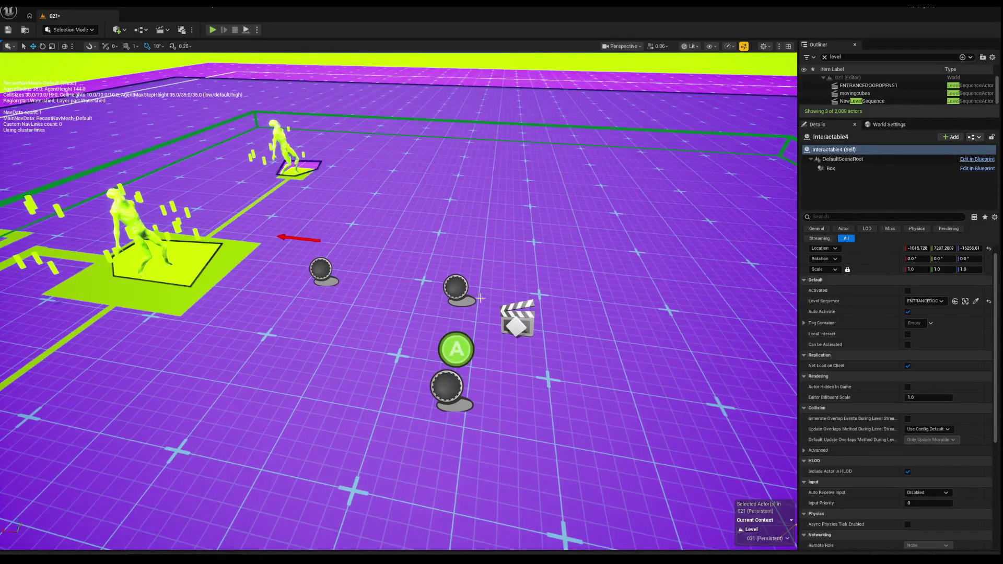
pyautogui.click(457, 288)
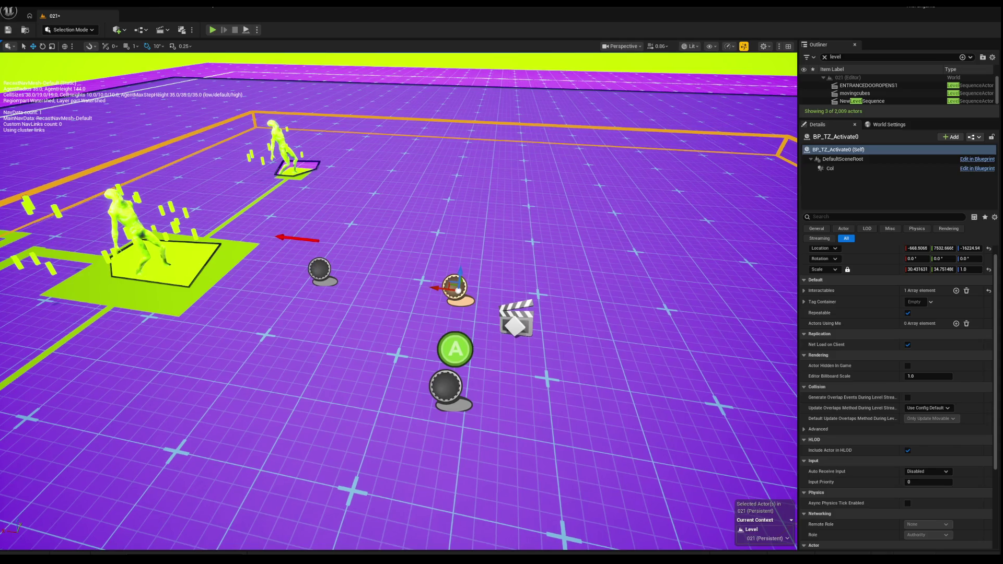
pyautogui.click(321, 269)
# Undo the accidental move of EnemySpawner0 and rotate it to about 180° yaw.
pyautogui.moveTo(324, 269)
pyautogui.mouseDown()
pyautogui.moveTo(415, 271)
pyautogui.moveTo(417, 304)
pyautogui.moveTo(403, 292)
pyautogui.moveTo(418, 290)
pyautogui.moveTo(441, 345)
pyautogui.moveTo(415, 320)
pyautogui.mouseUp()
pyautogui.hotkey('ctrl', 'z')
pyautogui.press('e')
pyautogui.scroll(5, 415, 315)
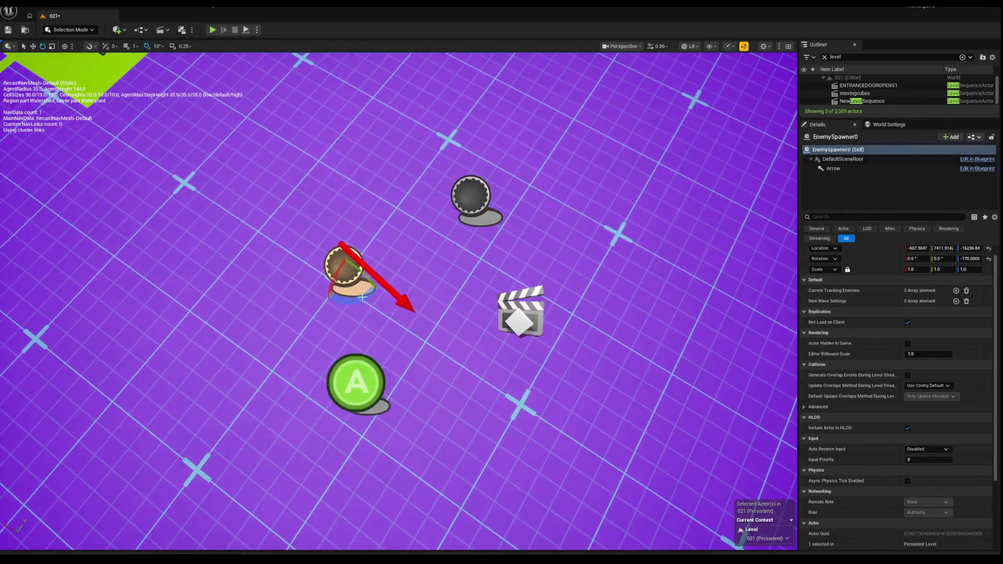
pyautogui.moveTo(359, 286)
pyautogui.mouseDown()
pyautogui.moveTo(313, 261)
pyautogui.moveTo(358, 284)
pyautogui.moveTo(398, 241)
pyautogui.mouseUp()
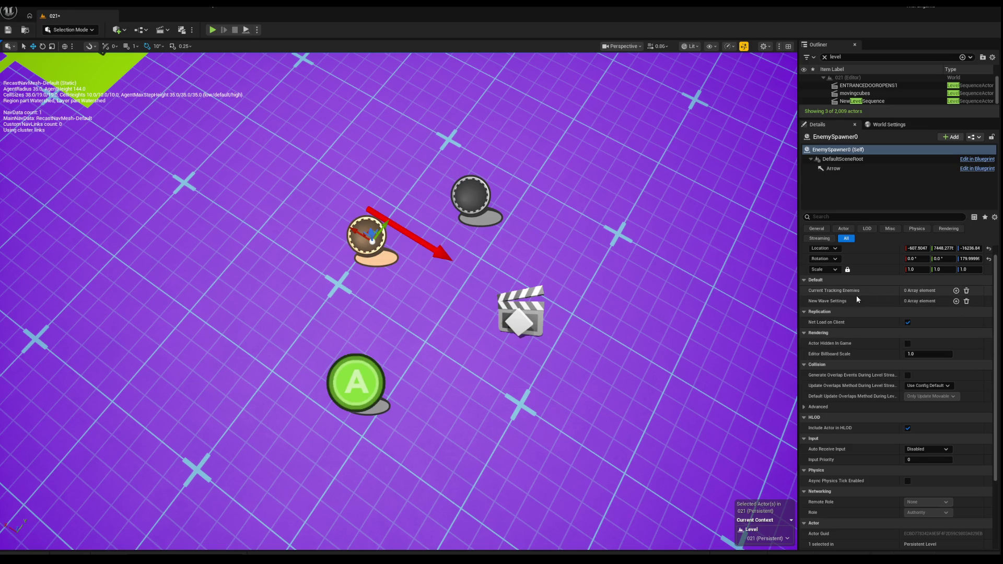
pyautogui.moveTo(445, 300); pyautogui.dragTo(459, 305)
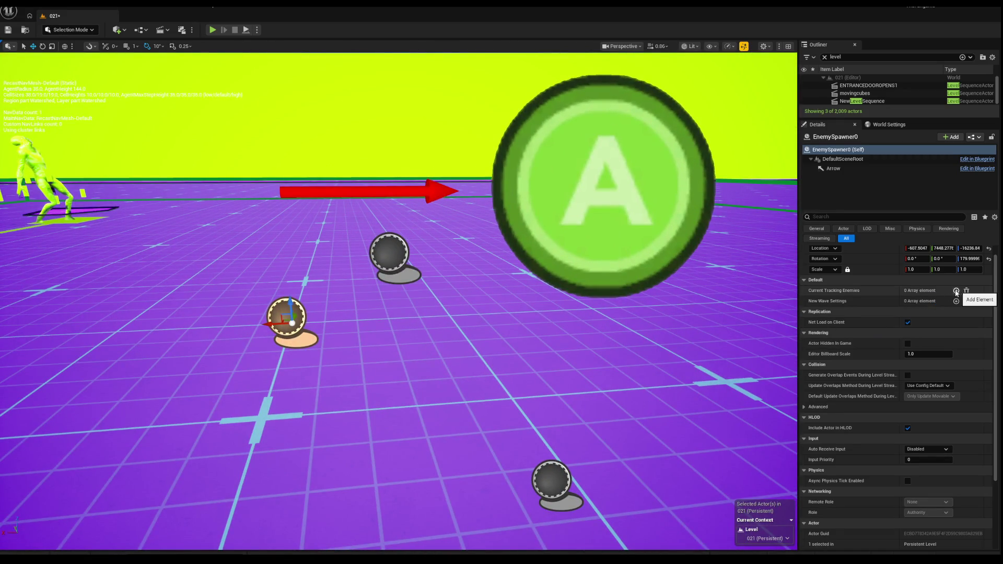
pyautogui.press('s')
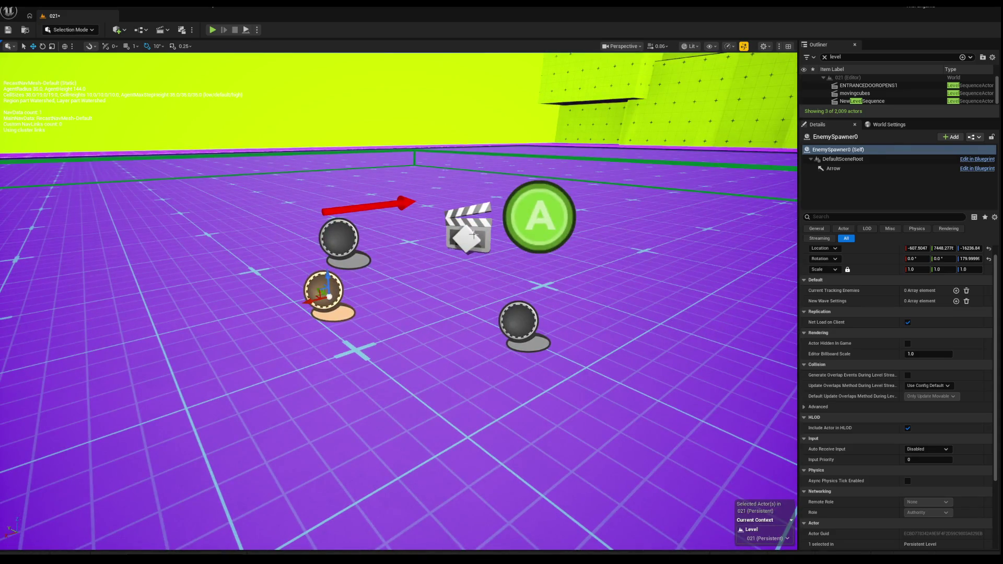
# Assign EnemySpawner0 to the WaveManager's first spawner slot and start picking the second slot's actor.
pyautogui.click(517, 320)
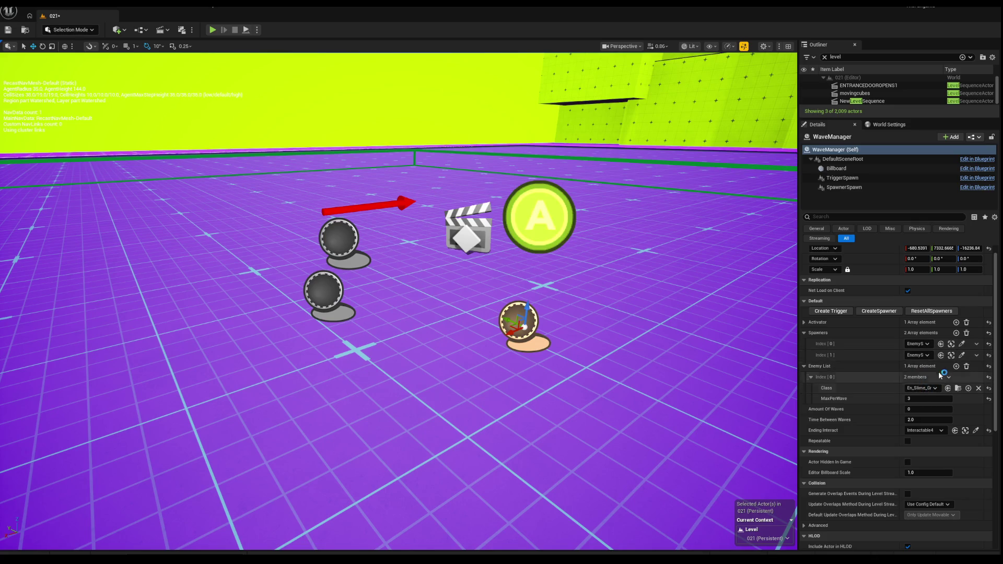
pyautogui.click(957, 345)
pyautogui.click(323, 282)
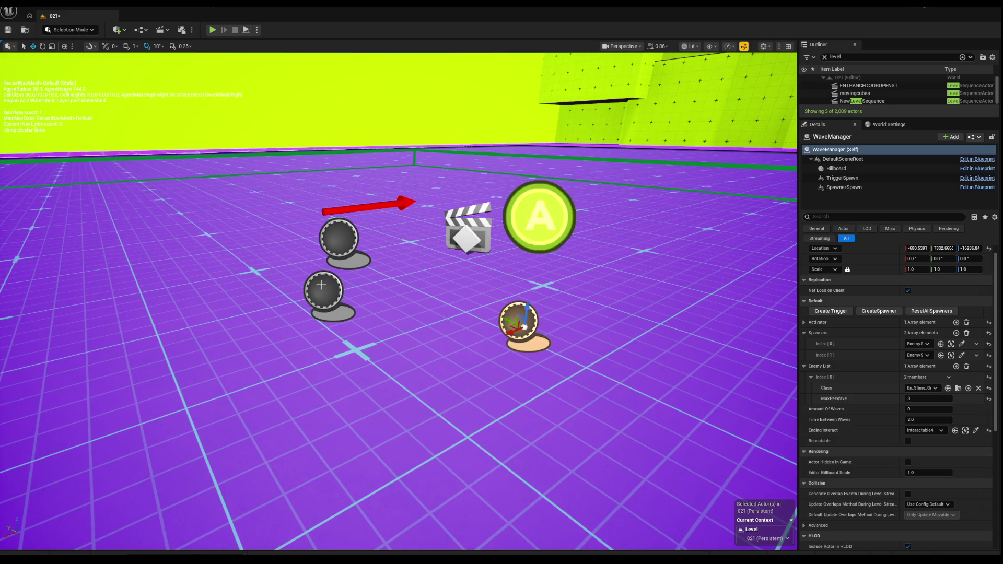
pyautogui.click(962, 355)
pyautogui.click(324, 286)
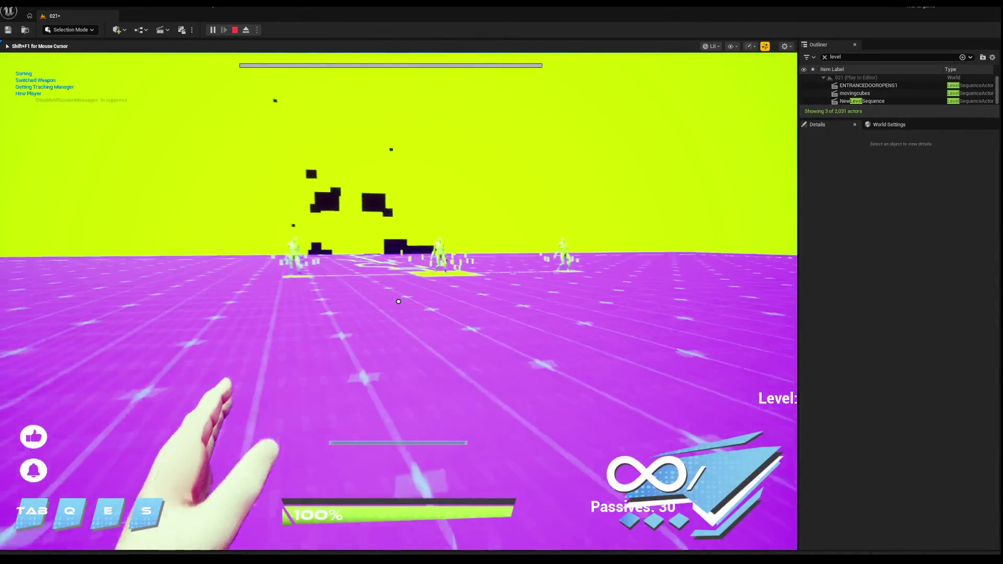
pyautogui.press('w')
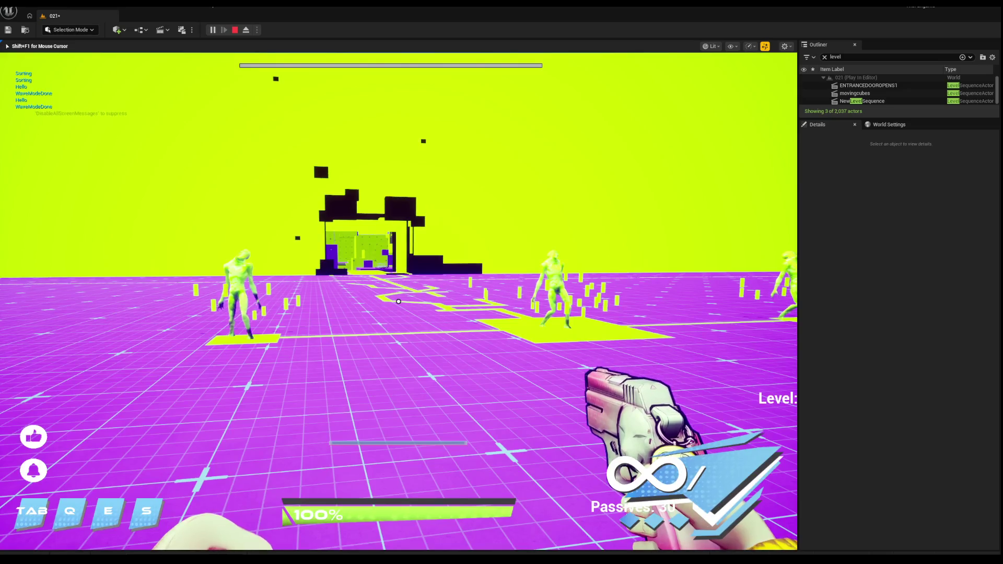
pyautogui.press('w')
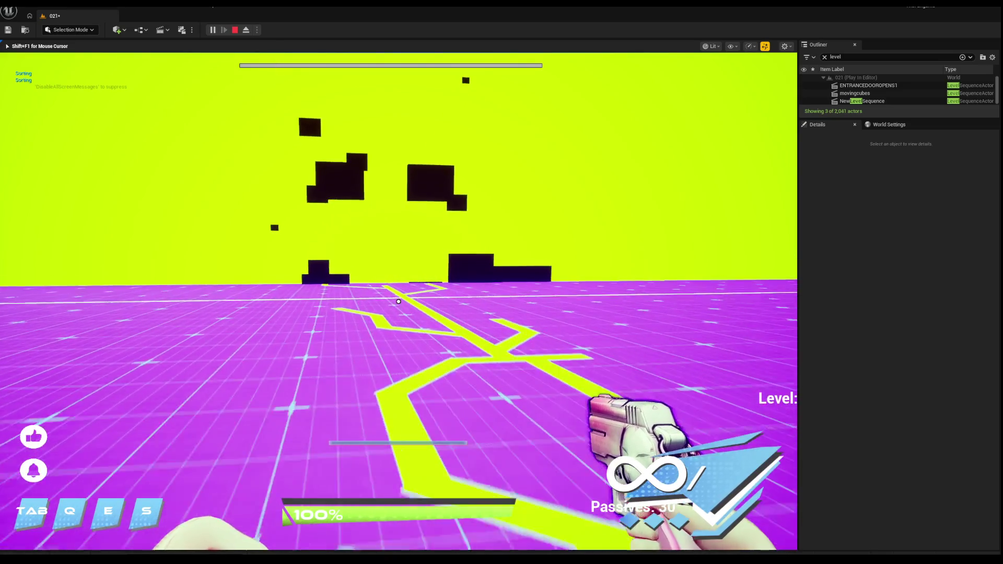
pyautogui.press('s')
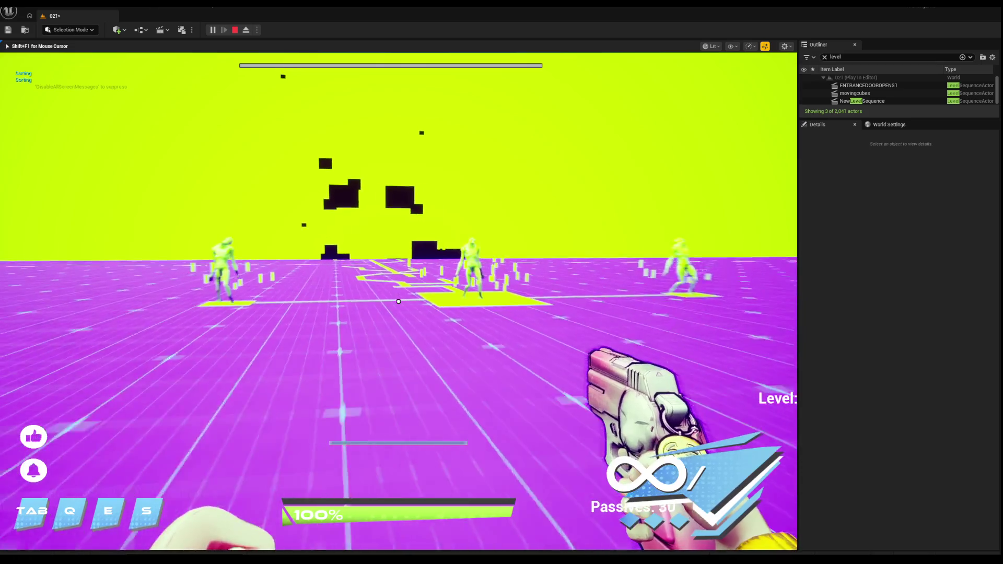
pyautogui.press('w')
pyautogui.press('Escape')
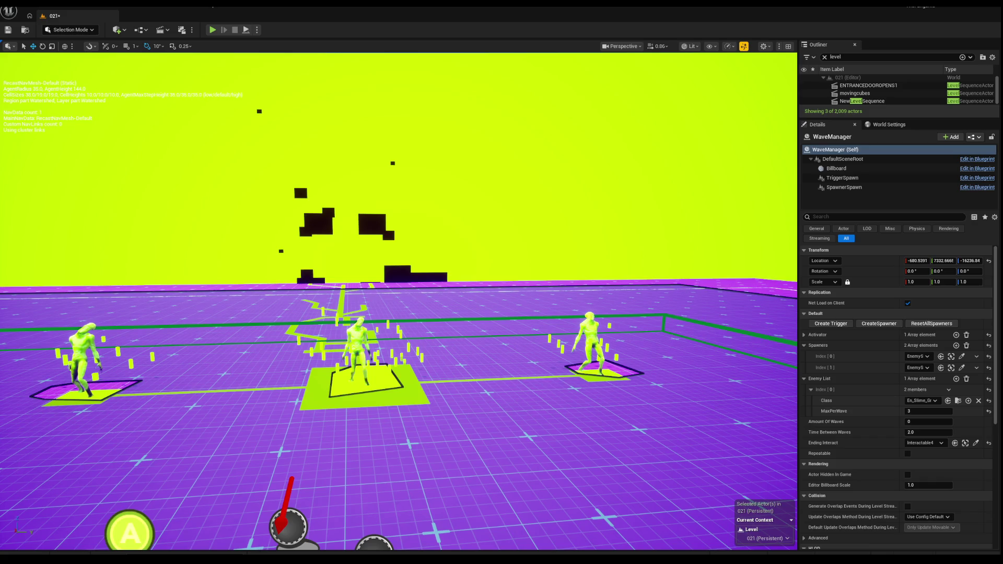
# Add a third spawner from the WaveManager and place EnemySpawner1 on the central platform.
pyautogui.click(351, 404)
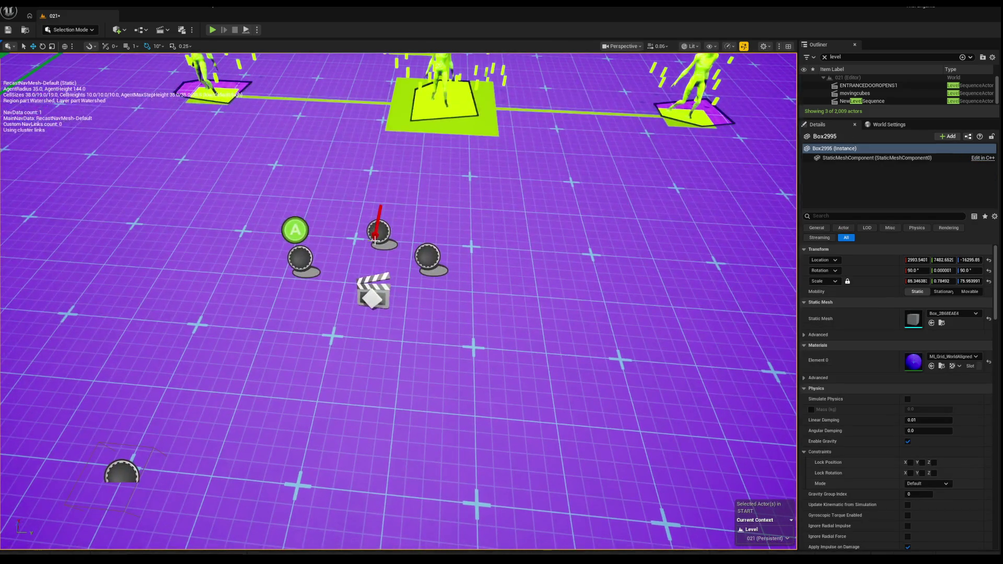
pyautogui.click(379, 230)
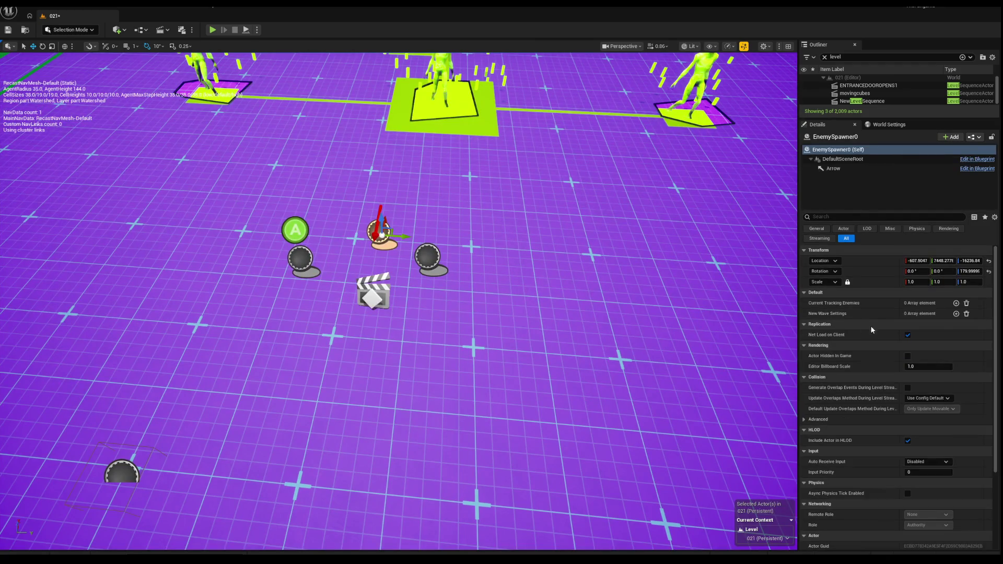
pyautogui.click(308, 271)
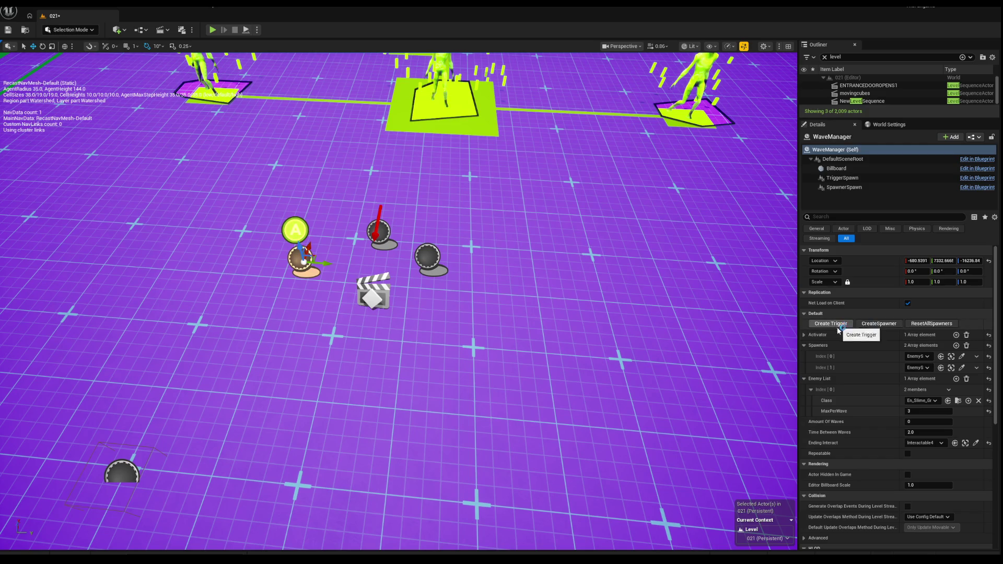
pyautogui.click(878, 323)
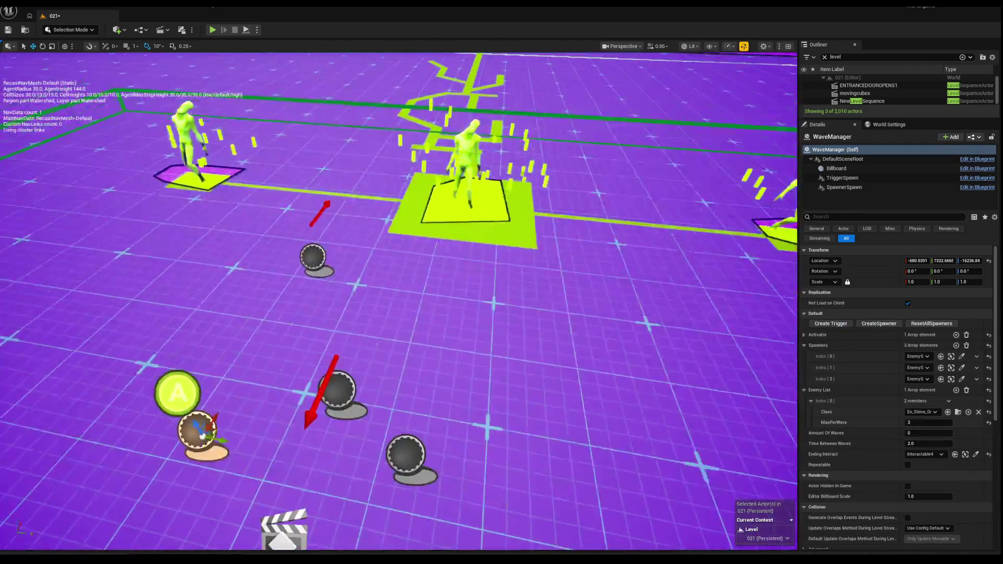
pyautogui.click(305, 265)
pyautogui.moveTo(305, 265)
pyautogui.mouseDown()
pyautogui.moveTo(351, 198)
pyautogui.moveTo(452, 216)
pyautogui.moveTo(459, 239)
pyautogui.moveTo(443, 219)
pyautogui.moveTo(448, 236)
pyautogui.mouseUp()
pyautogui.press('e')
pyautogui.press('w')
# Move EnemySpawner0 next to the left platform.
pyautogui.scroll(-3, 344, 350)
pyautogui.click(323, 346)
pyautogui.moveTo(345, 351)
pyautogui.mouseDown()
pyautogui.moveTo(172, 343)
pyautogui.moveTo(254, 216)
pyautogui.moveTo(250, 229)
pyautogui.moveTo(177, 224)
pyautogui.mouseUp()
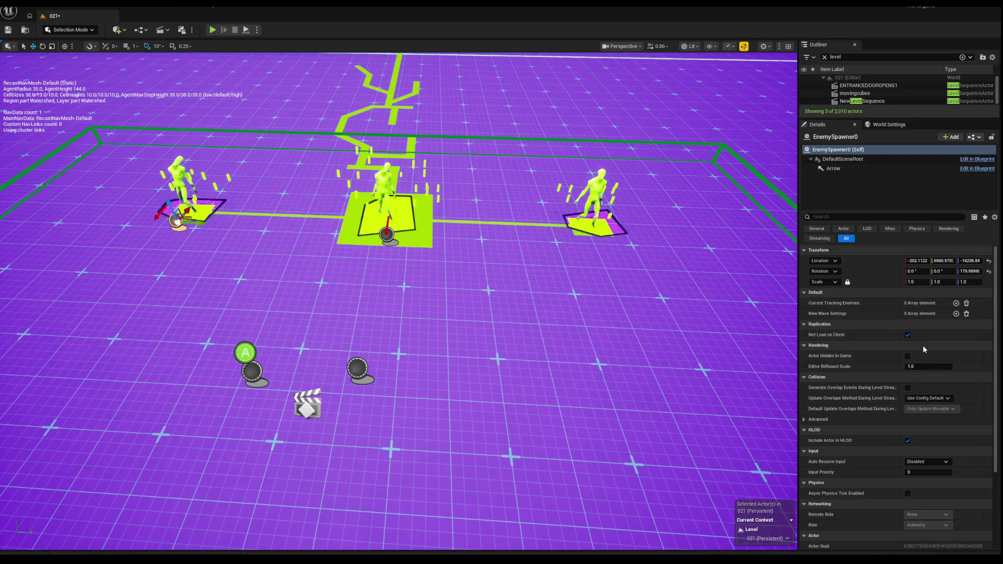
pyautogui.scroll(3, 400, 361)
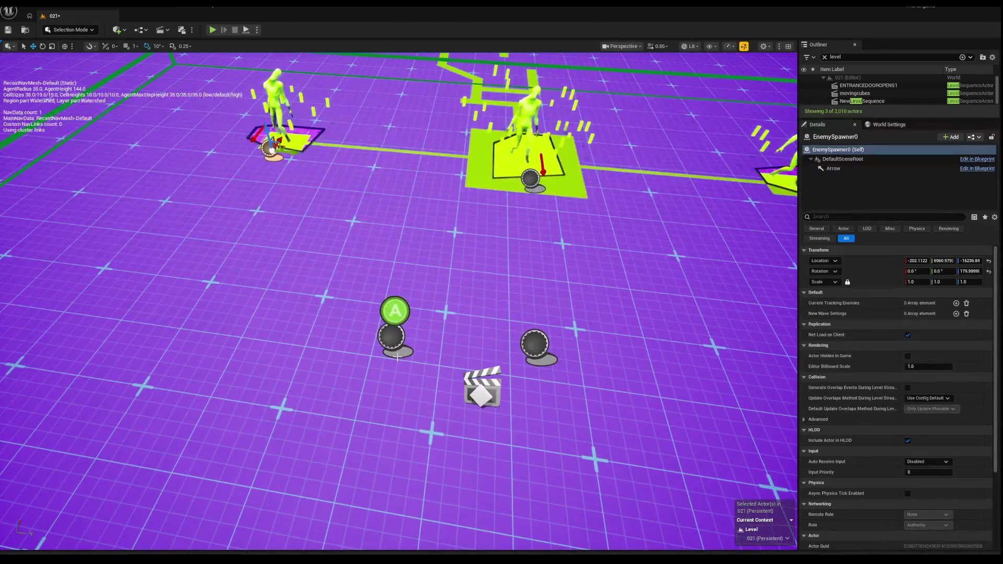
# Create a fourth spawner, turn it 180° and shift it beside the right-hand platform.
pyautogui.click(395, 311)
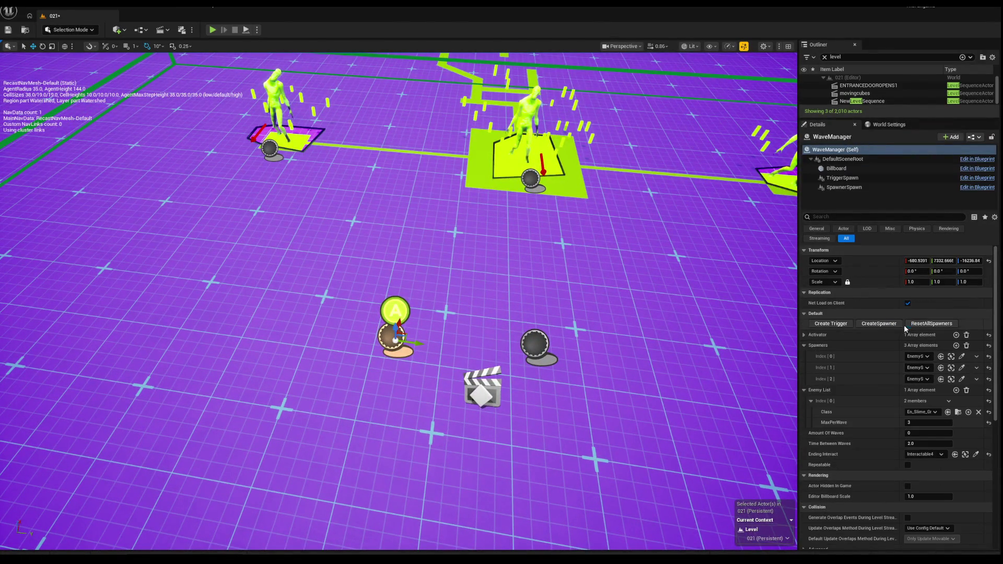
pyautogui.click(870, 325)
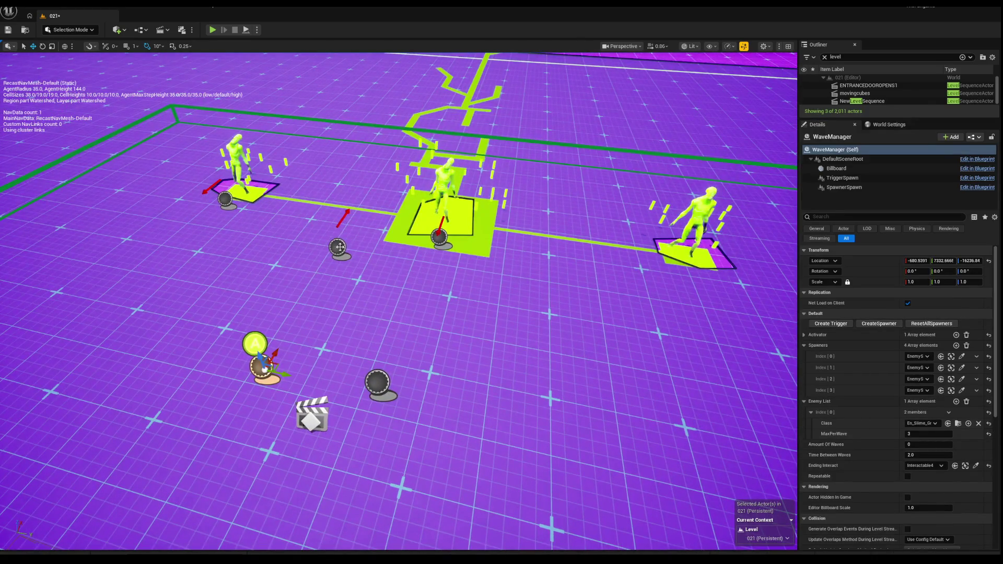
pyautogui.click(337, 246)
pyautogui.press('e')
pyautogui.moveTo(355, 228)
pyautogui.mouseDown()
pyautogui.moveTo(300, 274)
pyautogui.moveTo(469, 265)
pyautogui.moveTo(712, 313)
pyautogui.moveTo(606, 335)
pyautogui.mouseUp()
pyautogui.press('w')
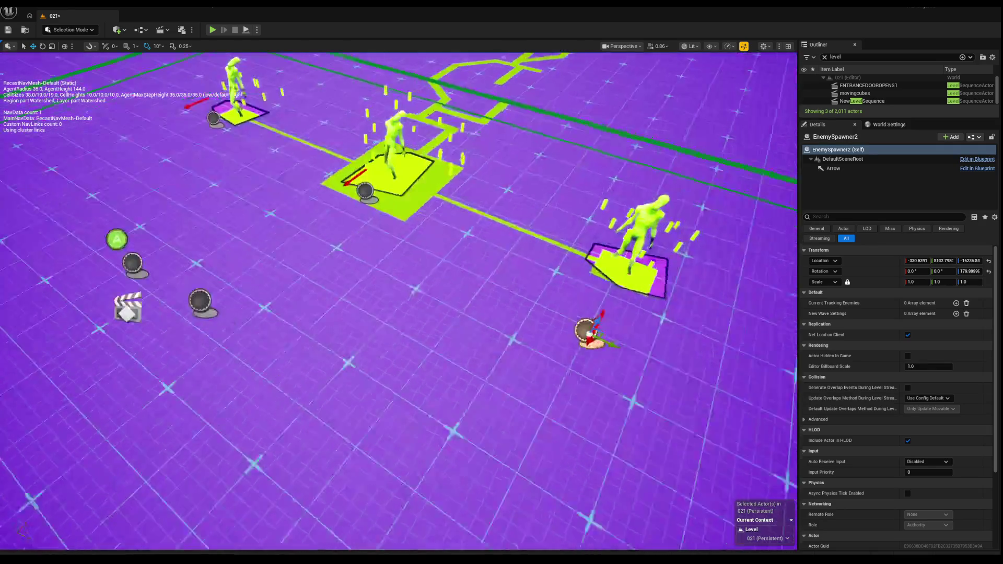
pyautogui.scroll(-3, 601, 329)
pyautogui.moveTo(441, 319)
pyautogui.mouseDown()
pyautogui.moveTo(460, 322)
pyautogui.moveTo(463, 284)
pyautogui.moveTo(410, 280)
pyautogui.mouseUp()
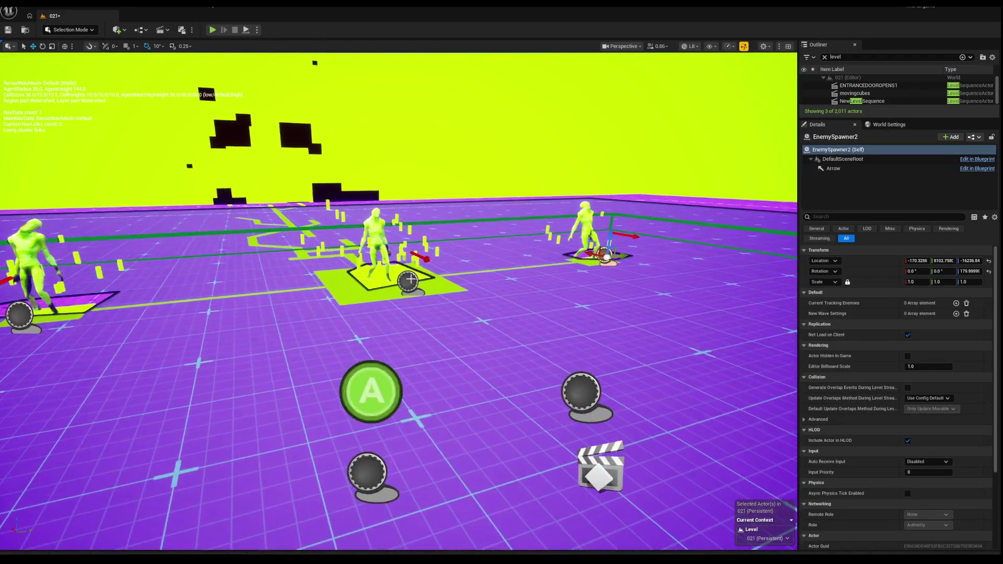
# Set the WaveManager's MaxPerWave to 3.
pyautogui.click(366, 418)
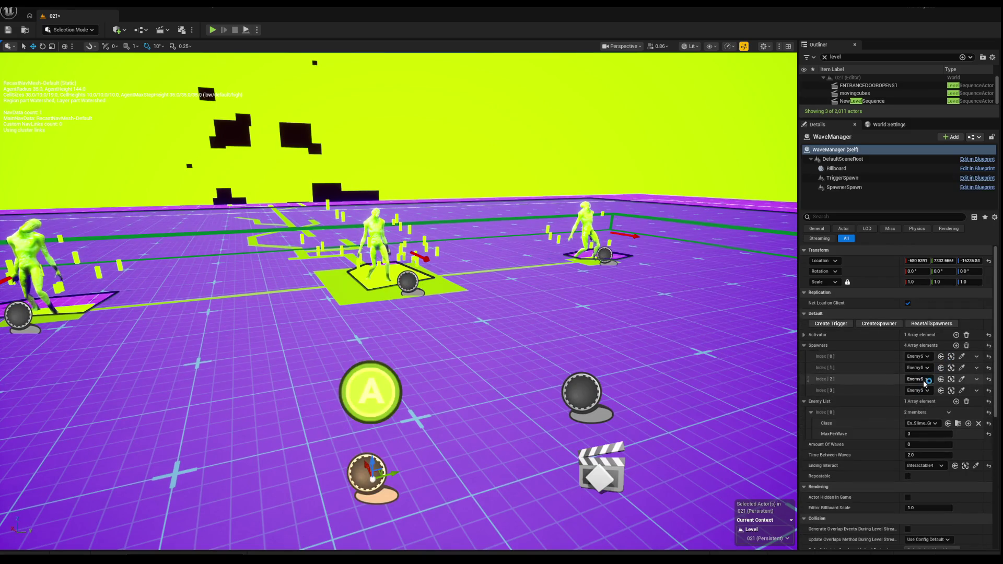
pyautogui.scroll(-2, 905, 399)
pyautogui.scroll(-1, 905, 399)
pyautogui.write('3')
pyautogui.press('Return')
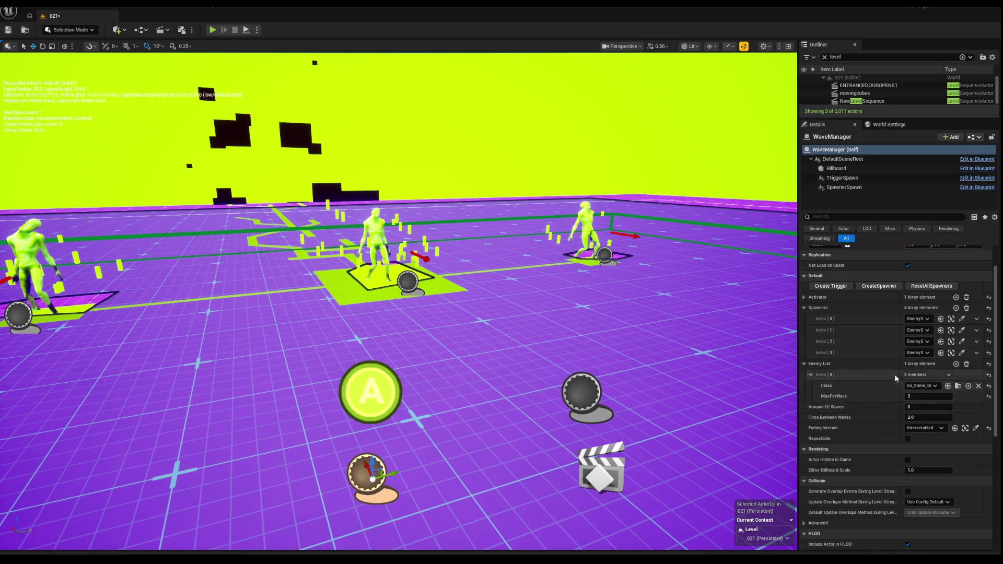
pyautogui.scroll(3, 835, 381)
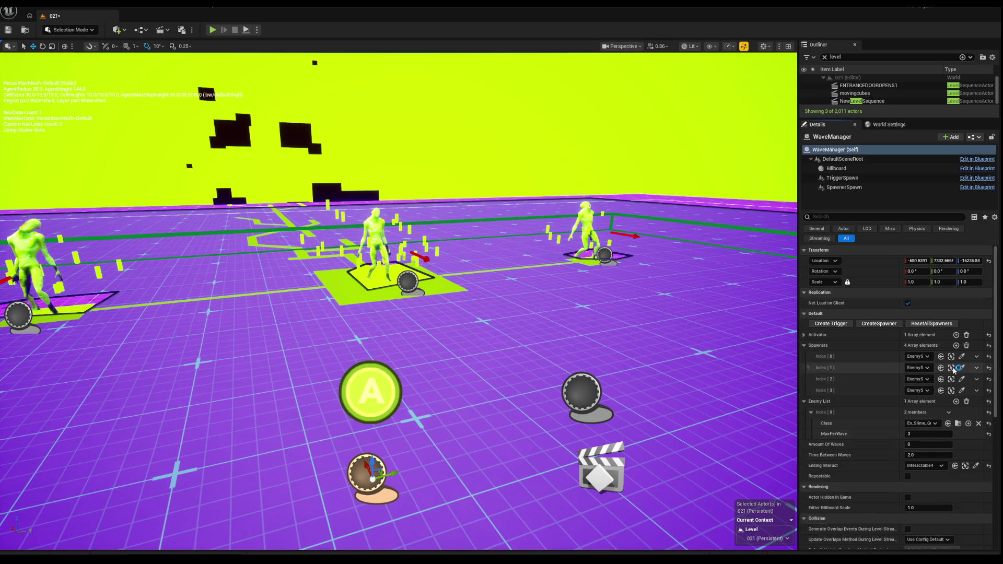
pyautogui.scroll(-1, 913, 374)
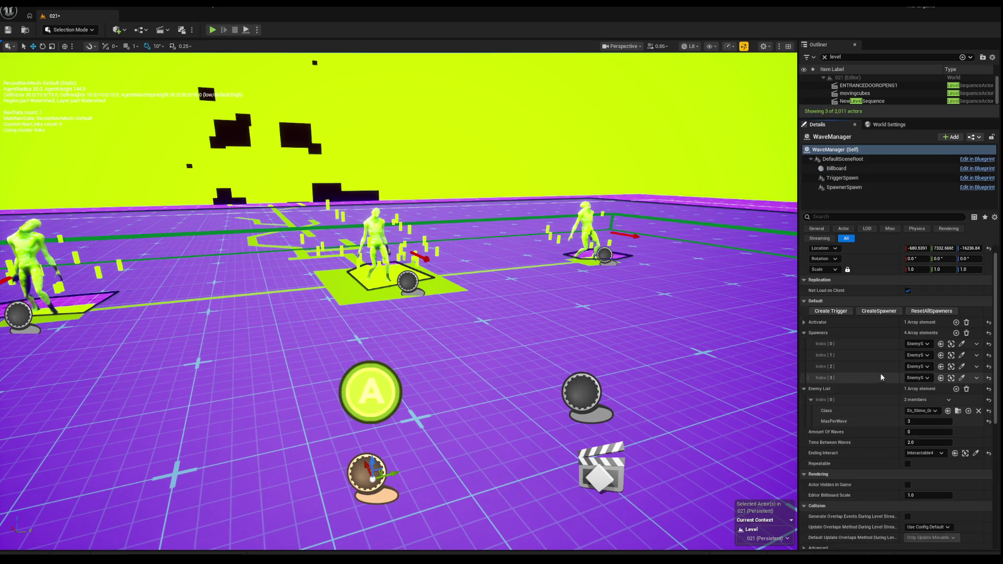
# Assign EnemySpawner2 to the fourth spawner slot and expand the Activator list.
pyautogui.click(918, 377)
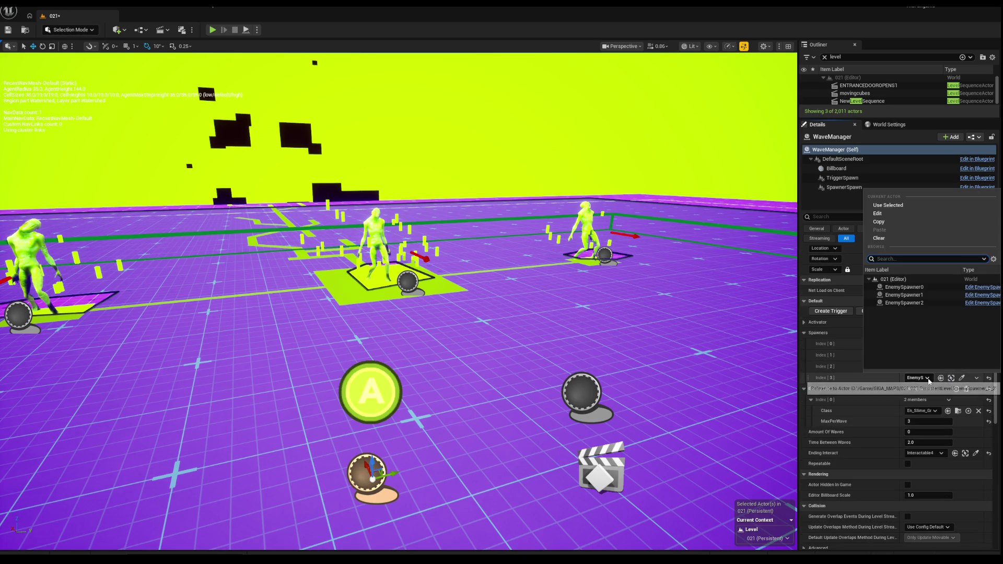
pyautogui.click(917, 302)
pyautogui.click(927, 366)
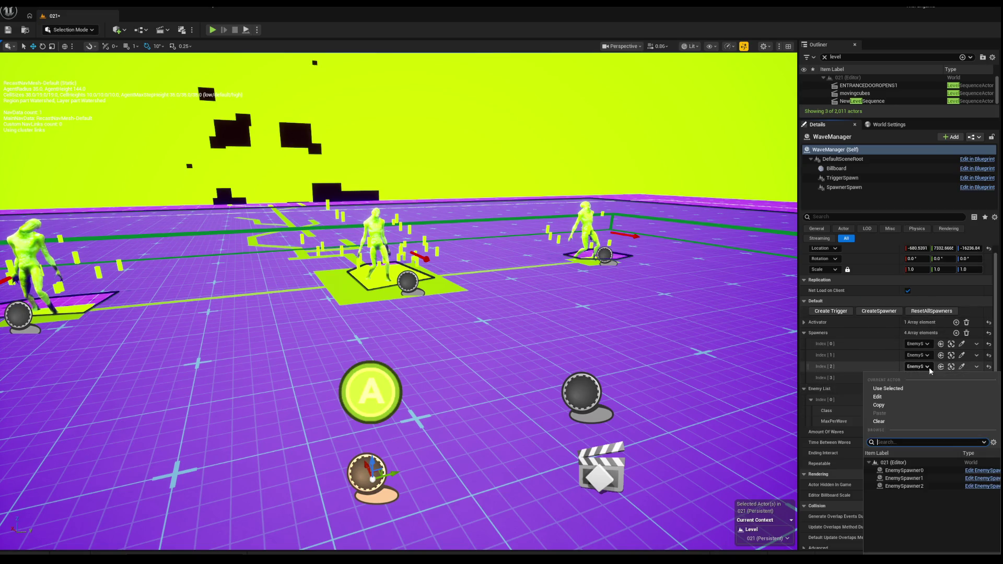
pyautogui.click(924, 475)
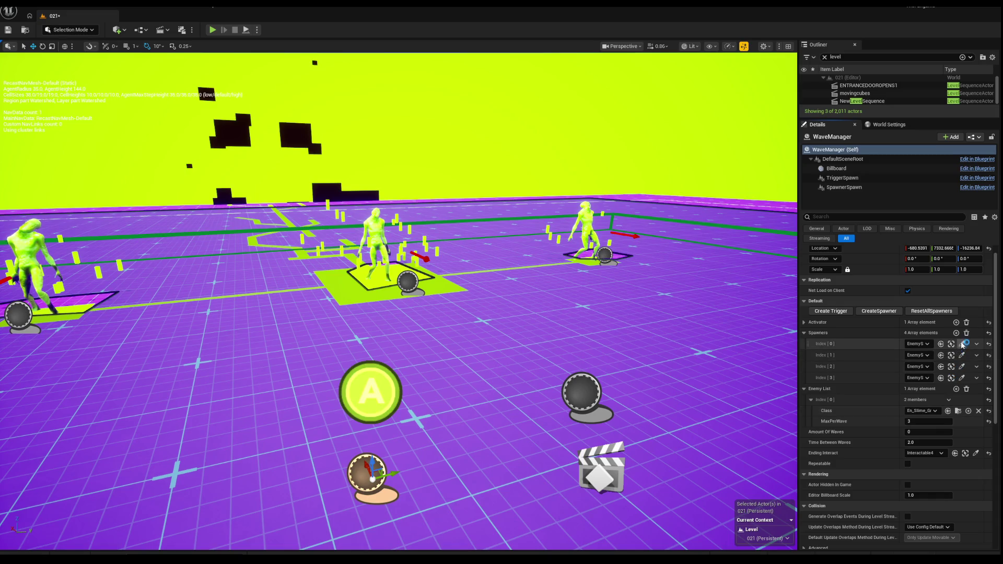
pyautogui.moveTo(397, 261); pyautogui.dragTo(397, 397)
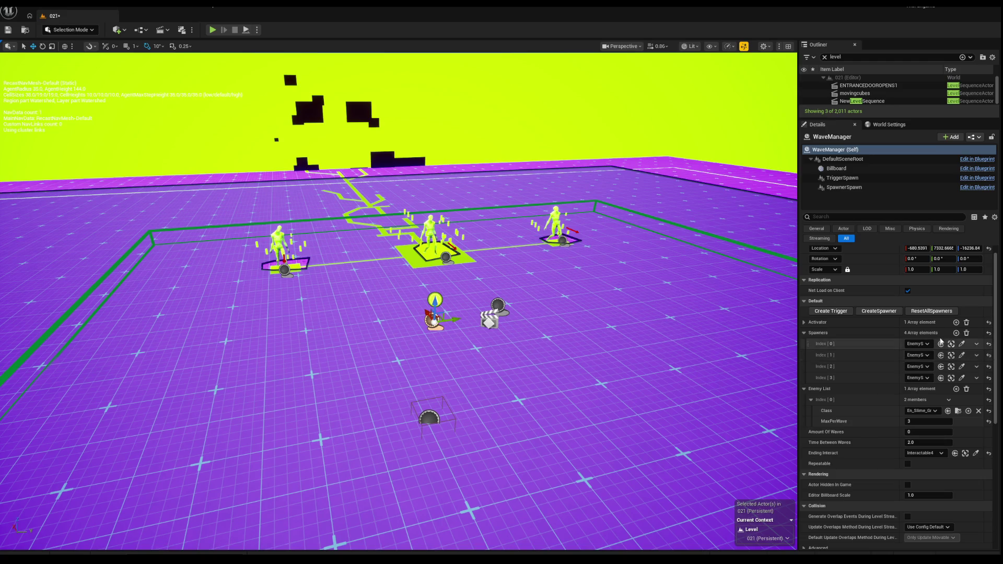
pyautogui.click(804, 322)
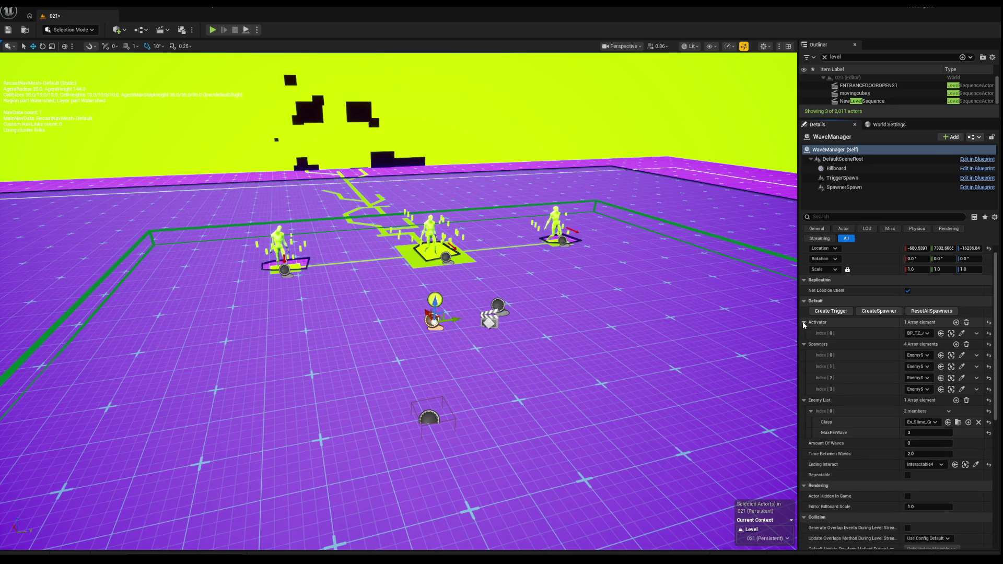
pyautogui.click(961, 332)
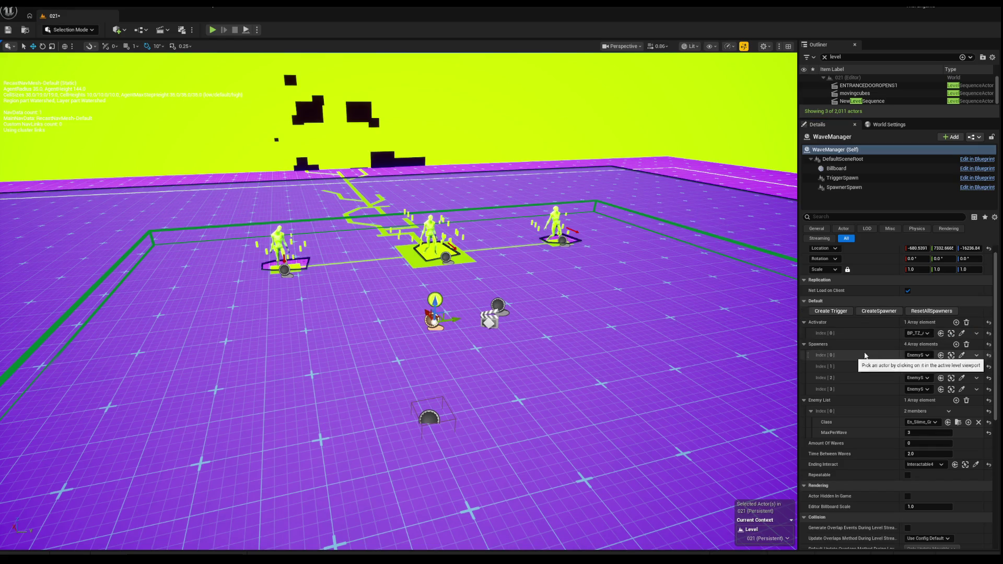
pyautogui.scroll(-1, 823, 351)
pyautogui.scroll(-1, 823, 351)
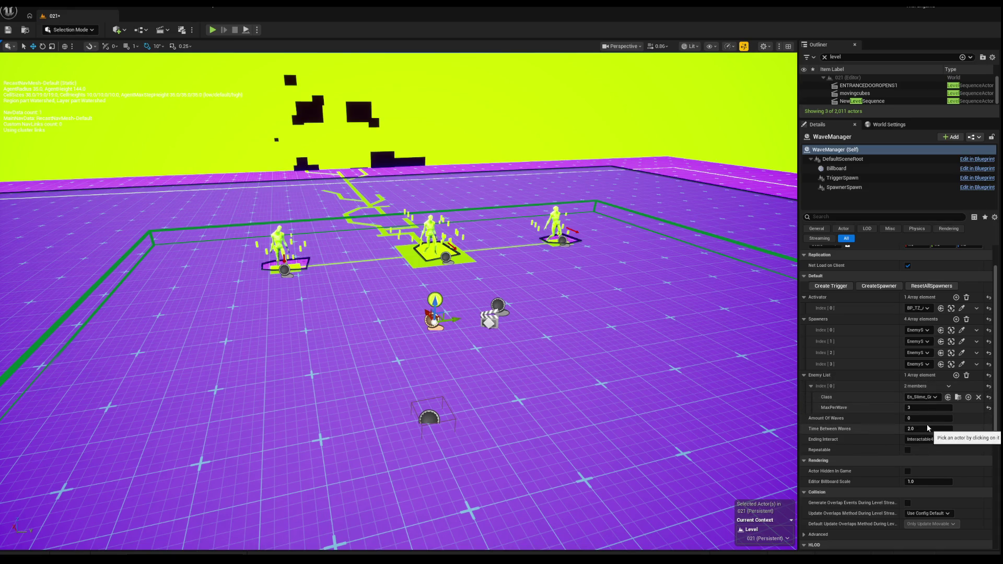
pyautogui.scroll(-1, 900, 429)
pyautogui.scroll(-1, 901, 430)
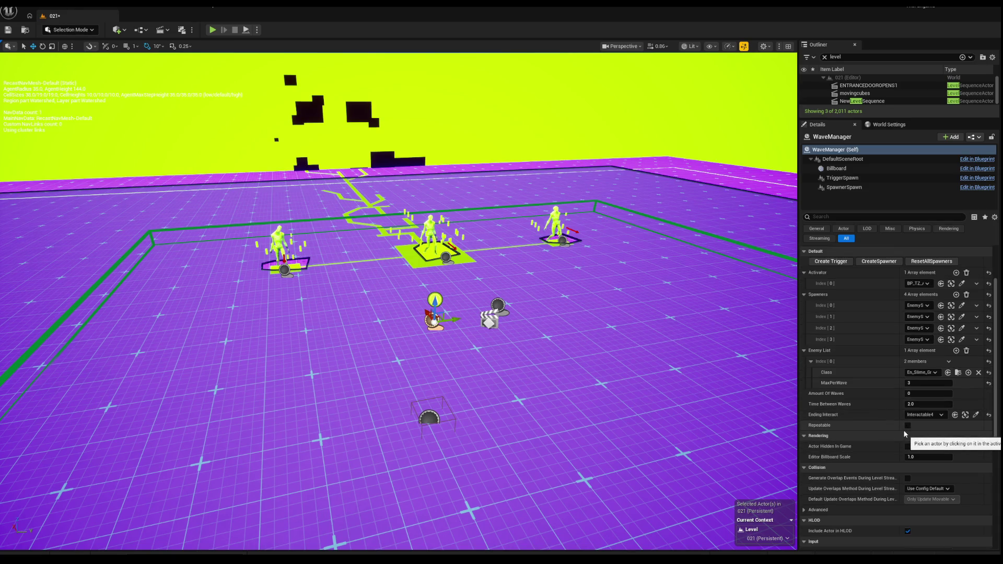
pyautogui.scroll(-2, 867, 427)
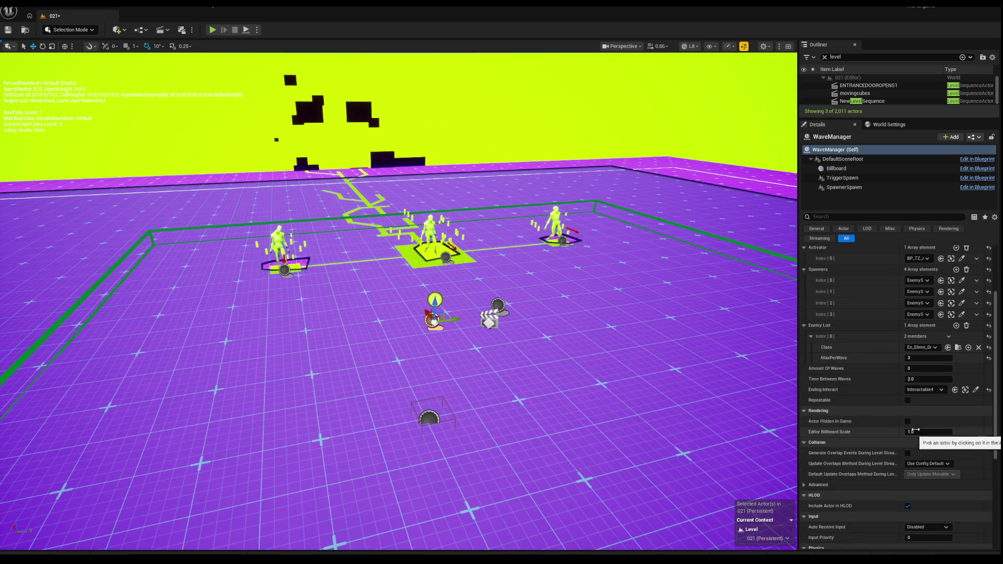
pyautogui.scroll(-7, 894, 420)
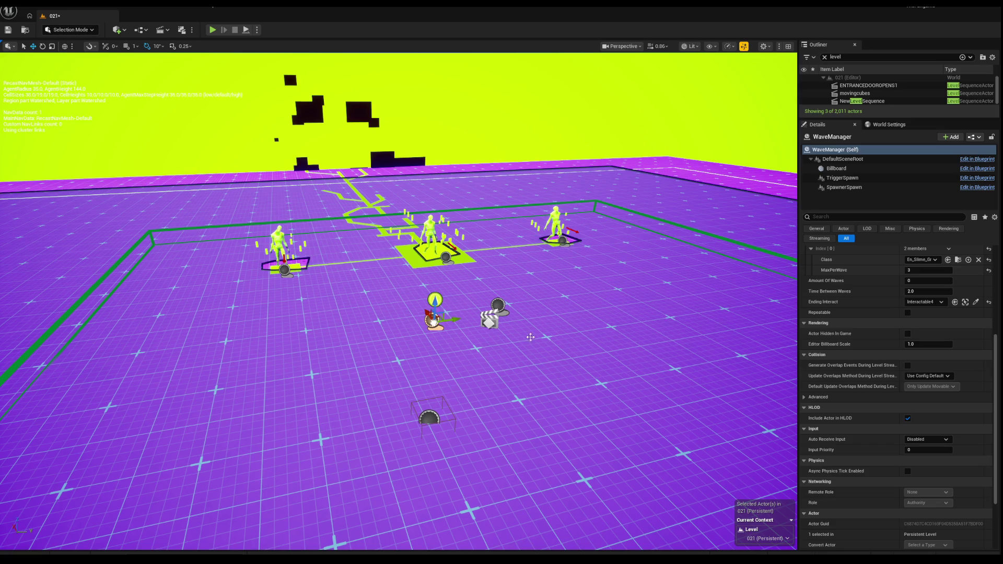
pyautogui.scroll(2, 872, 307)
pyautogui.scroll(5, 872, 303)
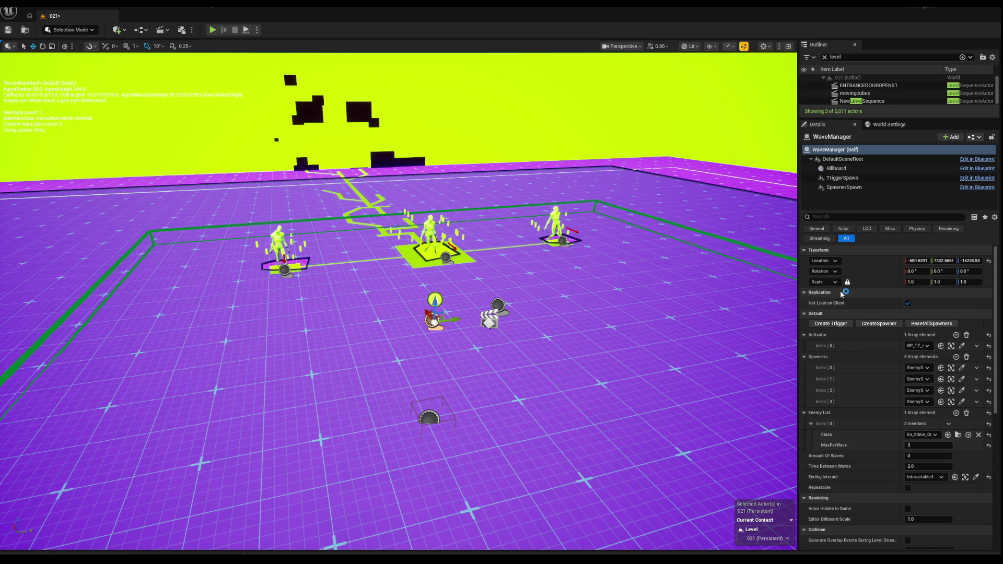
pyautogui.click(843, 218)
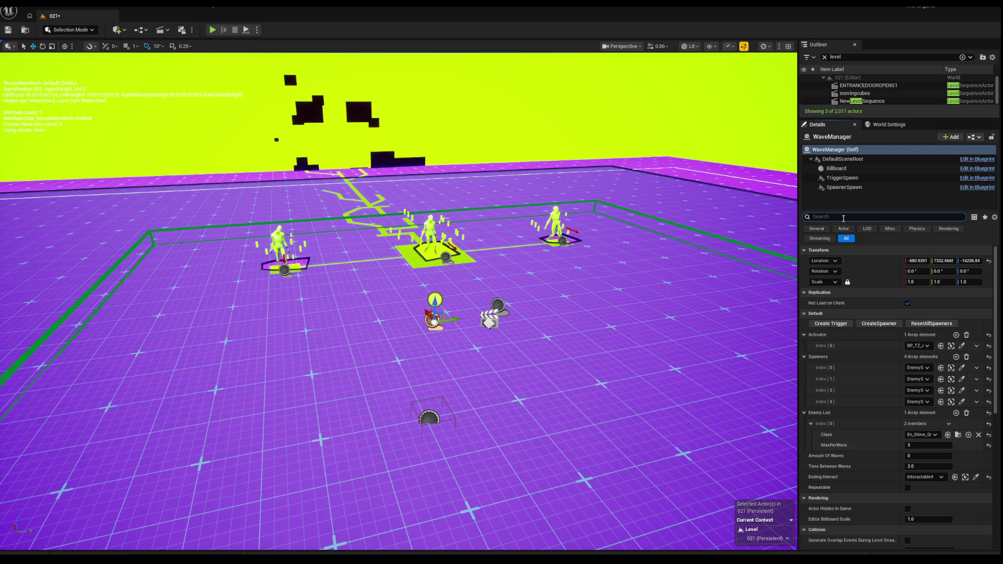
pyautogui.write('pawn')
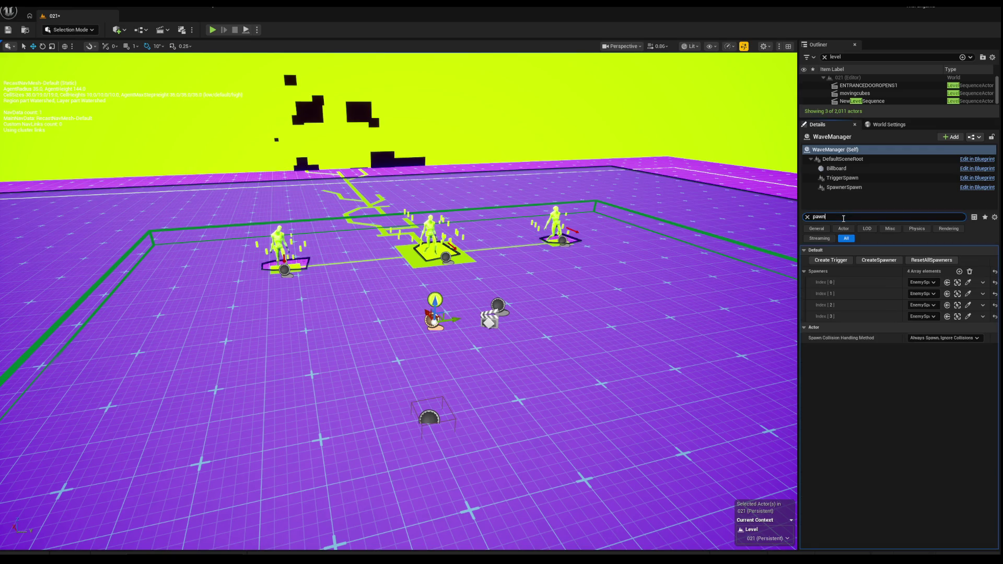
pyautogui.click(927, 282)
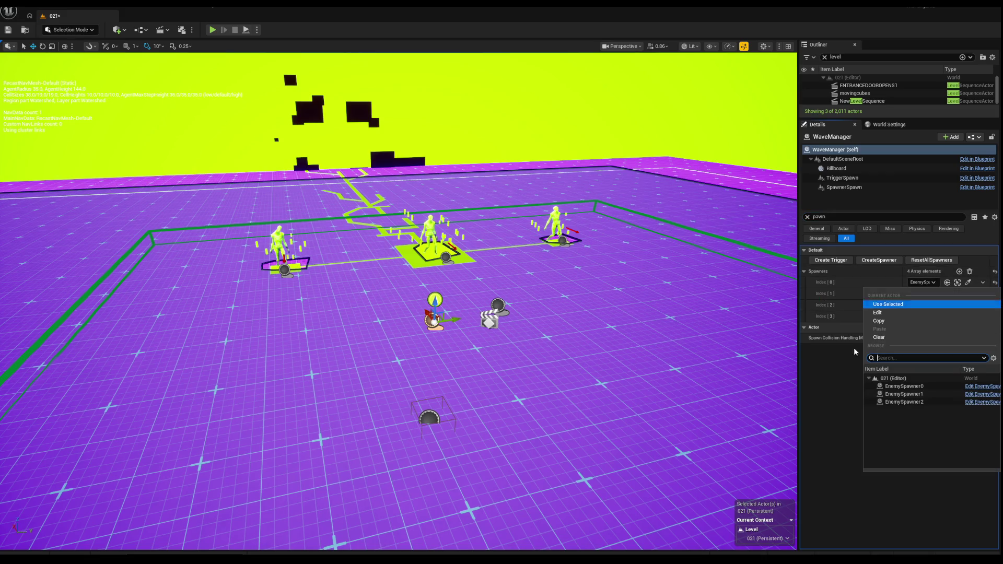
pyautogui.click(525, 347)
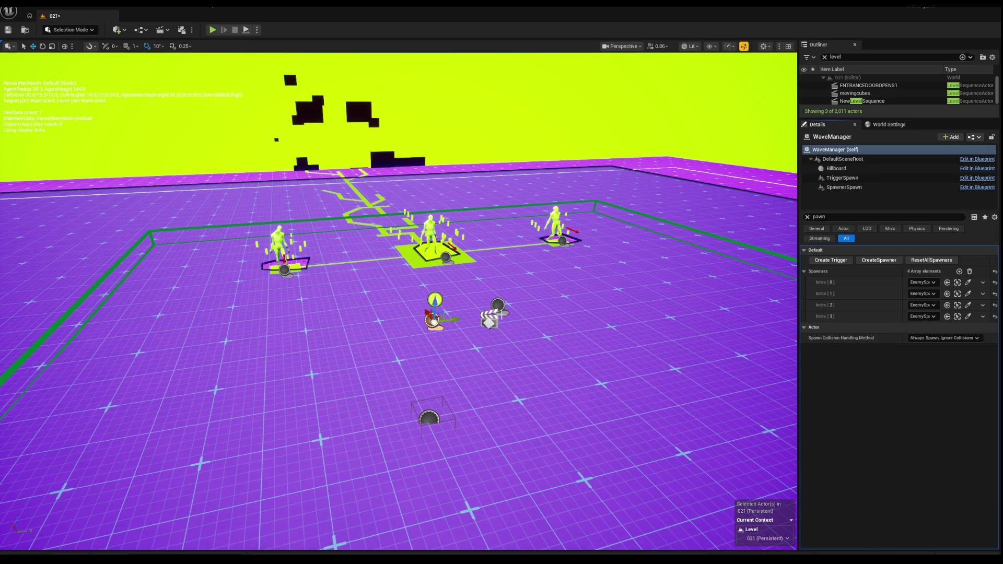
pyautogui.click(446, 257)
pyautogui.scroll(10, 499, 488)
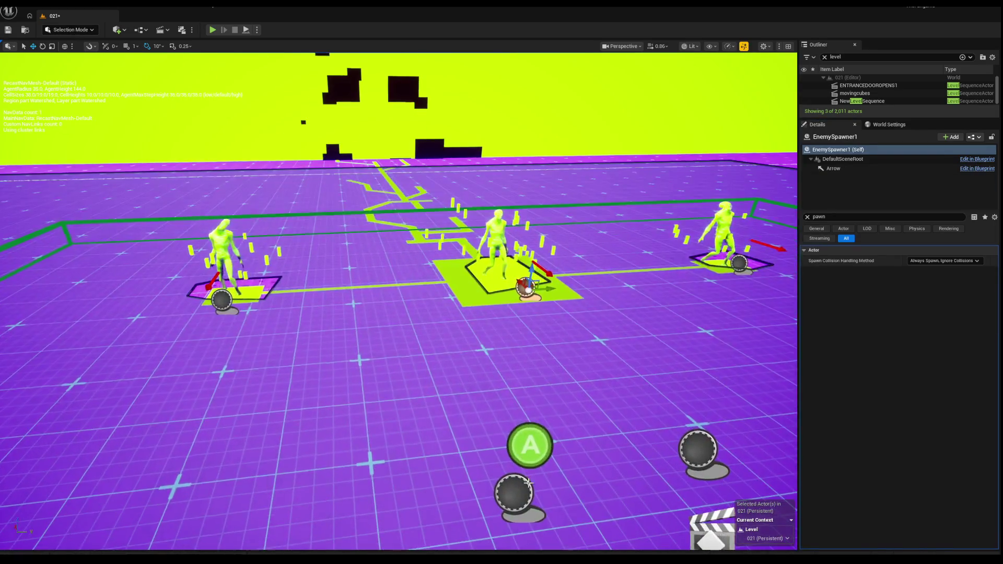
pyautogui.click(499, 488)
pyautogui.click(805, 271)
pyautogui.click(804, 271)
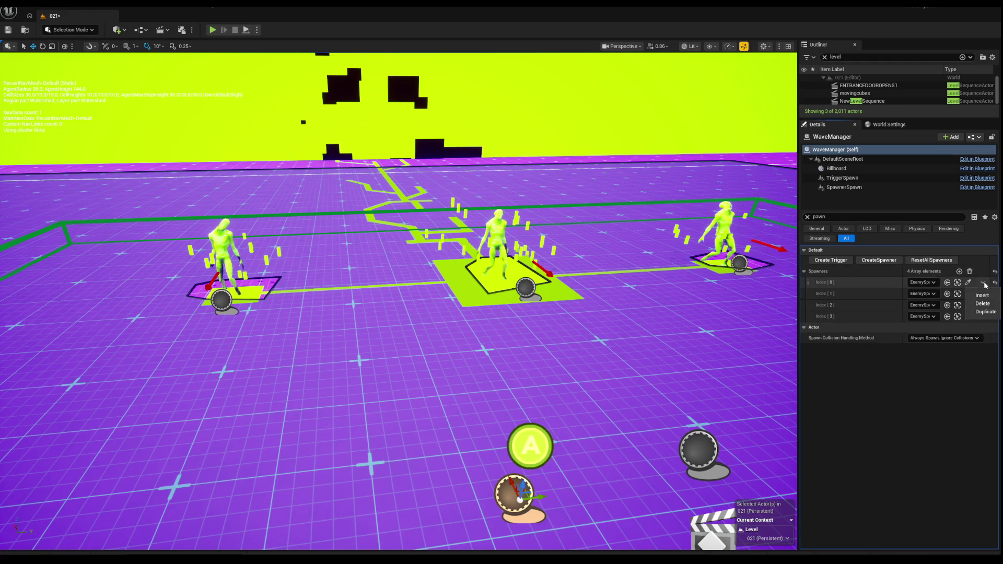
pyautogui.click(805, 272)
pyautogui.click(807, 217)
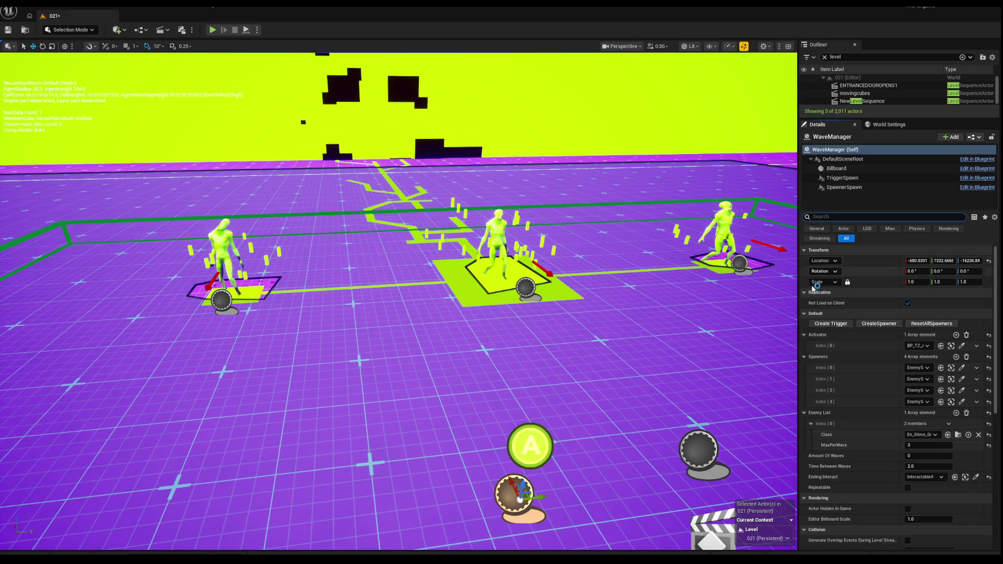
pyautogui.scroll(-7, 837, 399)
pyautogui.scroll(-2, 840, 406)
pyautogui.scroll(-1, 839, 406)
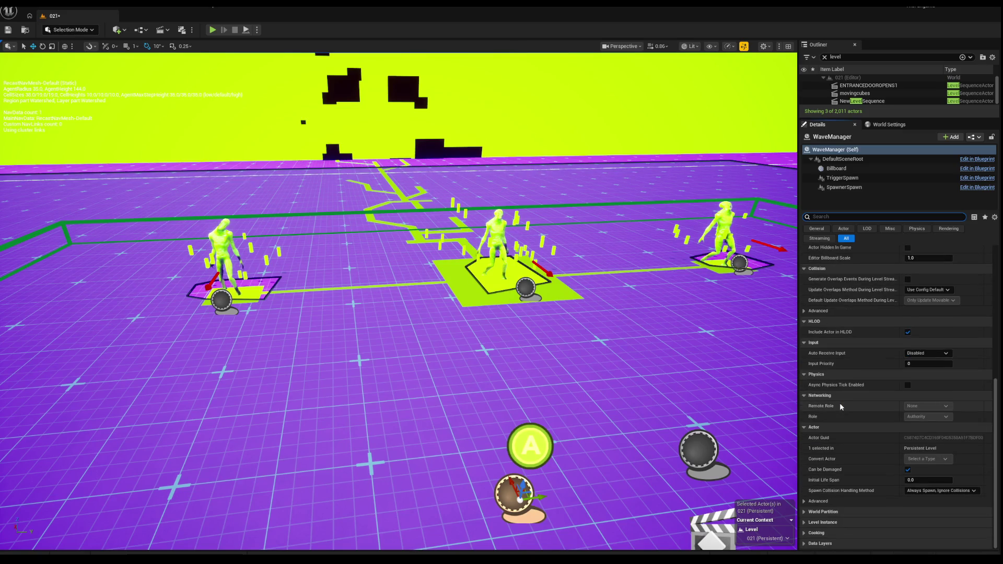
pyautogui.scroll(7, 839, 402)
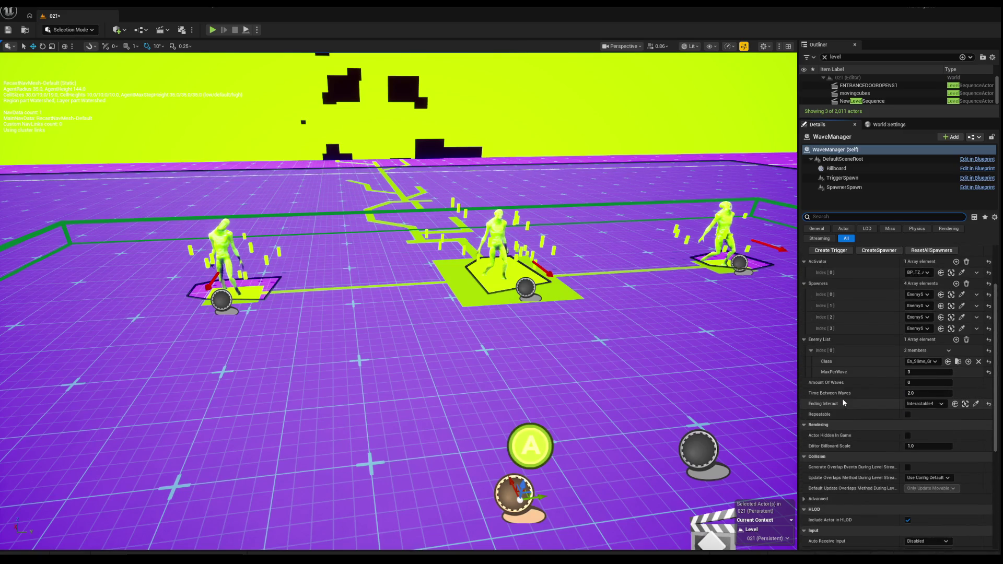
pyautogui.scroll(1, 842, 396)
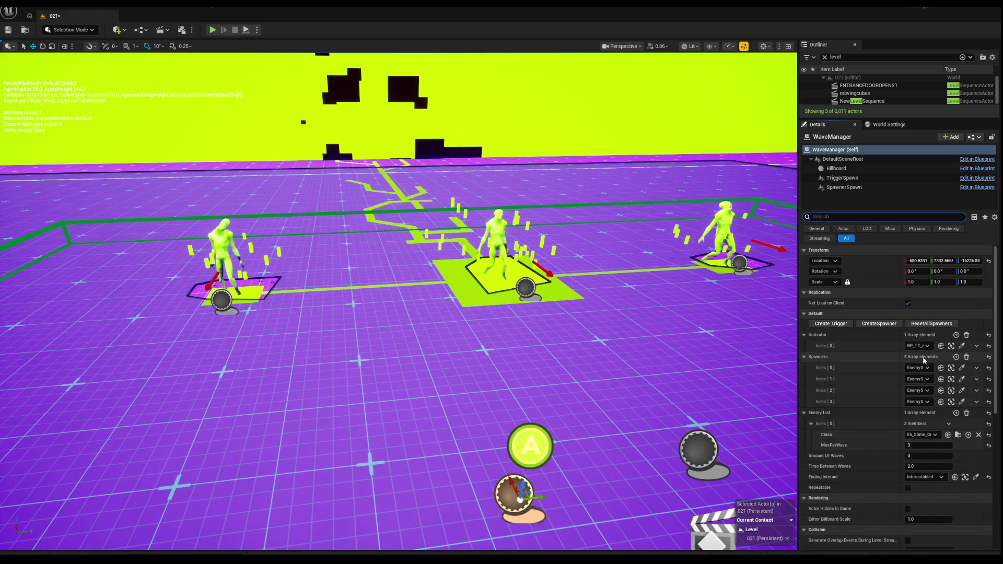
pyautogui.click(804, 388)
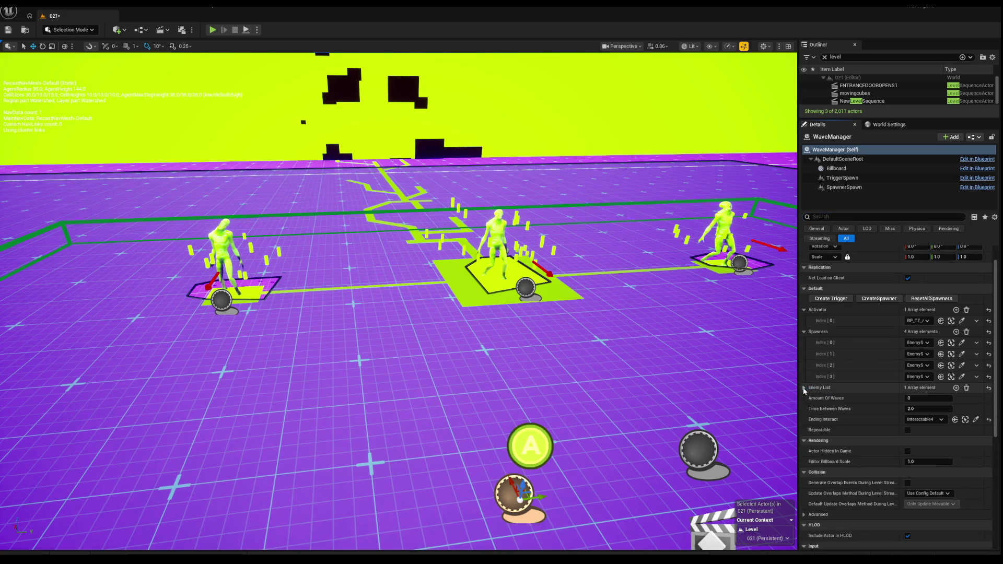
pyautogui.click(804, 388)
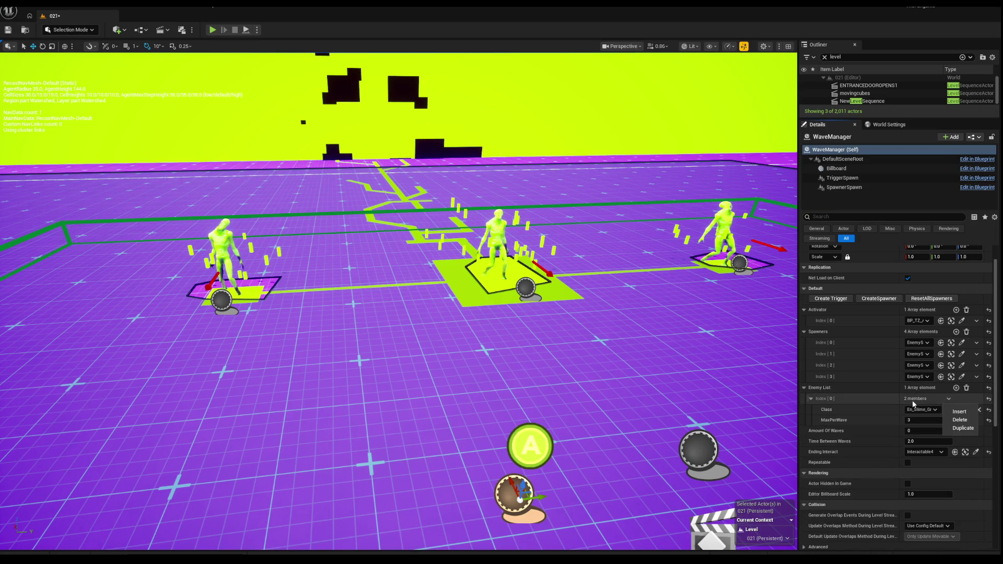
# Lower Enemy List entry 0's MaxPerWave from 3 to 1 and resize the Outliner/Details splitter.
pyautogui.click(811, 399)
pyautogui.click(811, 399)
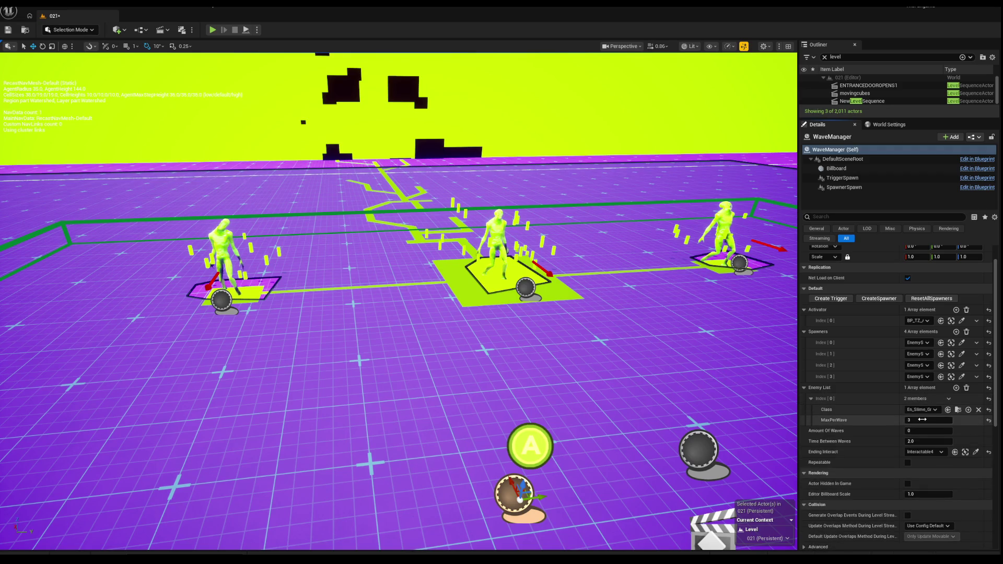
pyautogui.click(927, 422)
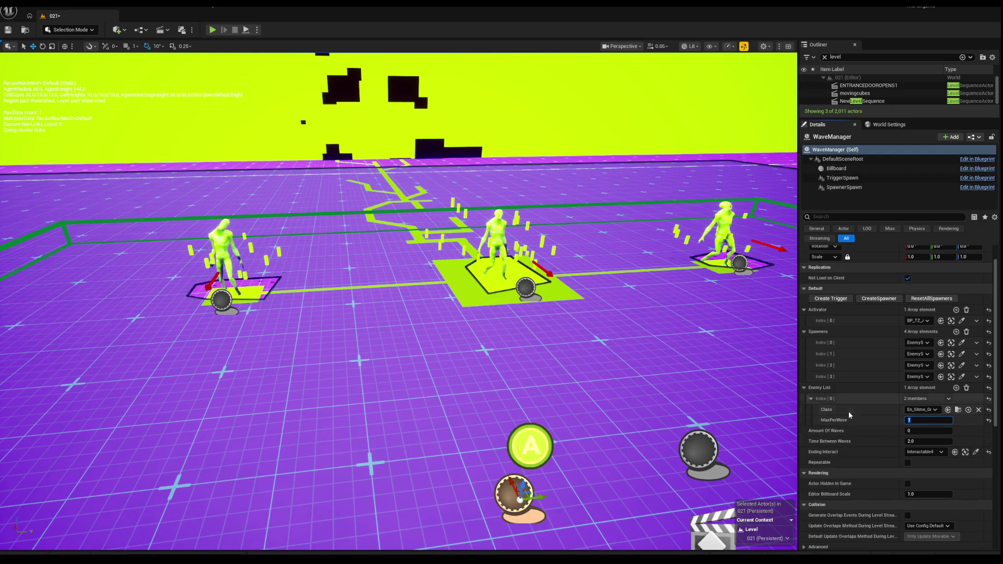
pyautogui.scroll(1, 838, 387)
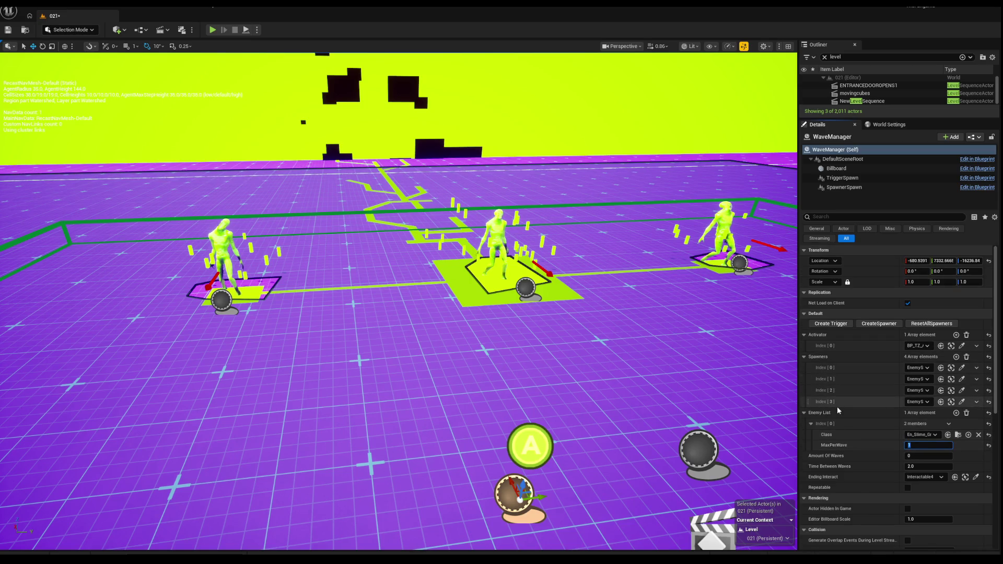
pyautogui.scroll(-1, 834, 433)
pyautogui.scroll(1, 834, 434)
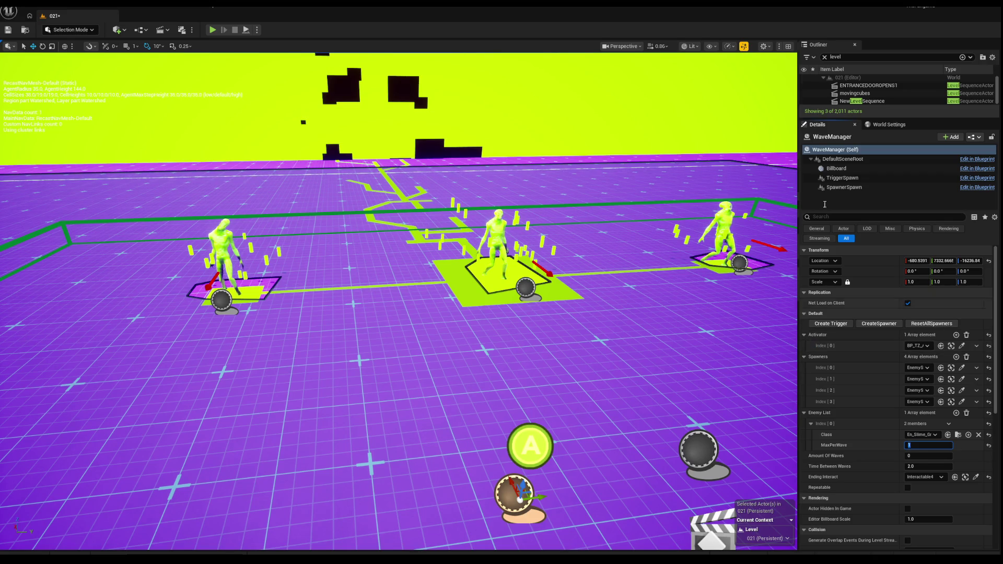
pyautogui.moveTo(850, 119)
pyautogui.mouseDown()
pyautogui.moveTo(836, 225)
pyautogui.moveTo(820, 135)
pyautogui.mouseUp()
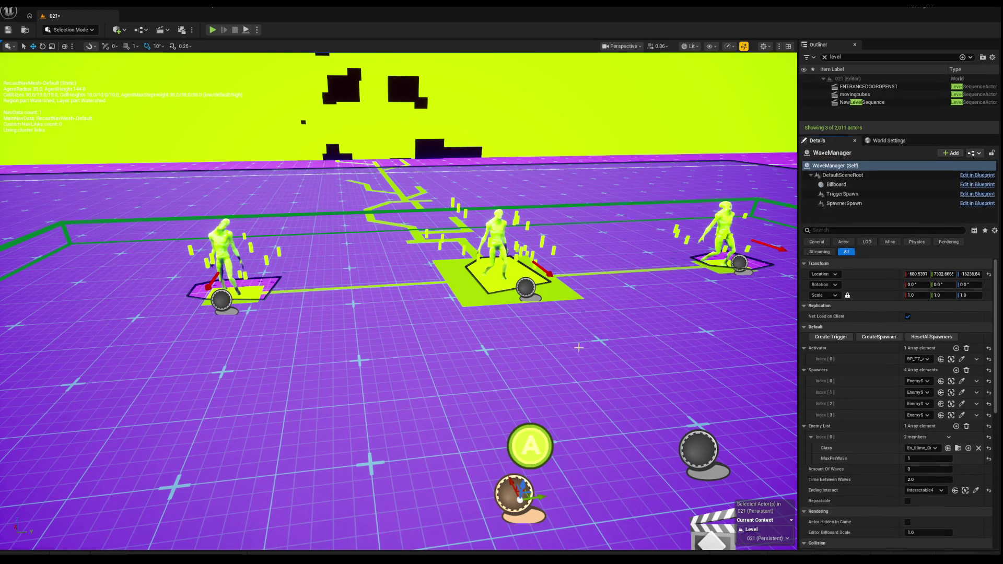
pyautogui.click(530, 289)
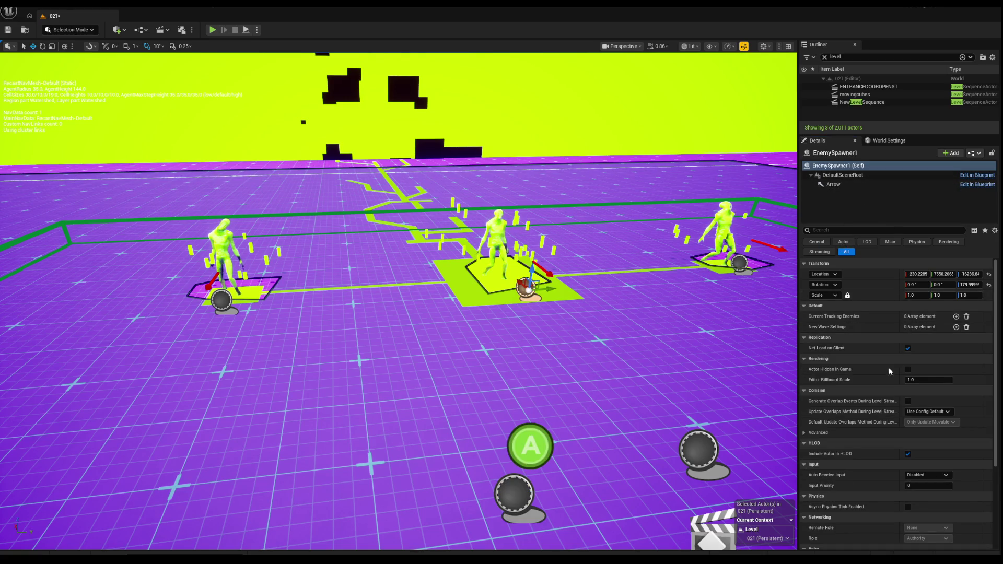
# Check EnemySpawner1's Details, then show the Content Drawer filtered by 'wave'.
pyautogui.scroll(-2, 891, 372)
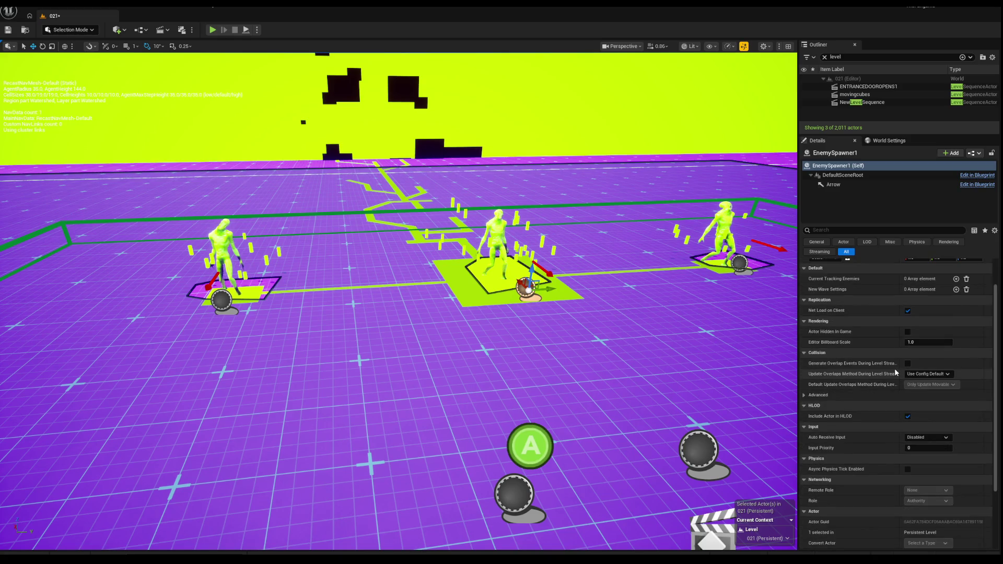
pyautogui.scroll(2, 889, 362)
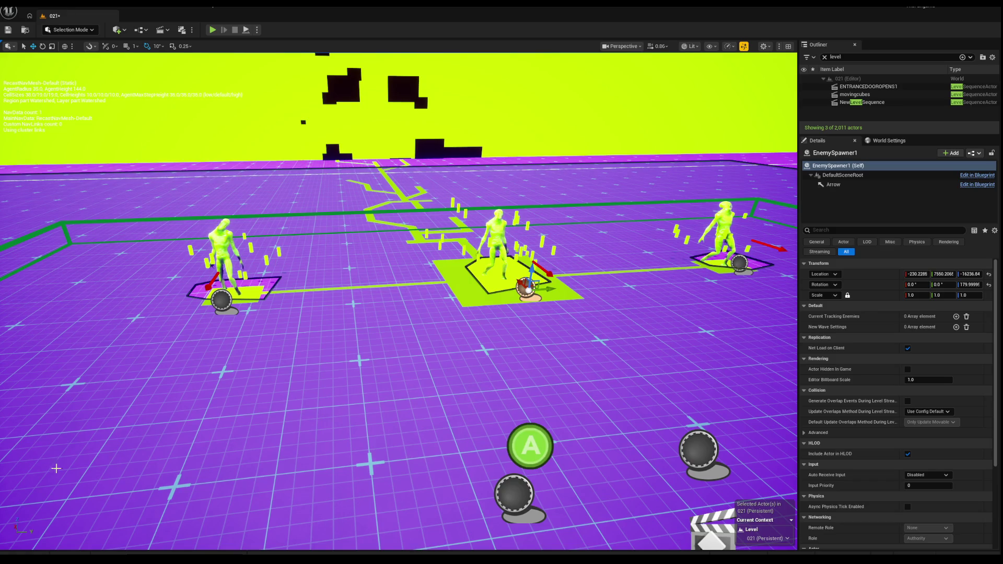
pyautogui.click(38, 555)
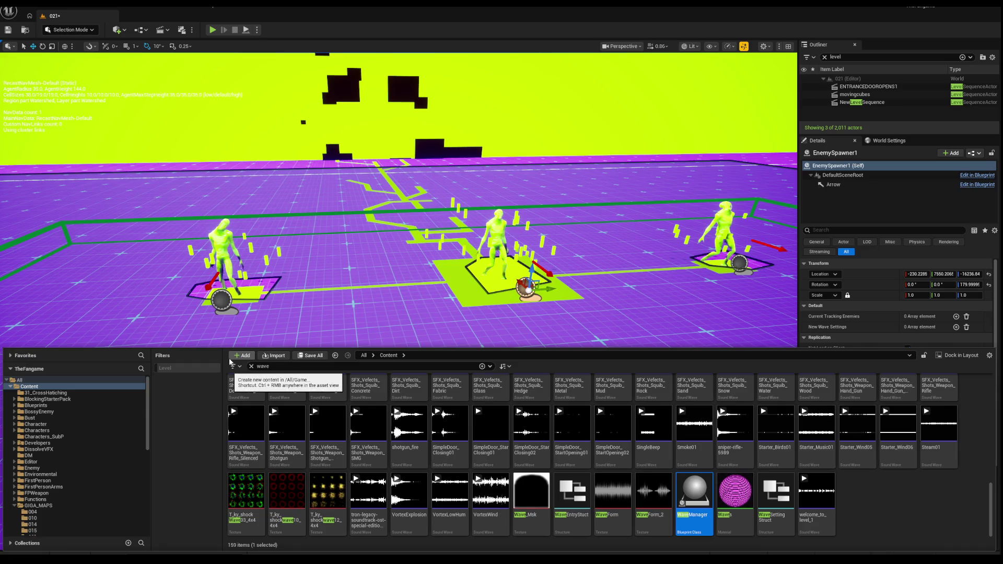
# Delete the old BP_TZ_Activate0 trigger zone, confirming the referenced-actor prompt.
pyautogui.click(449, 189)
pyautogui.moveTo(450, 189)
pyautogui.mouseDown()
pyautogui.moveTo(428, 251)
pyautogui.moveTo(383, 277)
pyautogui.moveTo(383, 290)
pyautogui.moveTo(383, 263)
pyautogui.mouseUp()
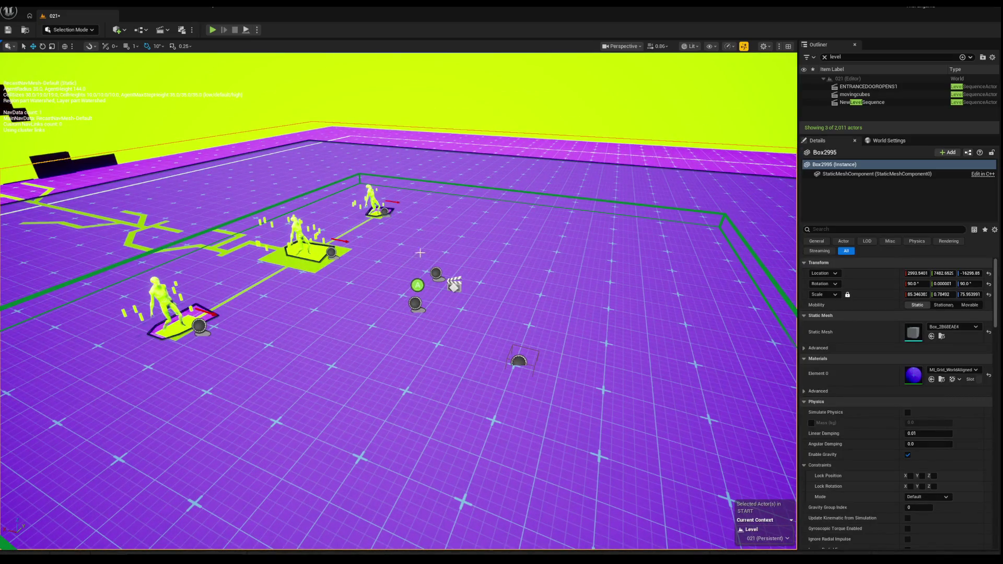
pyautogui.click(372, 176)
pyautogui.press('Delete')
pyautogui.click(579, 311)
# Delete the three enemy spawners together, confirming the Delete Referenced Actor dialog.
pyautogui.click(335, 253)
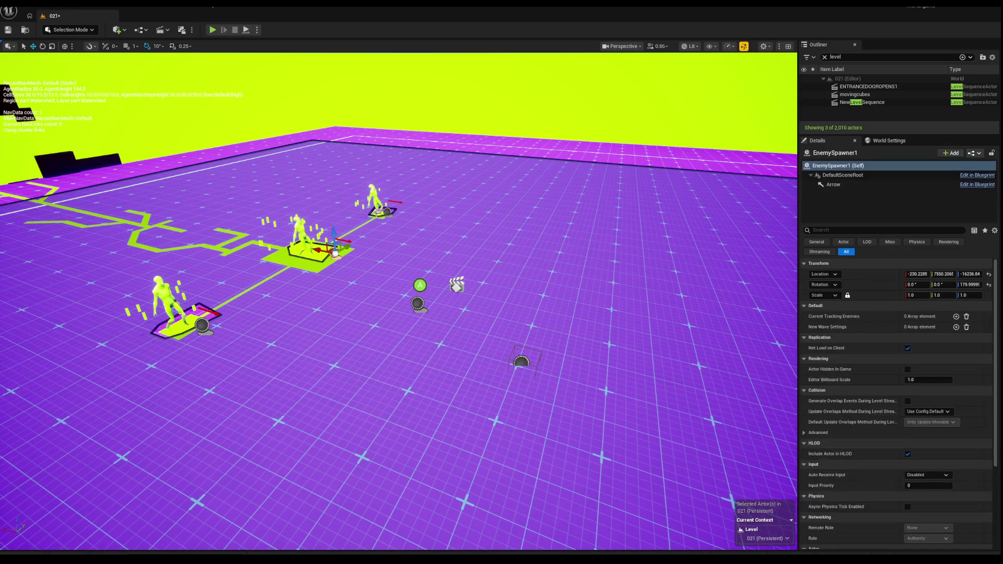
pyautogui.keyDown('ctrl'); pyautogui.click(389, 211); pyautogui.keyUp('ctrl')
pyautogui.keyDown('ctrl'); pyautogui.click(203, 325); pyautogui.keyUp('ctrl')
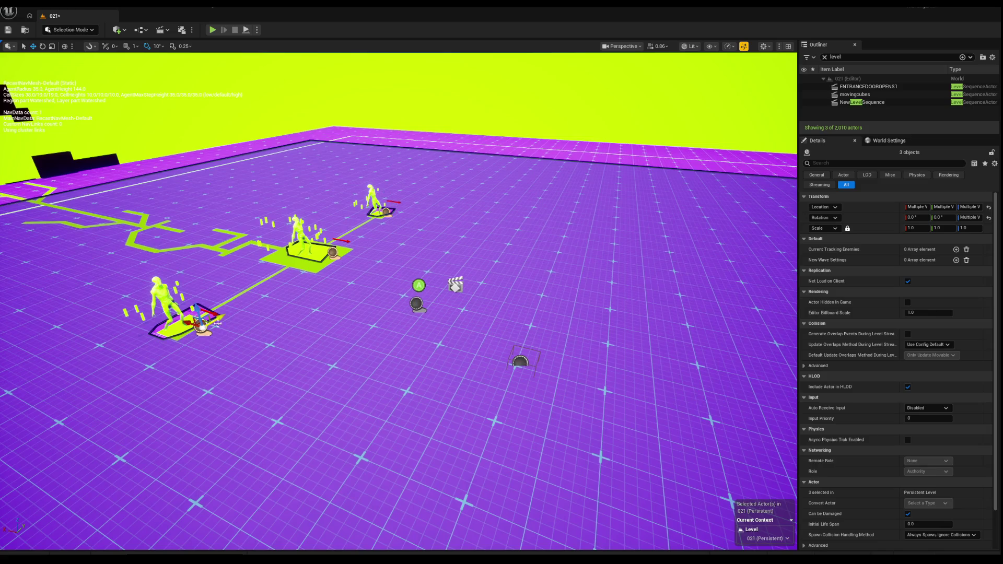
pyautogui.press('Delete')
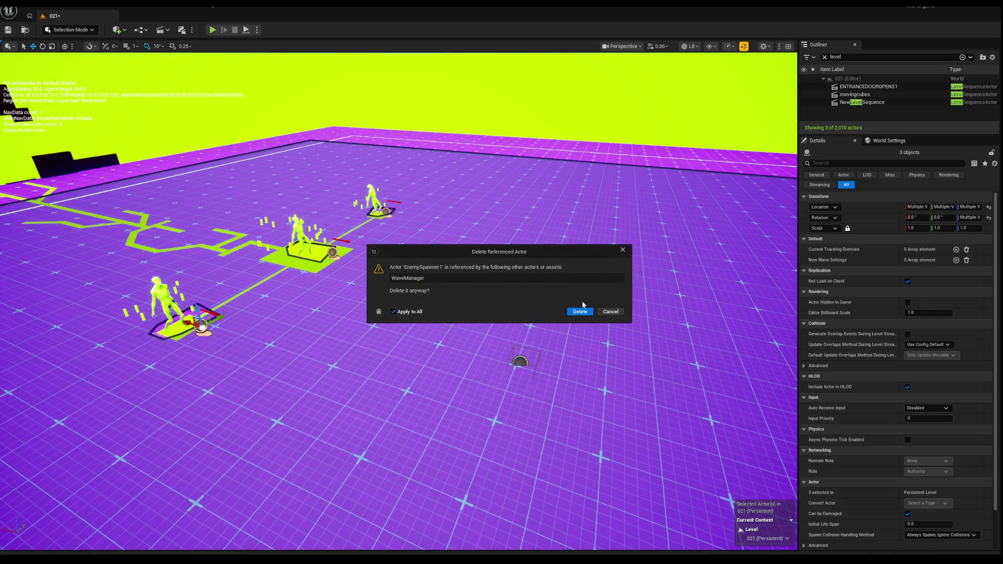
pyautogui.click(579, 306)
pyautogui.moveTo(439, 308)
pyautogui.mouseDown()
pyautogui.moveTo(470, 282)
pyautogui.moveTo(428, 272)
pyautogui.moveTo(440, 261)
pyautogui.moveTo(434, 246)
pyautogui.moveTo(436, 255)
pyautogui.mouseUp()
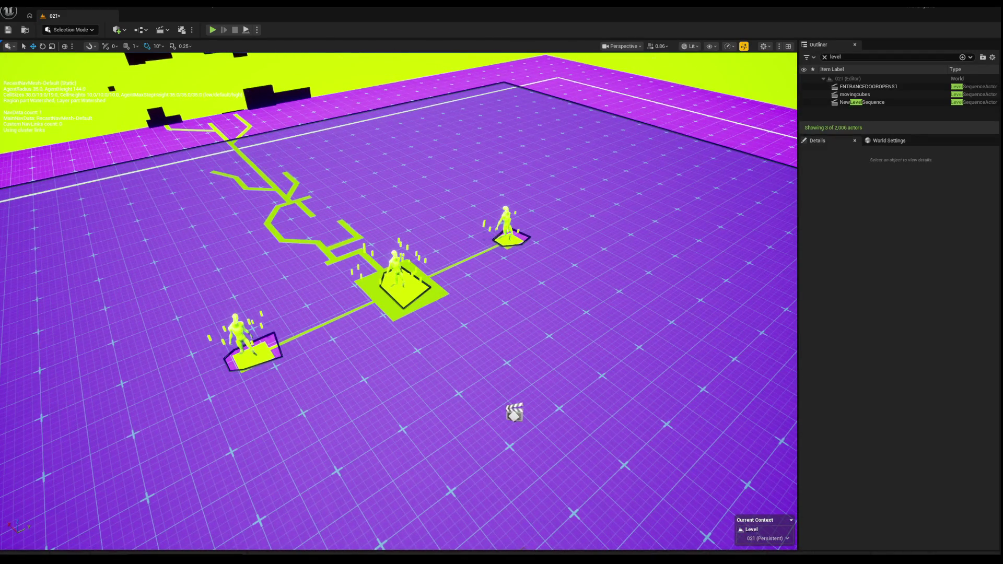
pyautogui.hotkey('ctrl', 'space')
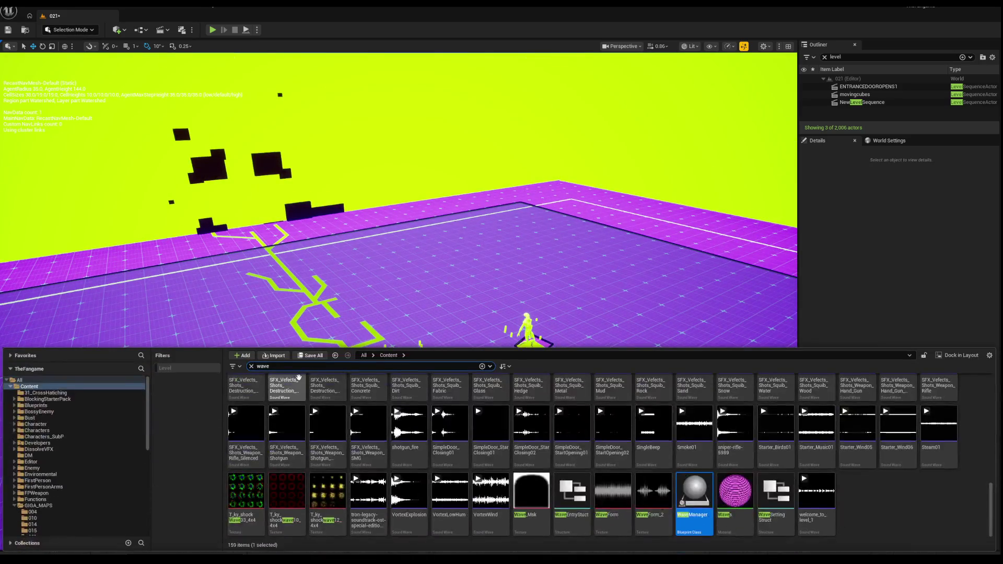
# Place a new WaveManager from the Content Drawer beside the centre platform.
pyautogui.click(693, 501)
pyautogui.moveTo(693, 502)
pyautogui.mouseDown()
pyautogui.moveTo(488, 303)
pyautogui.moveTo(455, 420)
pyautogui.mouseUp()
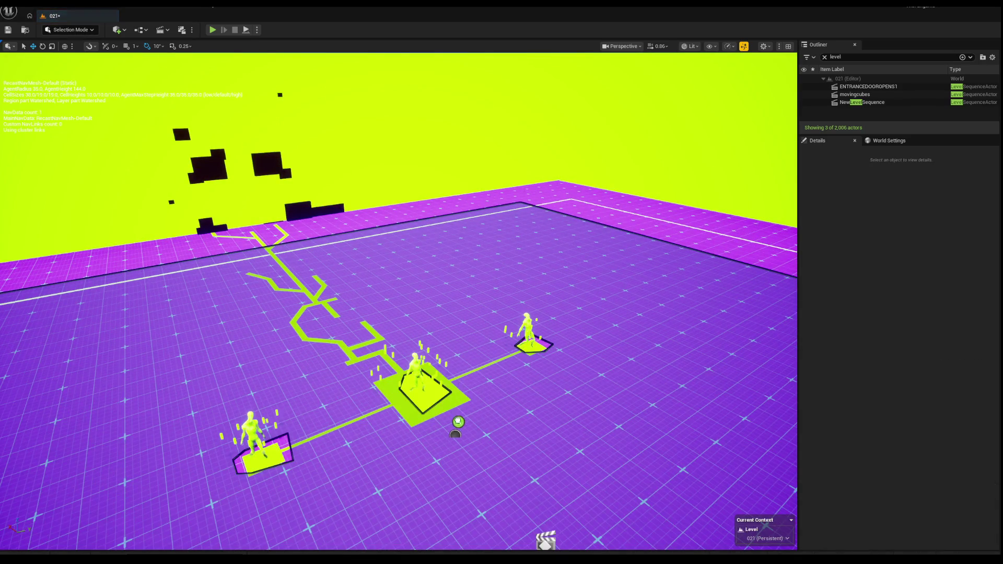
pyautogui.press('f')
pyautogui.moveTo(373, 313); pyautogui.dragTo(366, 319)
pyautogui.moveTo(280, 303)
pyautogui.mouseDown()
pyautogui.moveTo(352, 313)
pyautogui.moveTo(395, 352)
pyautogui.mouseUp()
pyautogui.scroll(-3, 394, 352)
# Create a new enemy spawner and a trigger zone from the WaveManager's Details.
pyautogui.click(878, 336)
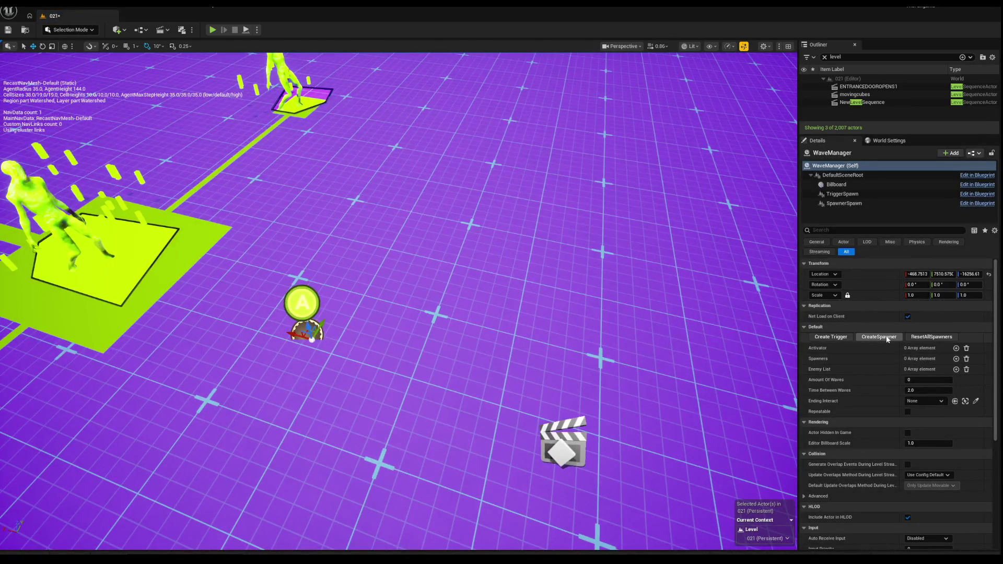
pyautogui.scroll(-3, 316, 342)
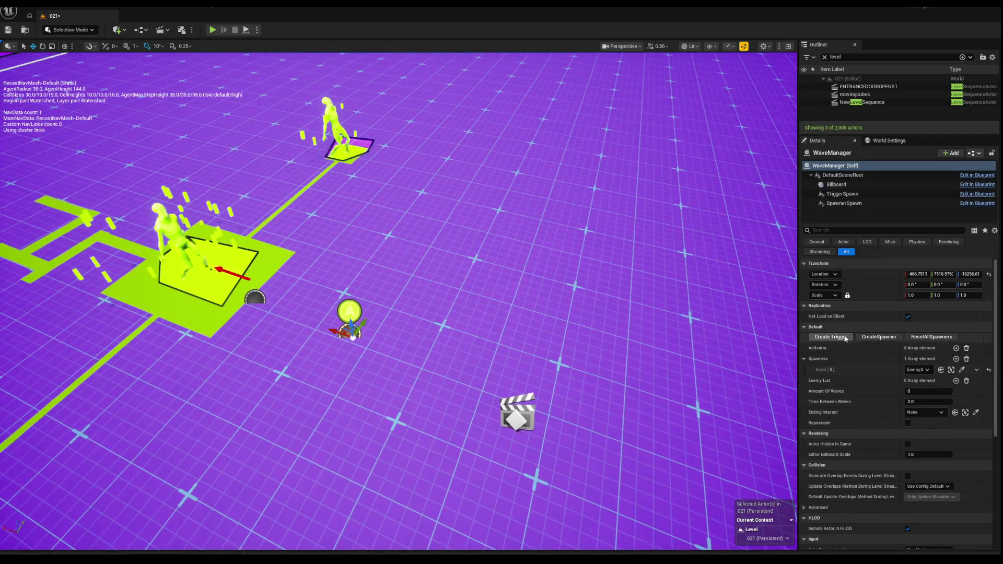
pyautogui.click(846, 338)
# Scale the new trigger box to about 10×10 and move it toward the lower right.
pyautogui.rightClick(509, 290)
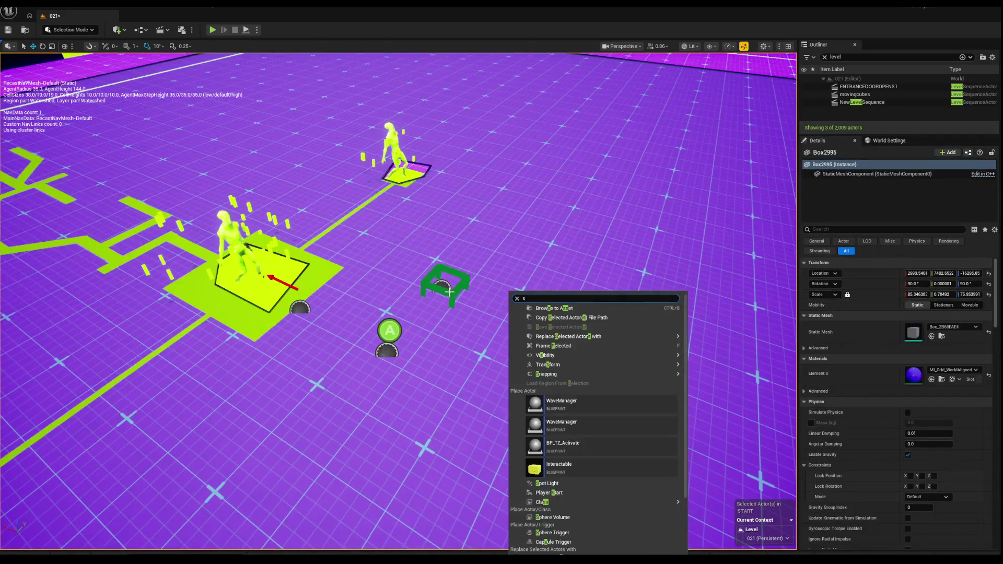
pyautogui.press('f')
pyautogui.press('r')
pyautogui.moveTo(459, 270)
pyautogui.mouseDown()
pyautogui.moveTo(435, 274)
pyautogui.moveTo(444, 272)
pyautogui.moveTo(403, 302)
pyautogui.mouseUp()
pyautogui.press('w')
pyautogui.moveTo(449, 274)
pyautogui.mouseDown()
pyautogui.moveTo(674, 367)
pyautogui.moveTo(646, 461)
pyautogui.mouseUp()
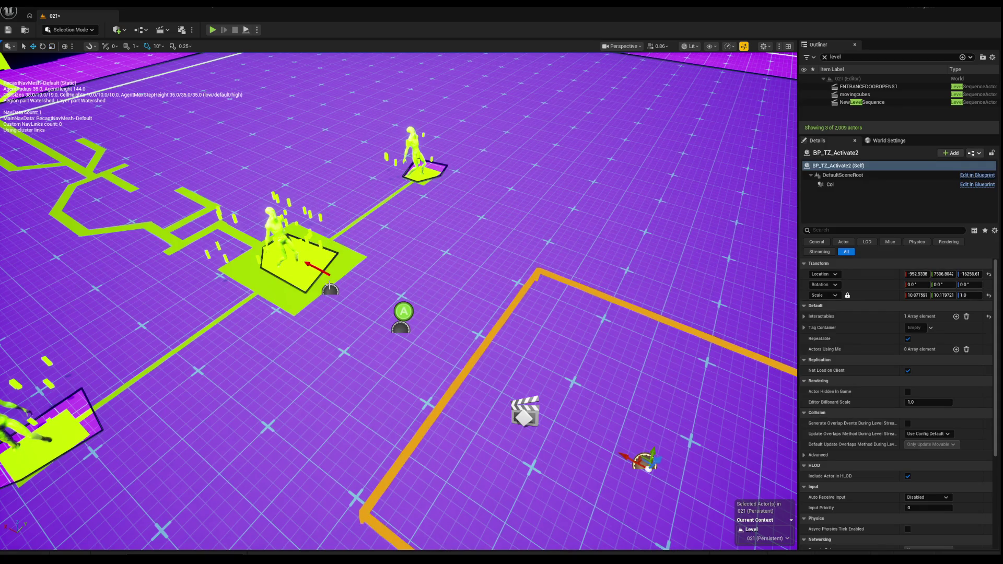
# Assign EnemySpawner3 to the new WaveManager's spawner slot, then inspect its TriggerSpawn and SpawnerSpawn components.
pyautogui.click(330, 287)
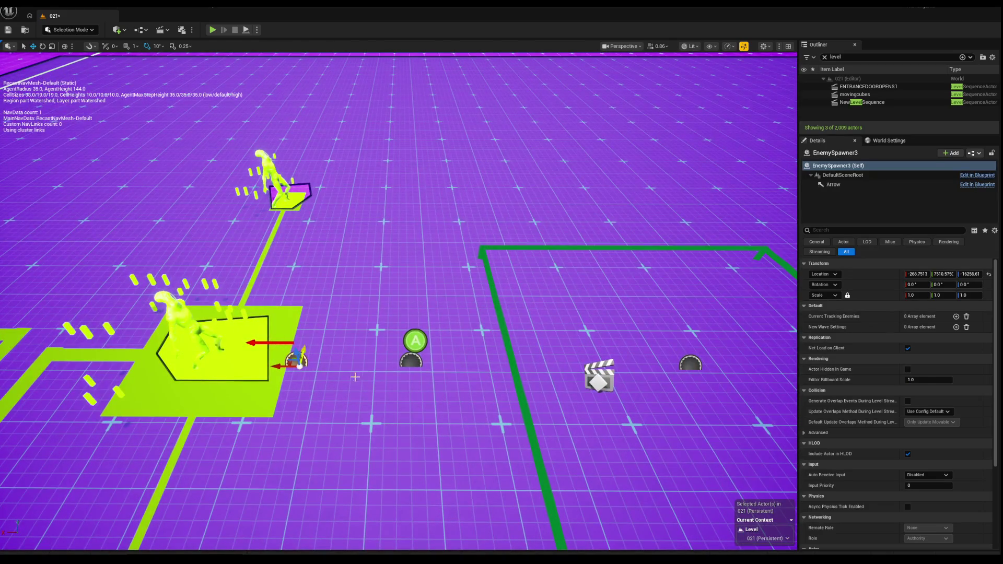
pyautogui.click(415, 360)
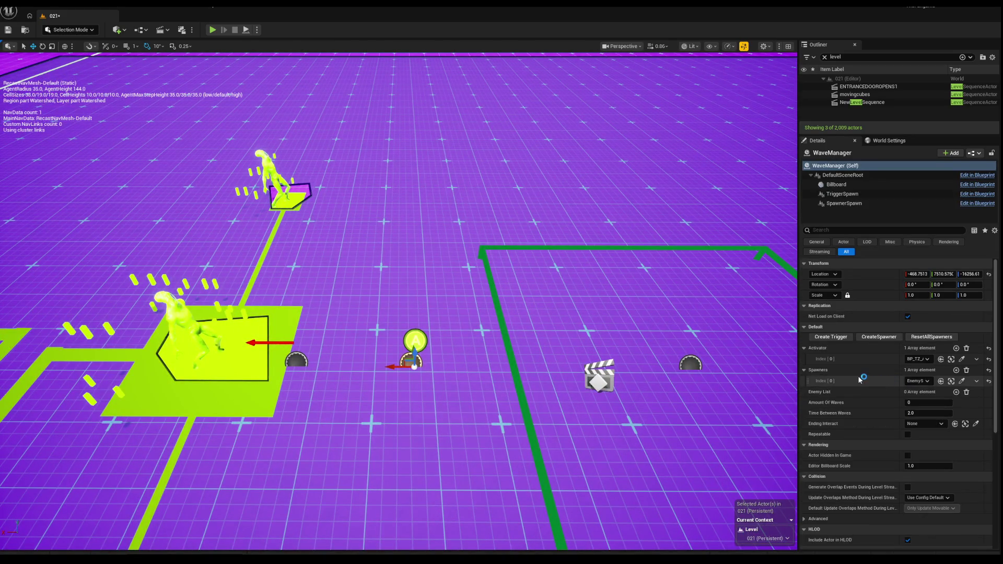
pyautogui.click(927, 381)
pyautogui.click(916, 290)
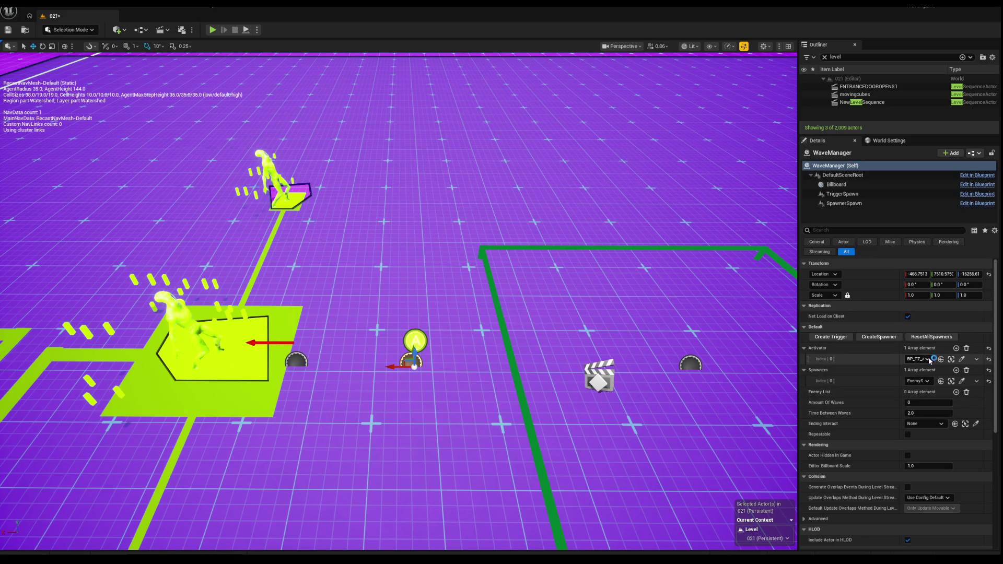
pyautogui.scroll(-3, 846, 385)
pyautogui.scroll(3, 845, 386)
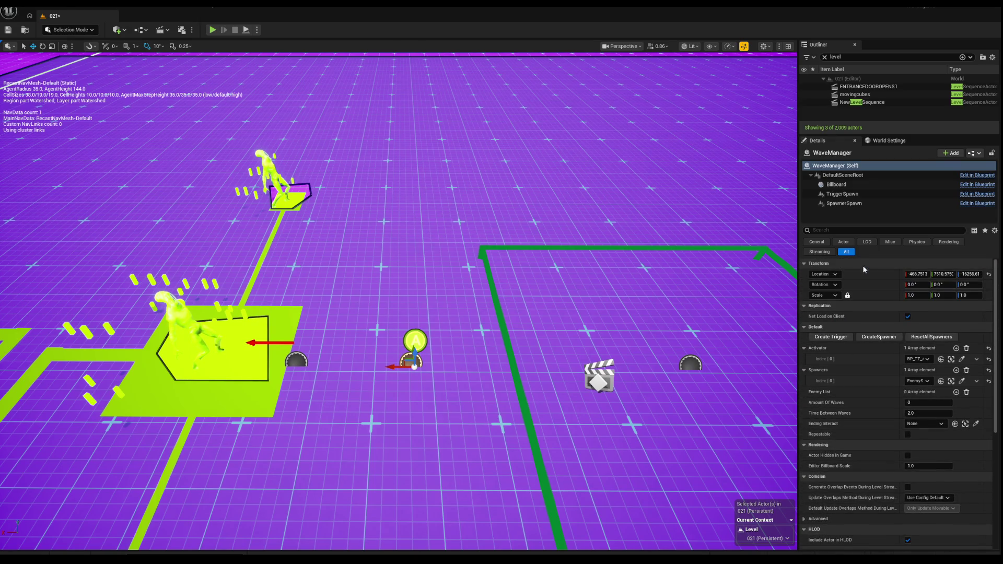
pyautogui.click(853, 192)
pyautogui.click(869, 204)
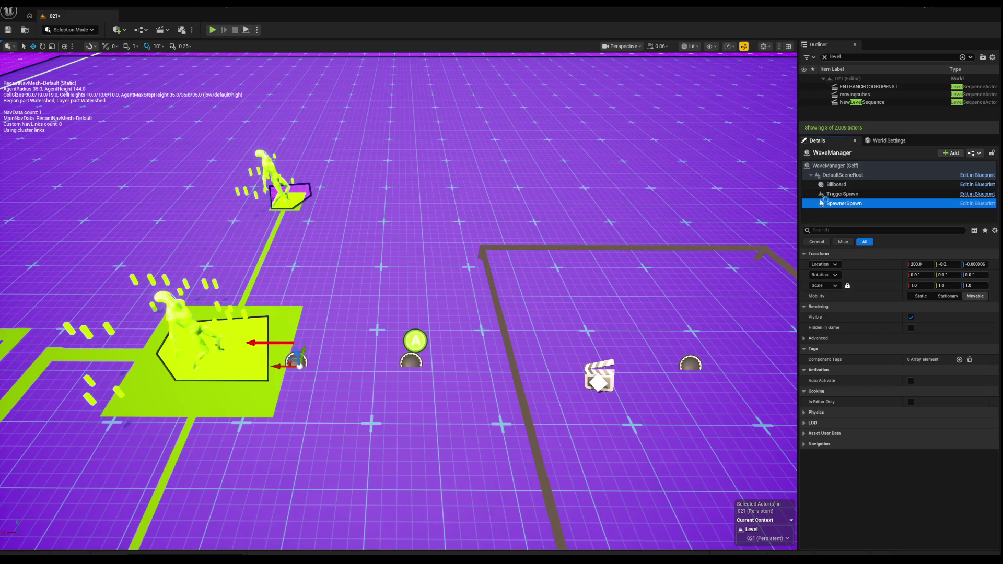
# Add an Enemy List entry with class En_Slime_Grunt and MaxPerWave 1.
pyautogui.click(851, 166)
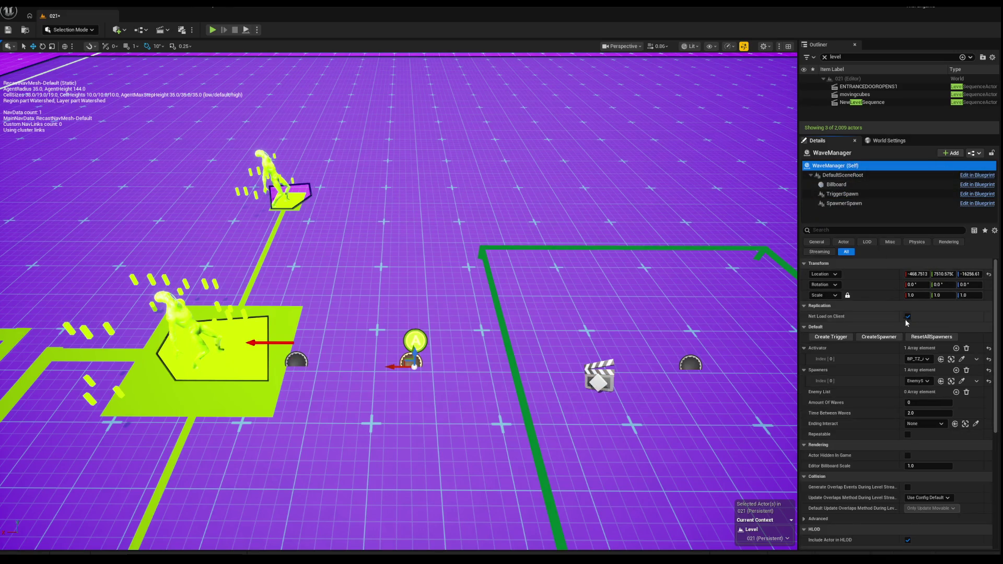
pyautogui.scroll(-3, 902, 337)
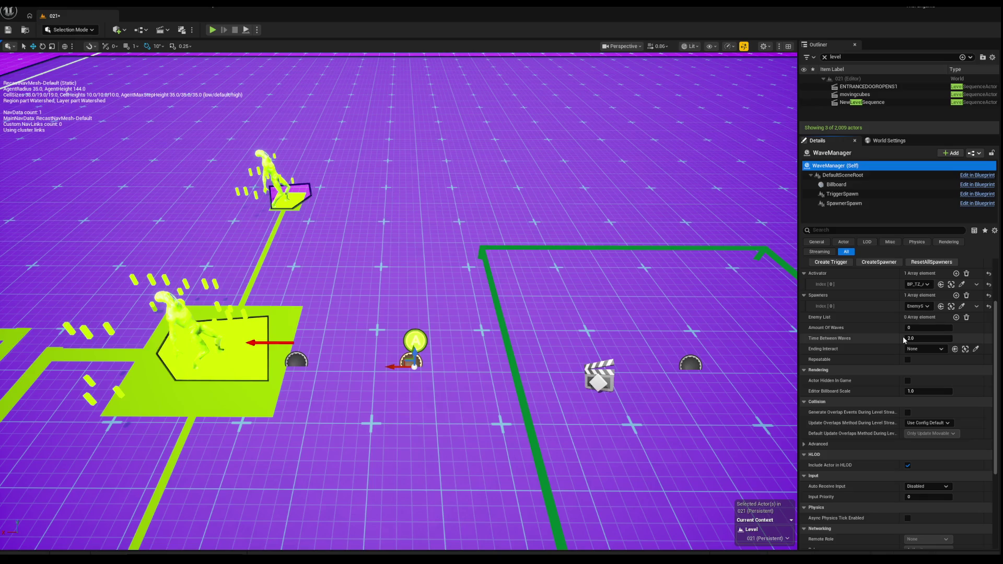
pyautogui.scroll(-1, 826, 346)
pyautogui.scroll(3, 830, 346)
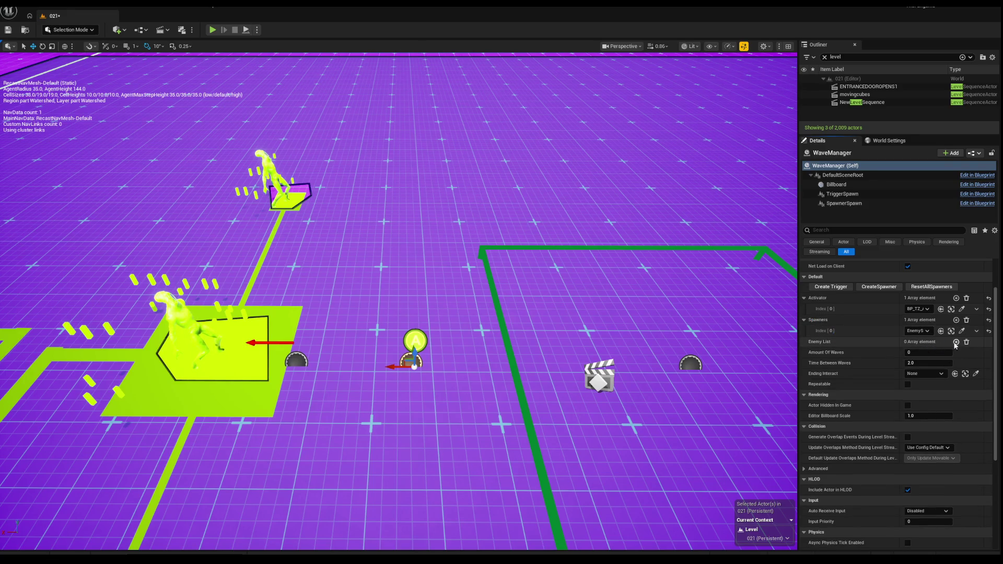
pyautogui.click(955, 342)
pyautogui.click(926, 365)
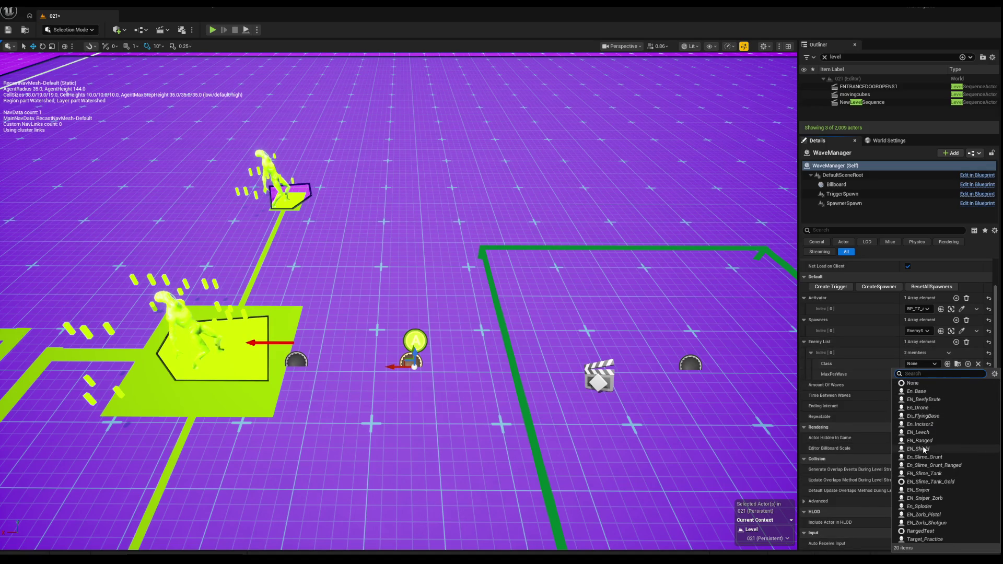
pyautogui.click(924, 457)
pyautogui.click(919, 374)
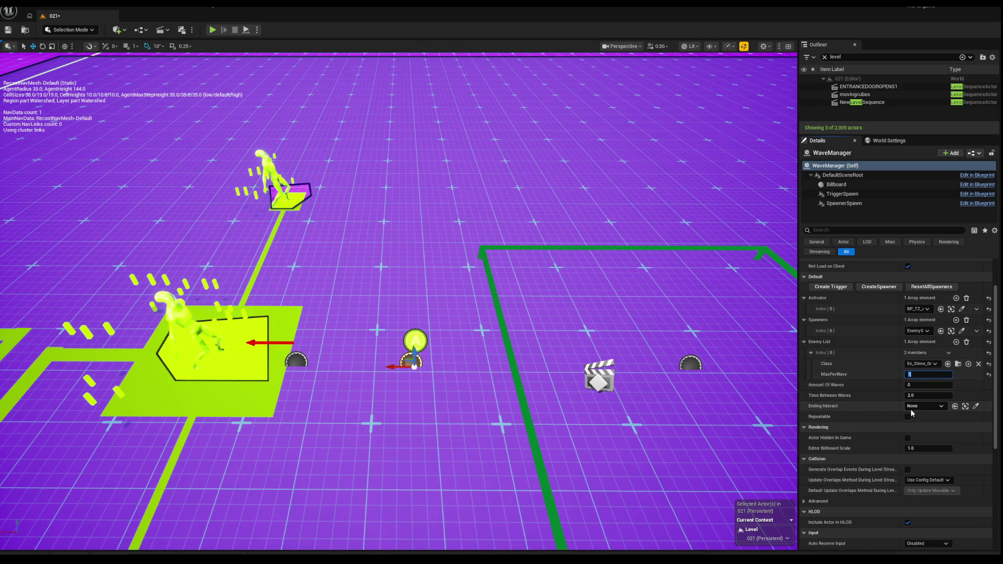
# Set the WaveManager's Ending Interact to Interactable4 by picking it in the viewport.
pyautogui.click(976, 405)
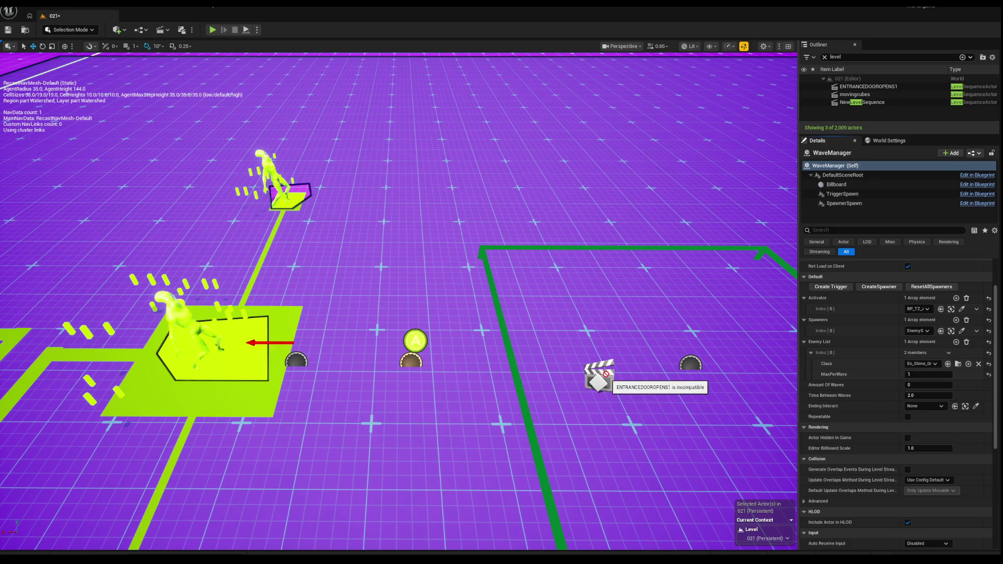
pyautogui.moveTo(739, 358)
pyautogui.mouseDown()
pyautogui.moveTo(522, 263)
pyautogui.moveTo(588, 275)
pyautogui.moveTo(600, 294)
pyautogui.mouseUp()
pyautogui.click(707, 427)
pyautogui.scroll(-10, 708, 427)
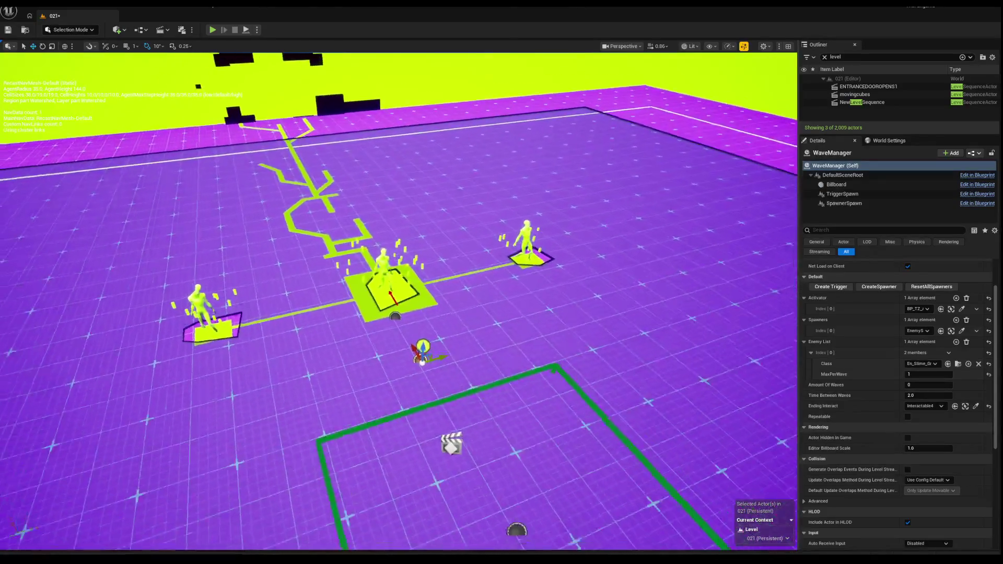
pyautogui.moveTo(601, 327)
pyautogui.mouseDown()
pyautogui.moveTo(602, 345)
pyautogui.moveTo(585, 360)
pyautogui.moveTo(595, 339)
pyautogui.mouseUp()
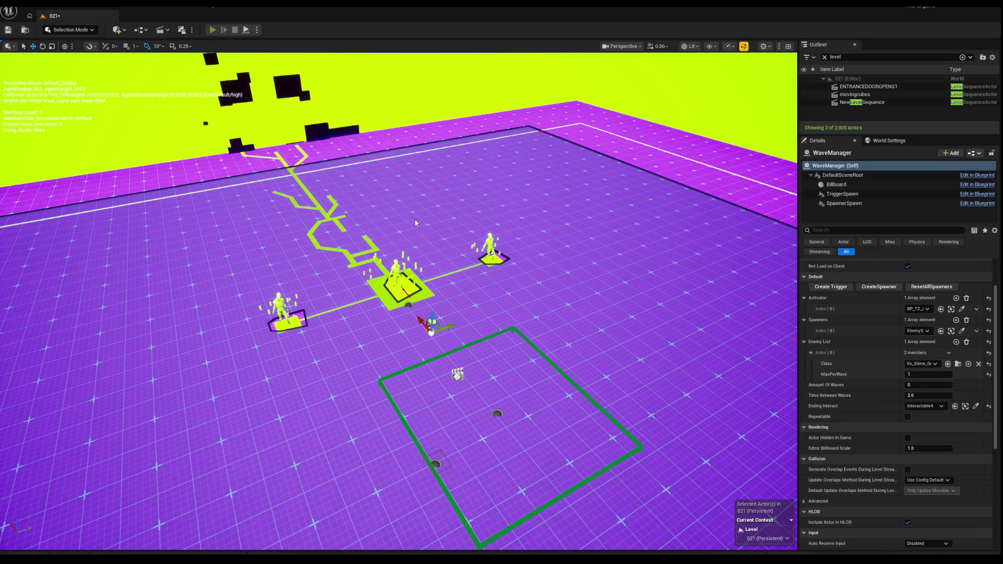
pyautogui.hotkey('alt', 'p')
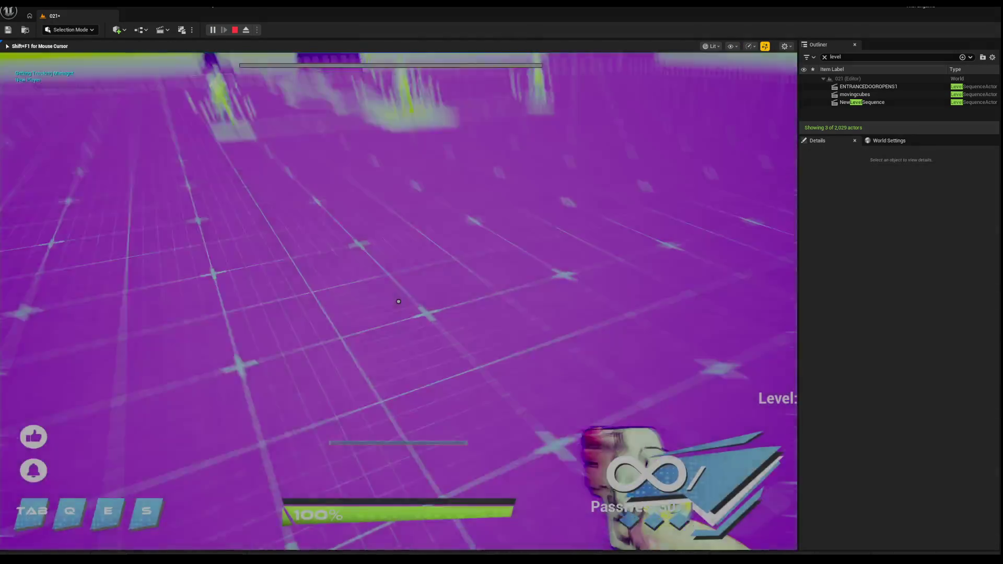
pyautogui.press('w')
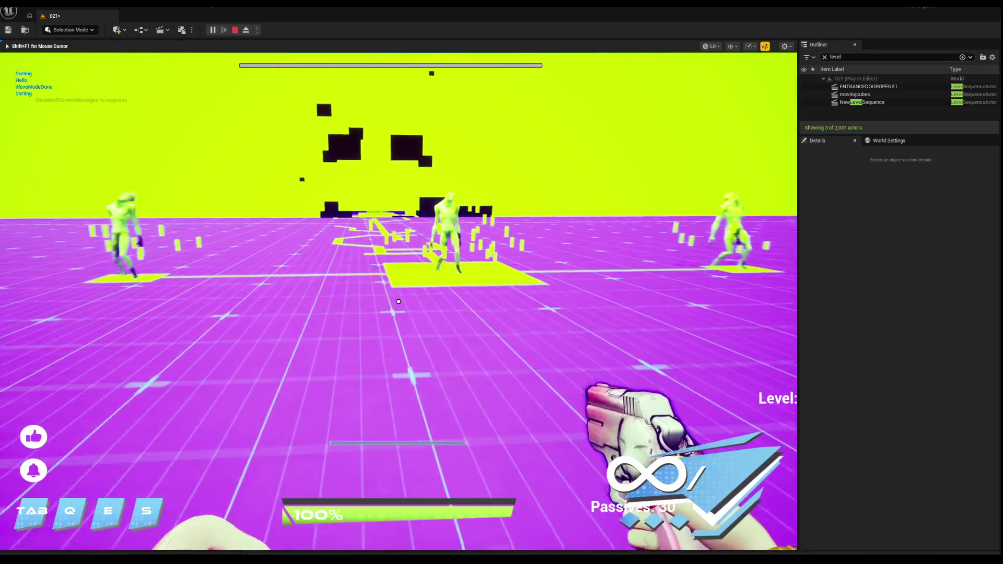
pyautogui.moveTo(399, 302)
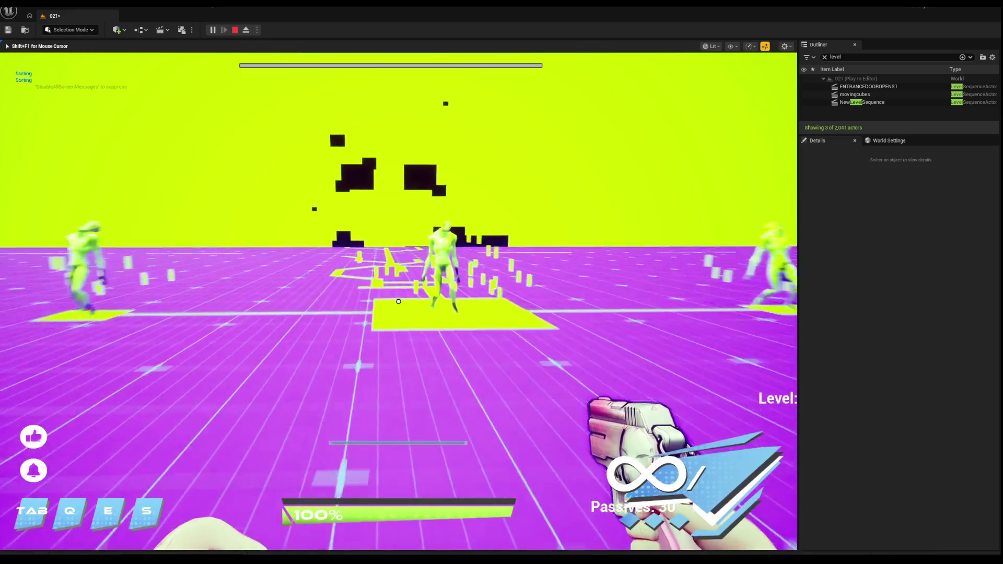
pyautogui.press('Escape')
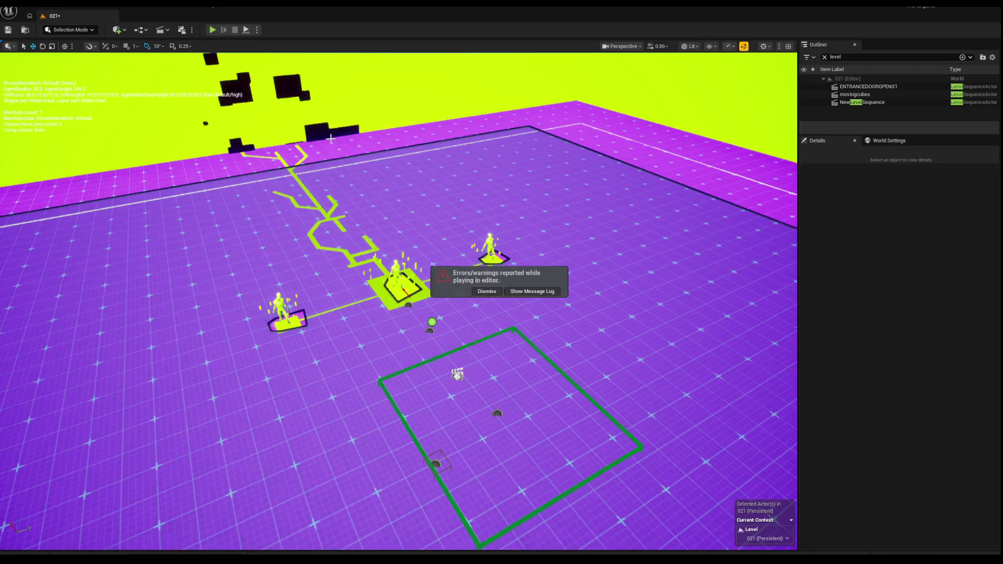
pyautogui.press('a')
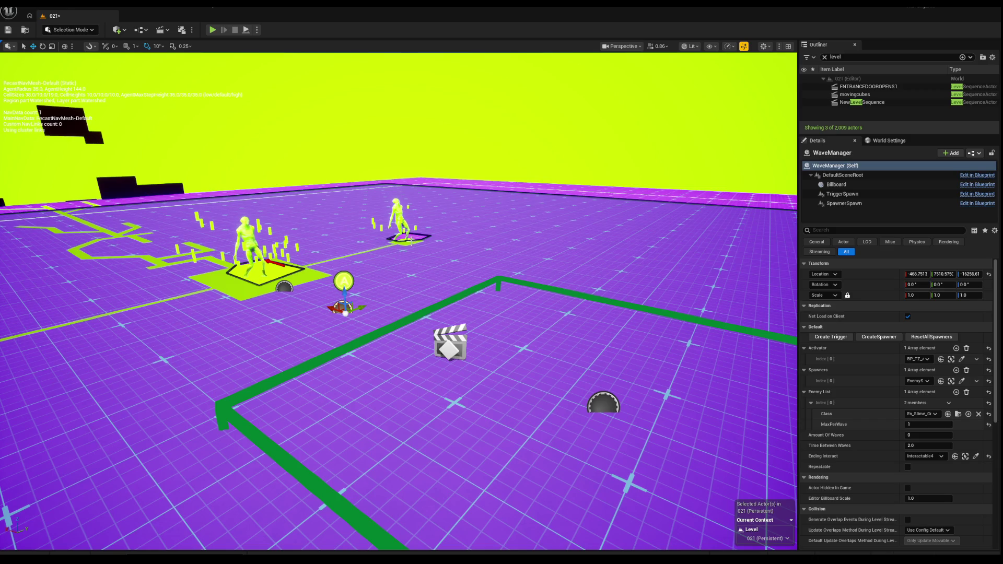
pyautogui.click(284, 287)
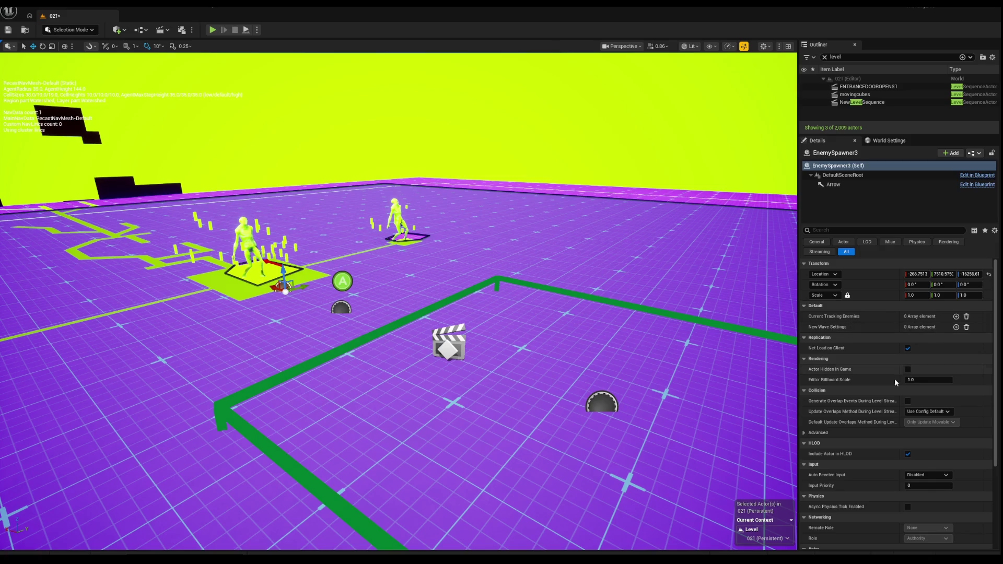
# Add En_Slime_Grunt10 to EnemySpawner3's Current Tracking Enemies, then start a play test.
pyautogui.click(956, 317)
pyautogui.click(926, 328)
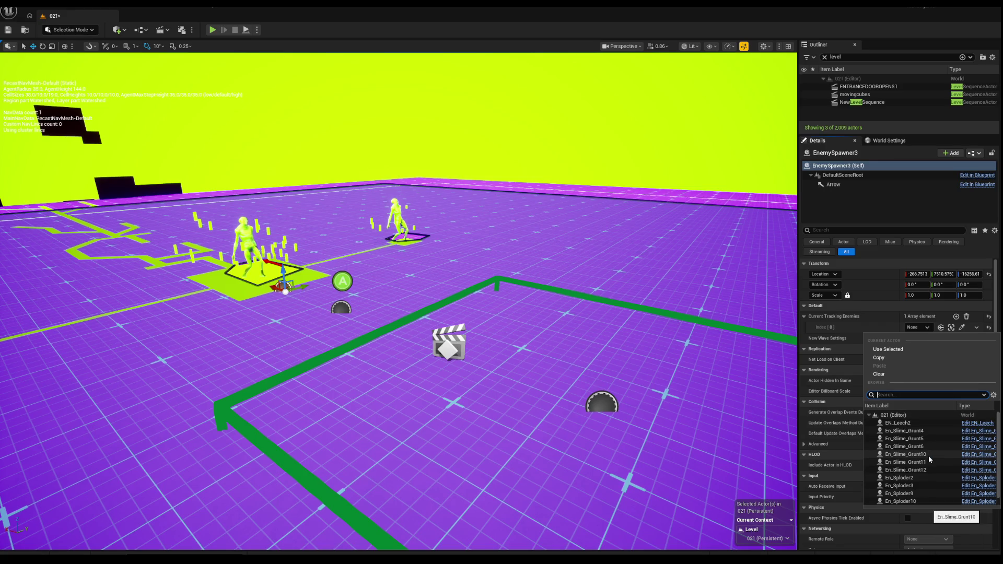
pyautogui.click(929, 455)
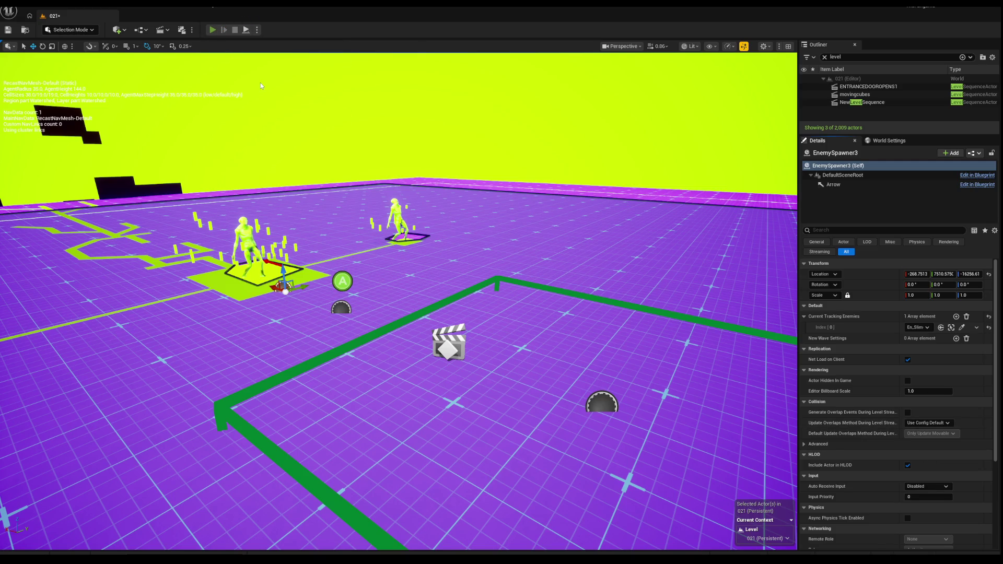
pyautogui.hotkey('alt', 'p')
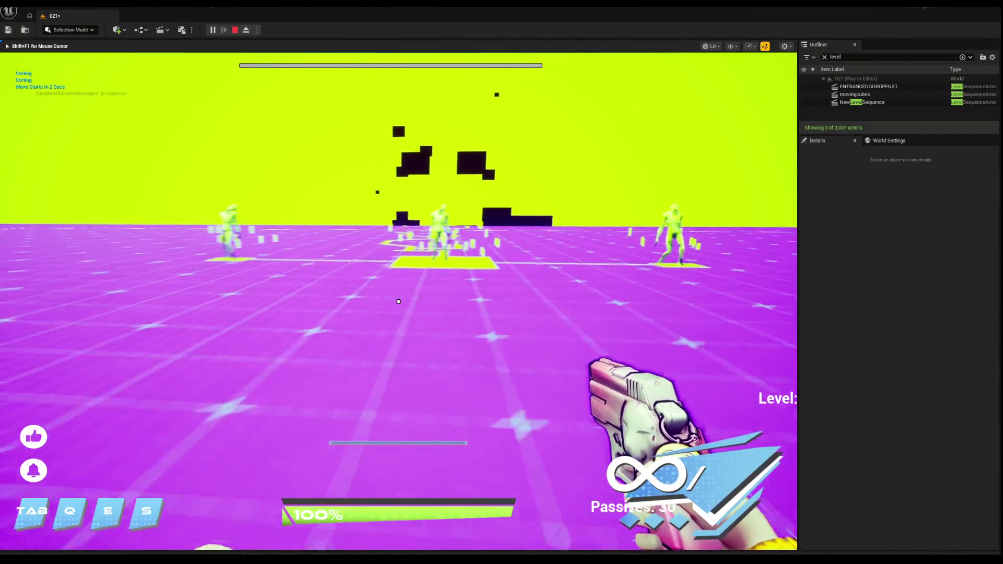
# Stop the play test and clear EnemySpawner3's Index[0] tracked enemy back to None.
pyautogui.press('w')
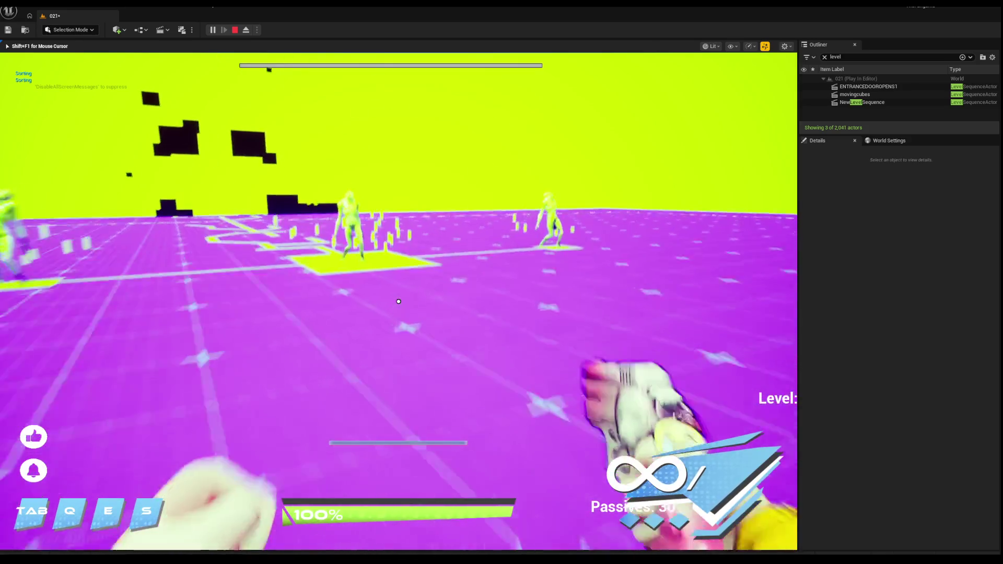
pyautogui.press('Escape')
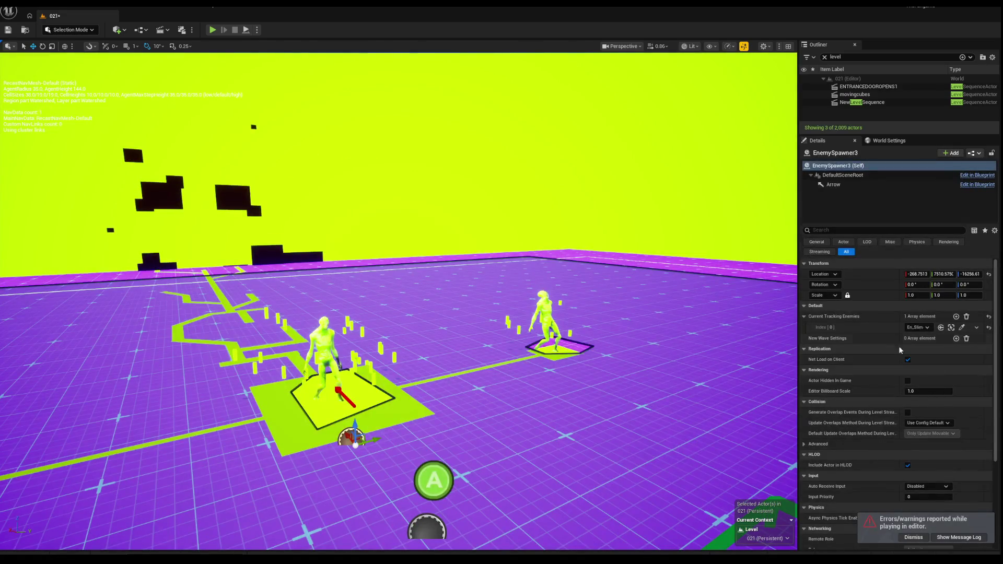
pyautogui.click(918, 327)
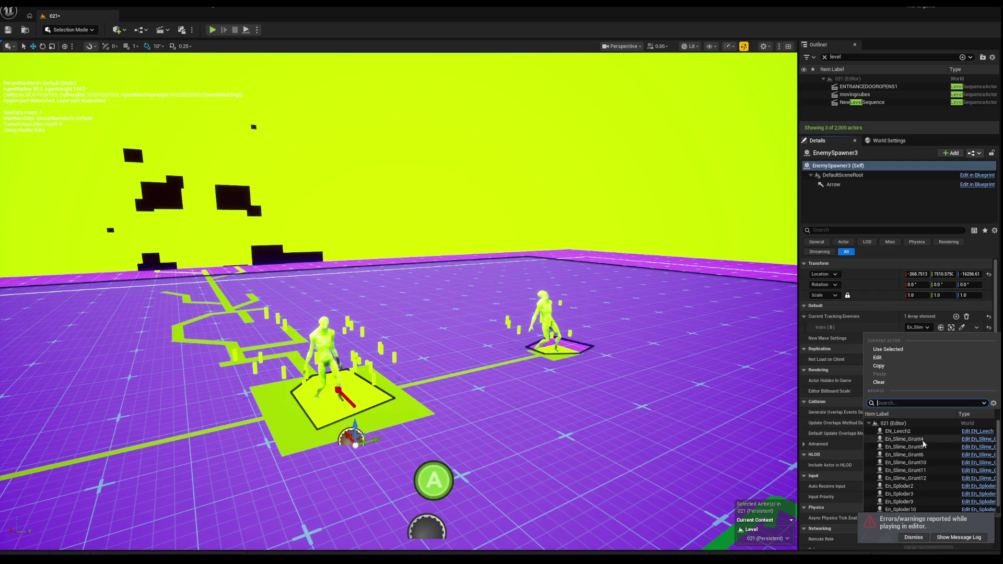
pyautogui.click(923, 445)
# Frame EnemySpawner3, pull the view back over the level, and start a new play test.
pyautogui.press('f')
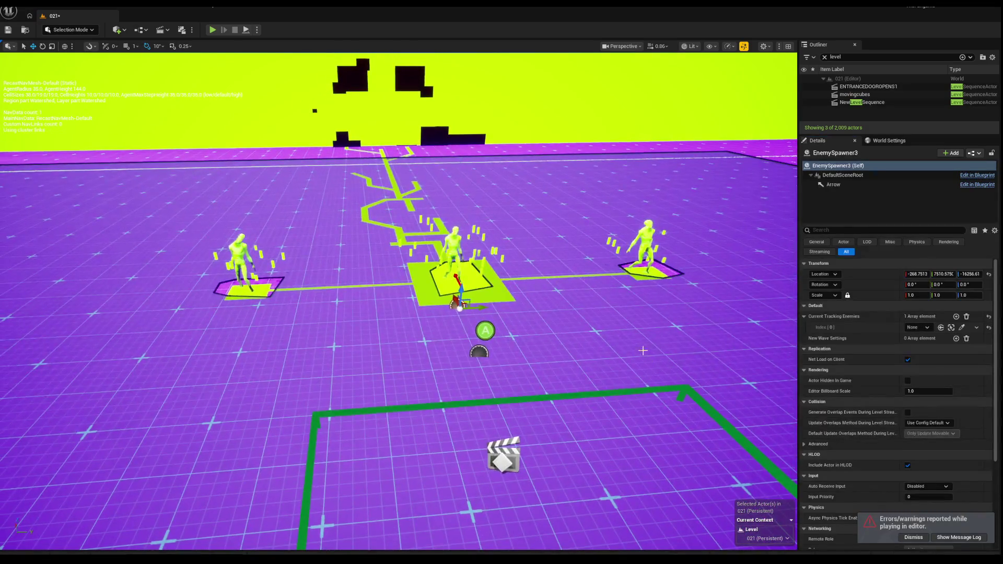
pyautogui.click(641, 352)
pyautogui.scroll(-5, 641, 352)
pyautogui.hotkey('ctrl', 'z')
pyautogui.moveTo(487, 328); pyautogui.dragTo(487, 328)
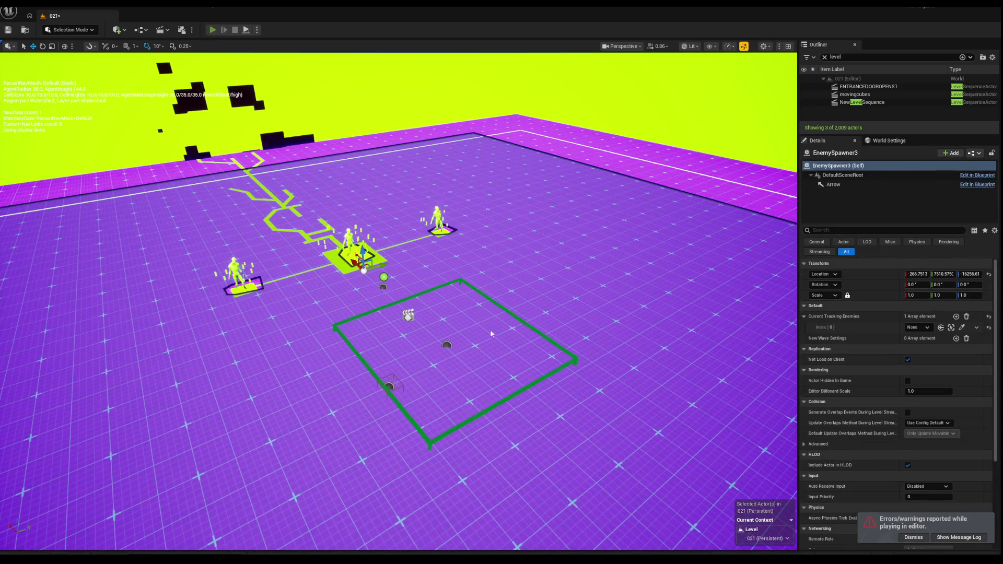
pyautogui.hotkey('alt', 'p')
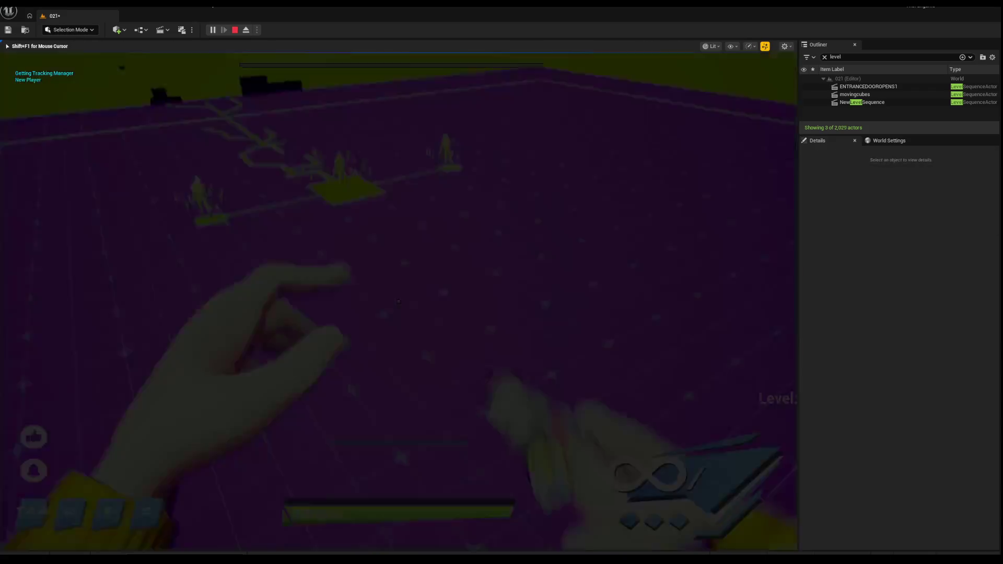
pyautogui.press('s')
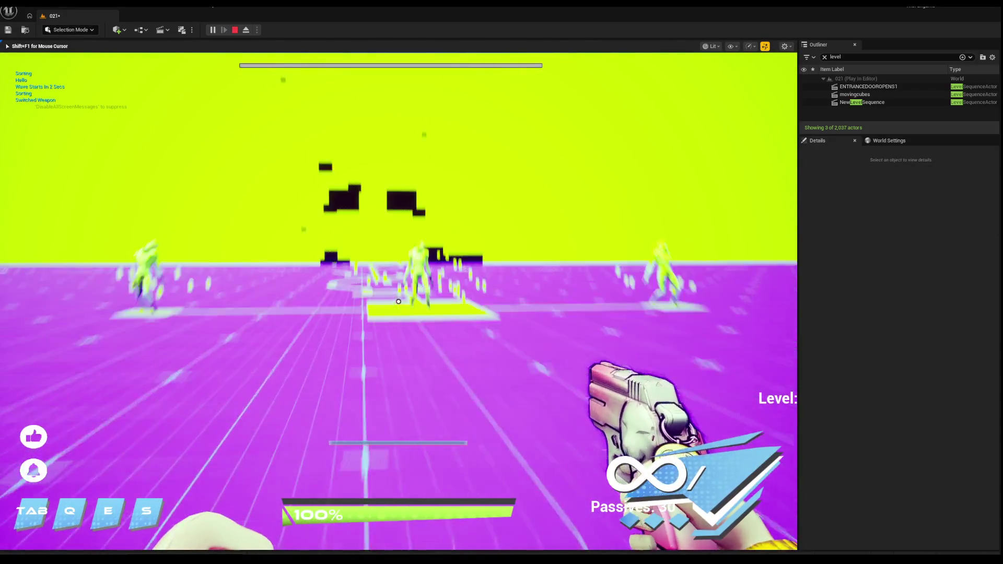
pyautogui.press('Escape')
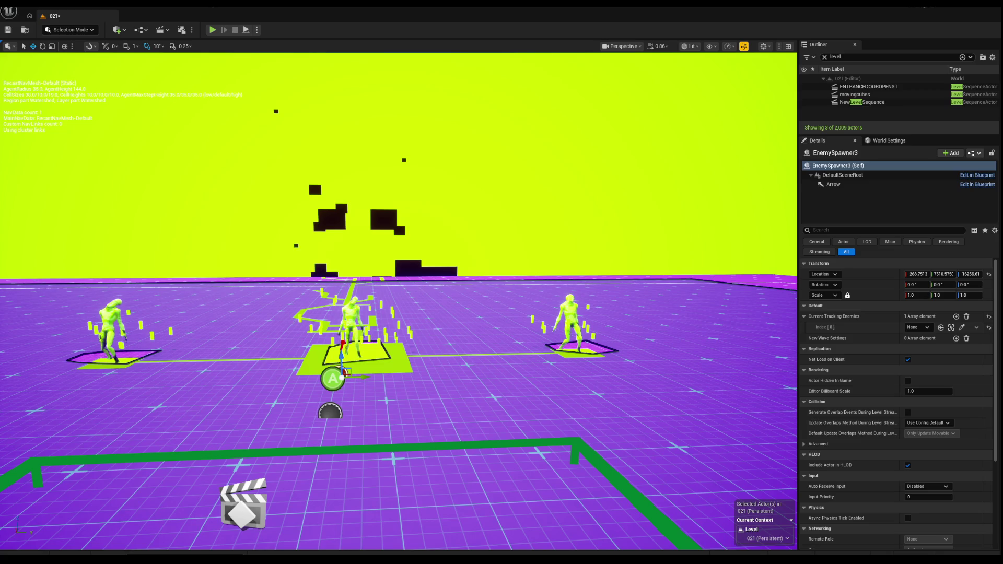
pyautogui.click(516, 296)
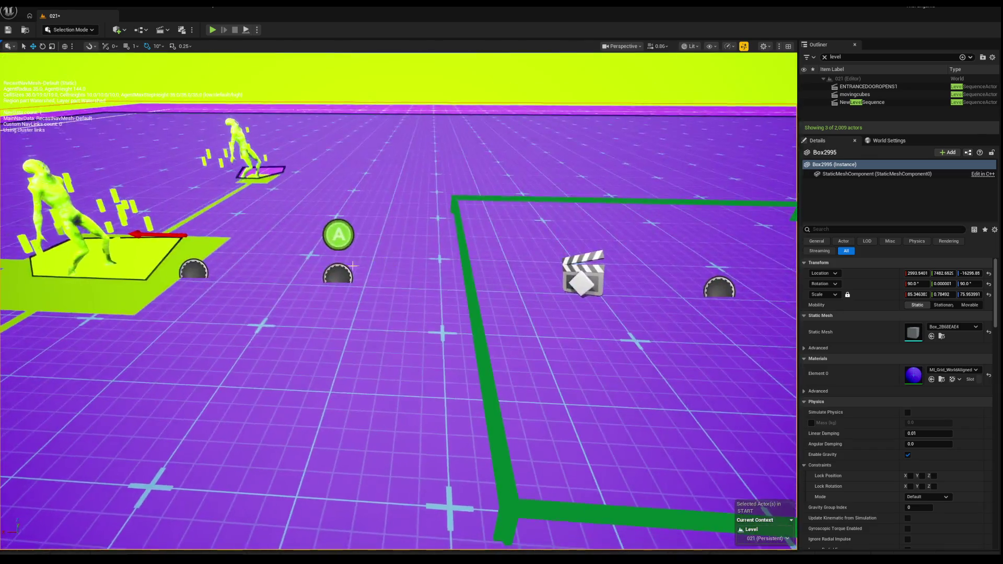
pyautogui.click(334, 276)
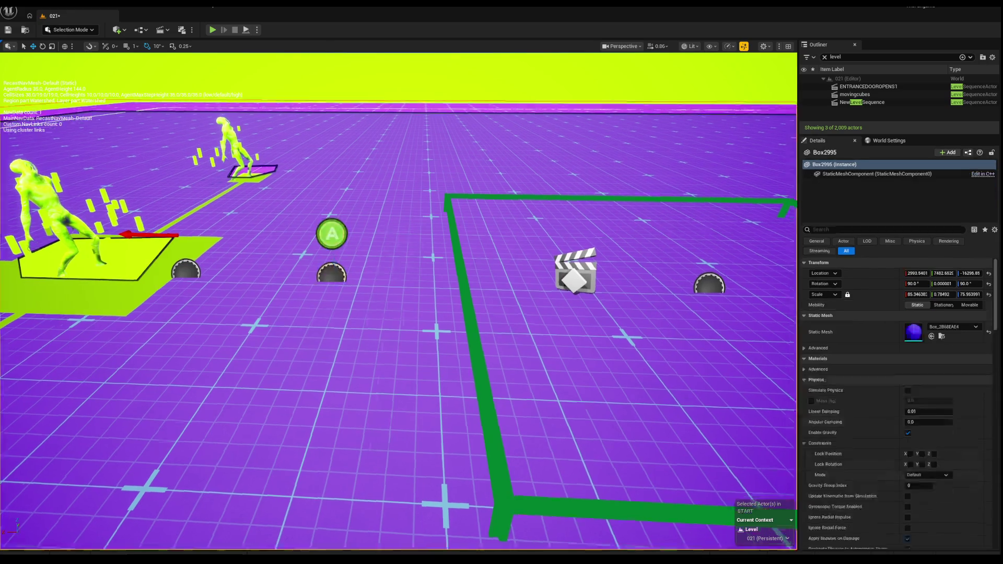
pyautogui.click(643, 230)
pyautogui.click(299, 321)
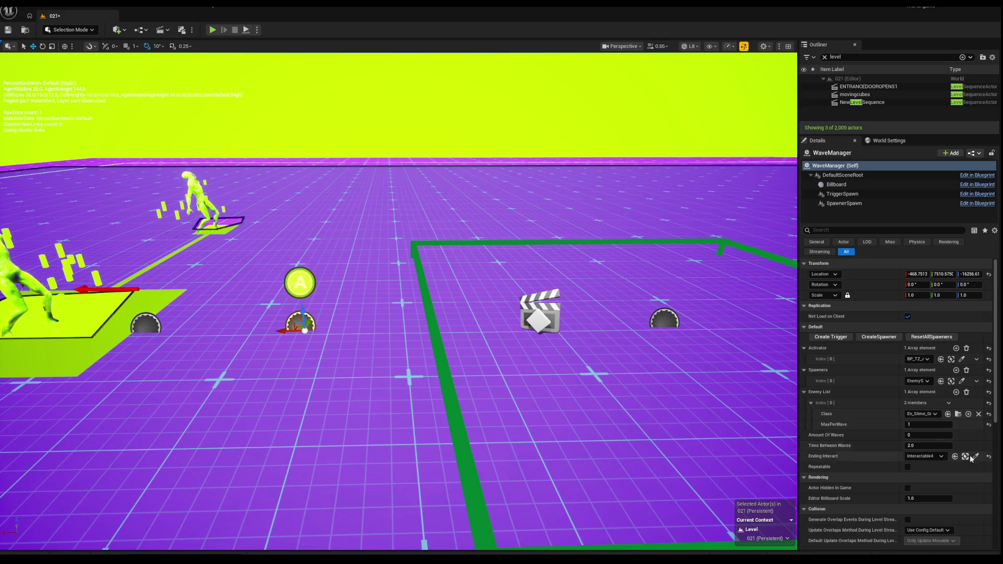
pyautogui.click(975, 456)
pyautogui.moveTo(553, 226)
pyautogui.mouseDown()
pyautogui.moveTo(720, 243)
pyautogui.moveTo(642, 227)
pyautogui.moveTo(610, 291)
pyautogui.moveTo(470, 308)
pyautogui.mouseUp()
pyautogui.click(610, 292)
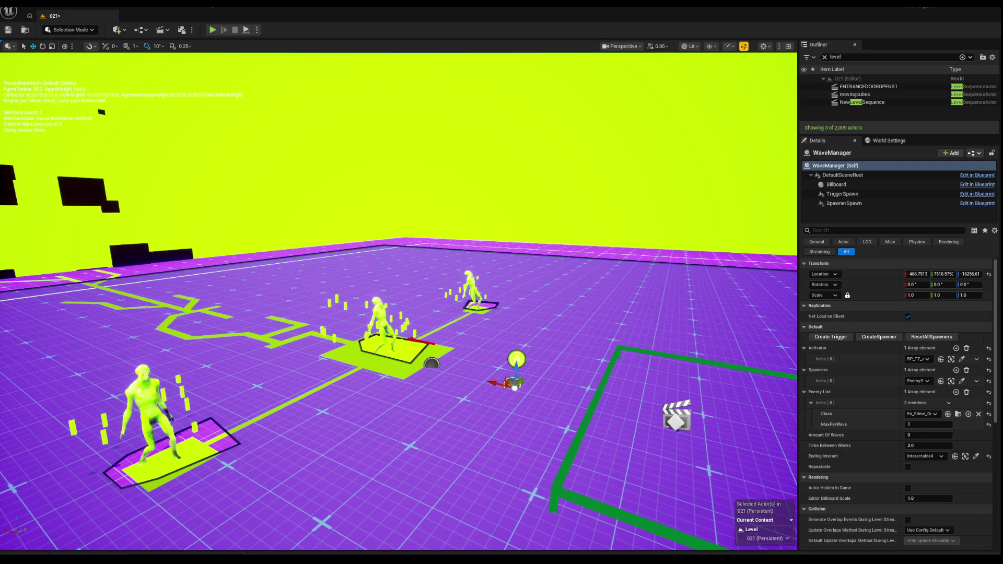
pyautogui.scroll(-3, 319, 296)
pyautogui.click(319, 296)
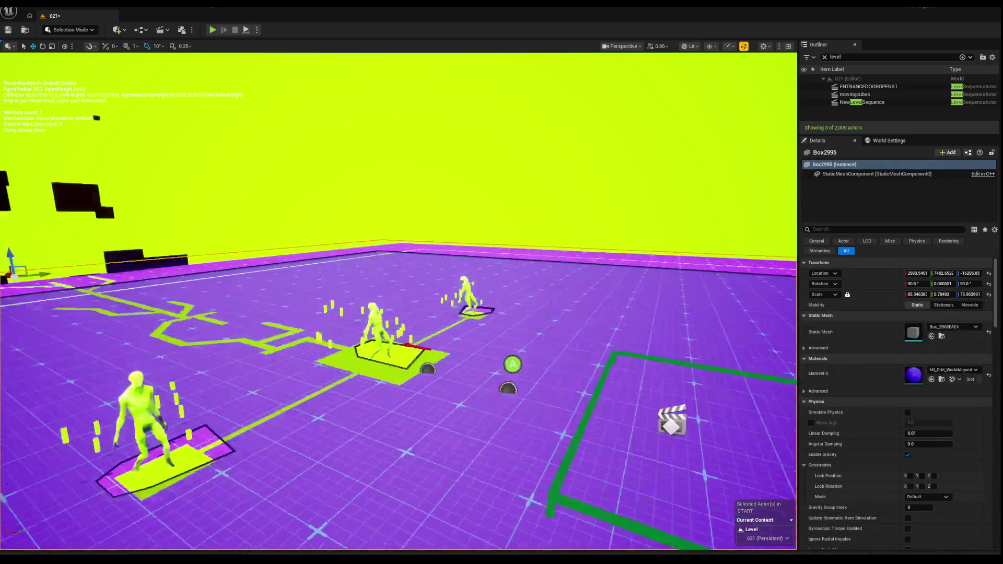
pyautogui.press('f')
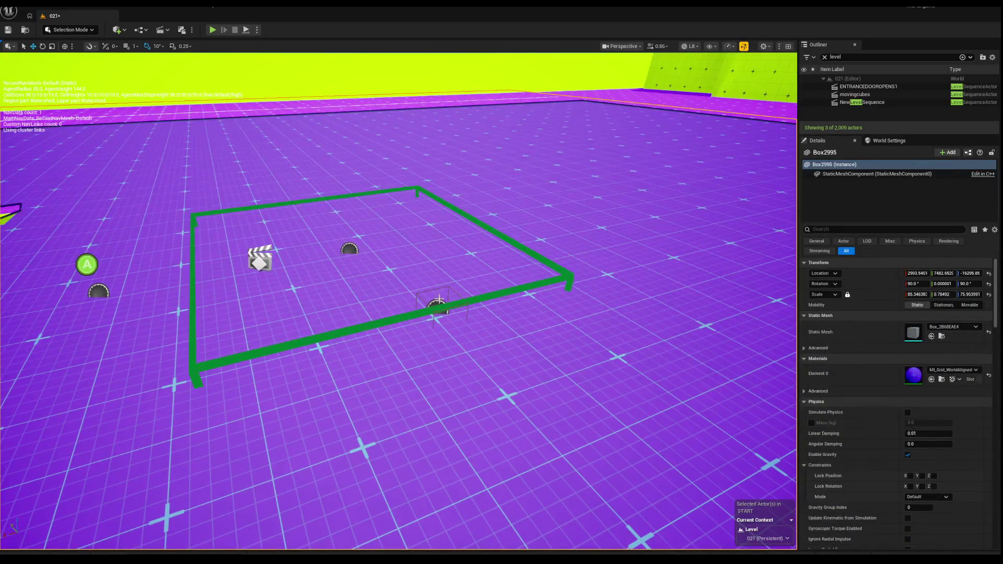
pyautogui.click(436, 307)
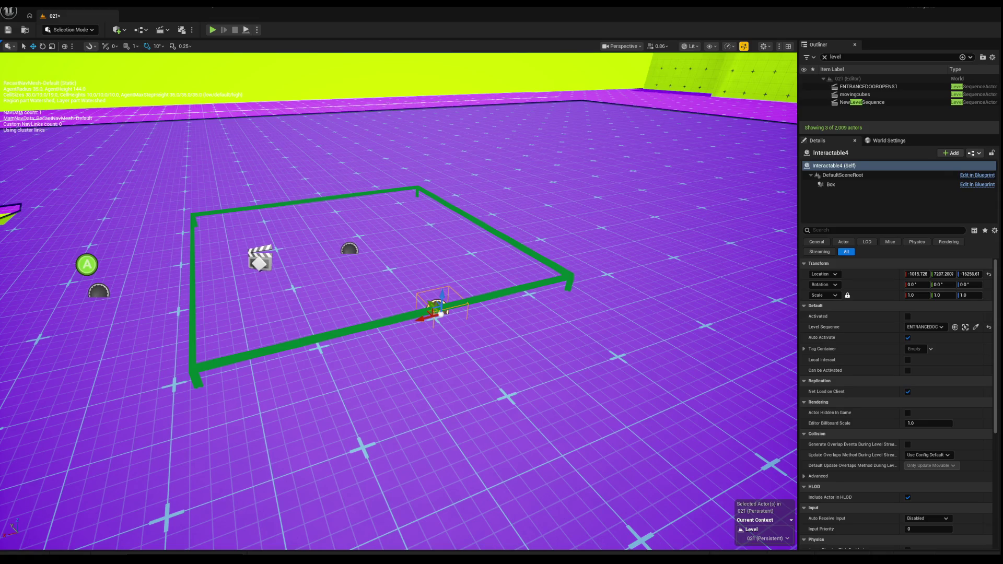
pyautogui.moveTo(277, 121); pyautogui.dragTo(225, 53)
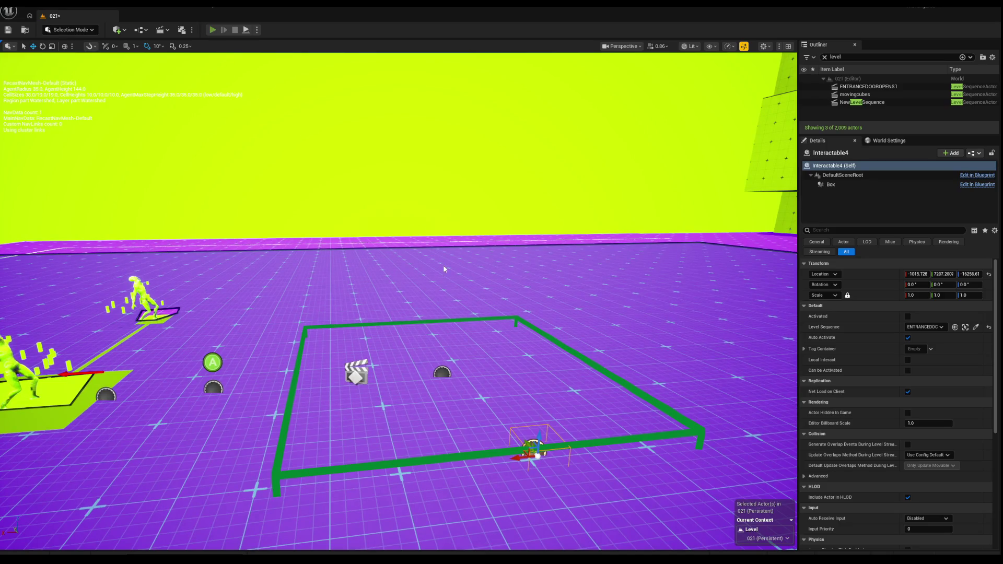
pyautogui.hotkey('alt', 'p')
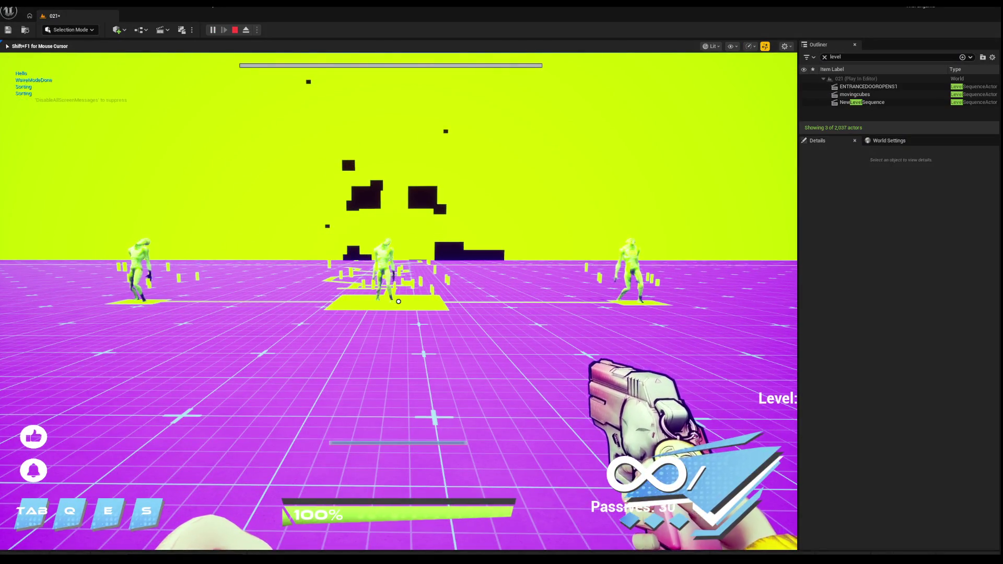
# Stop the play test and inspect EnemySpawner3, the WaveManager and the floor box.
pyautogui.moveTo(398, 302)
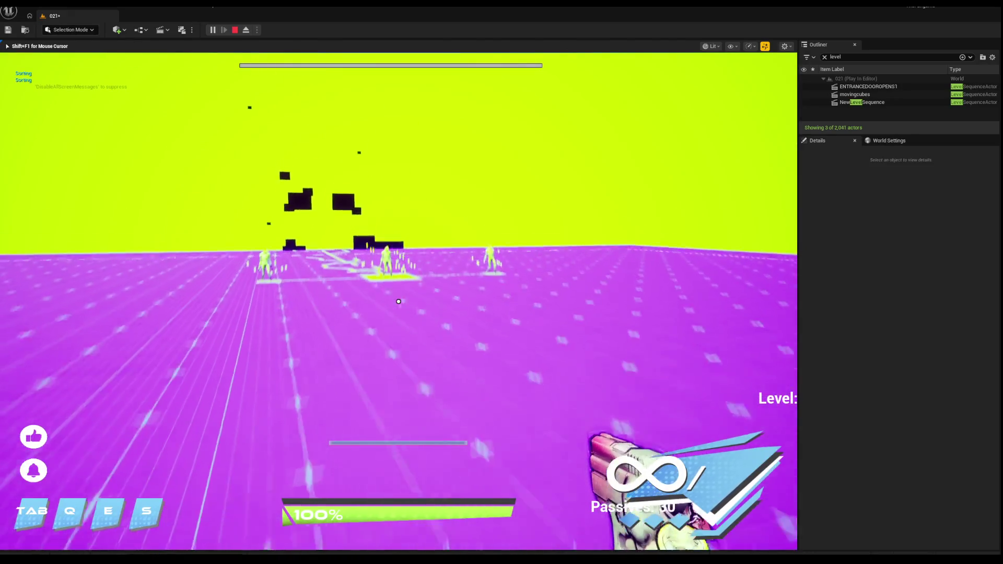
pyautogui.press('Escape')
pyautogui.moveTo(411, 310)
pyautogui.mouseDown()
pyautogui.moveTo(407, 321)
pyautogui.moveTo(363, 315)
pyautogui.mouseUp()
pyautogui.click(258, 379)
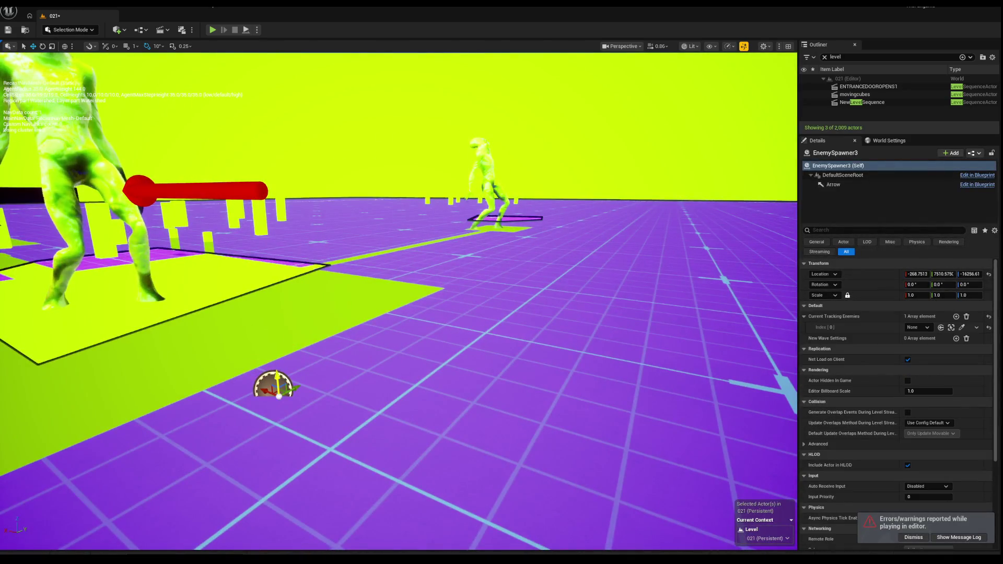
pyautogui.scroll(-5, 320, 332)
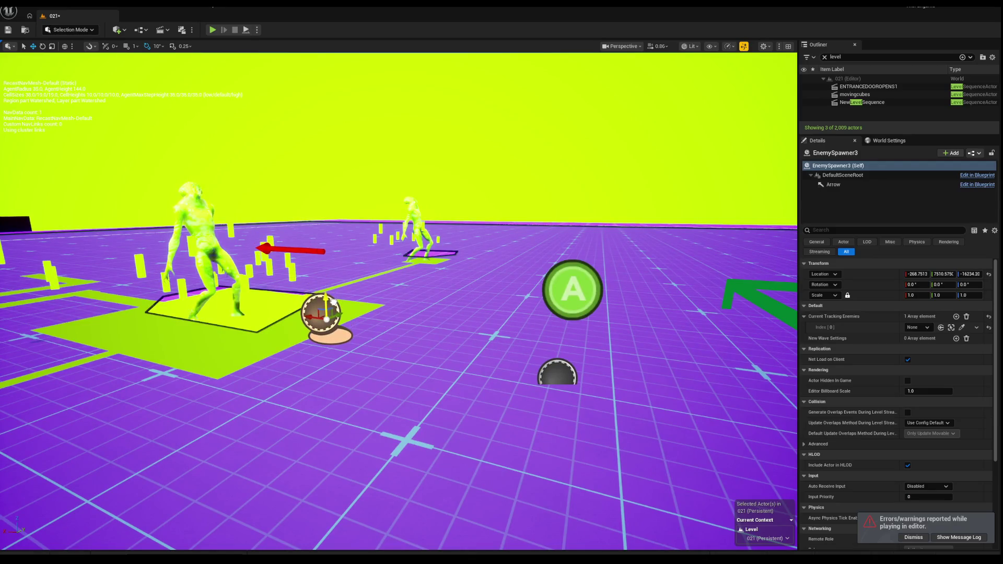
pyautogui.click(553, 359)
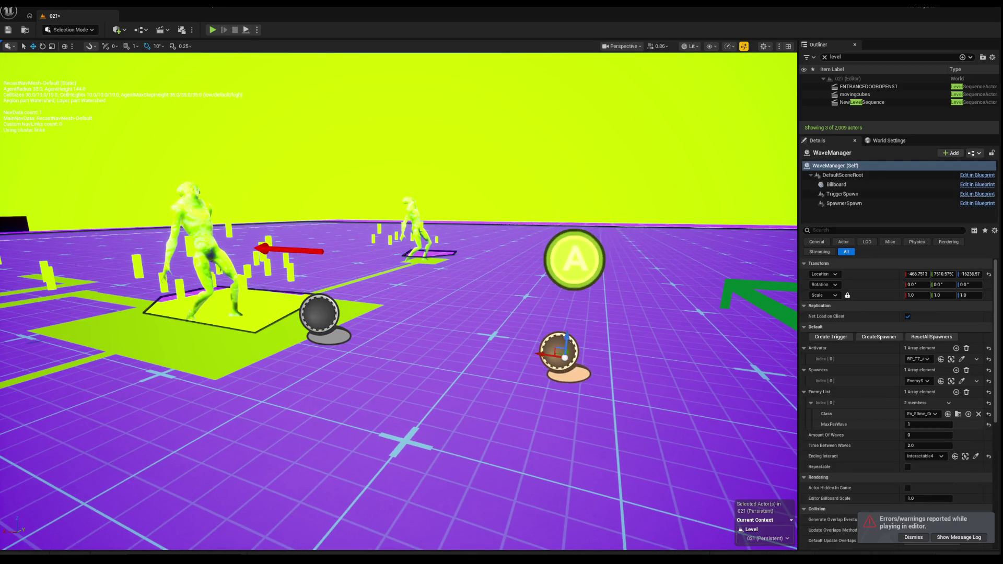
pyautogui.rightClick(567, 345)
pyautogui.press('Escape')
pyautogui.click(510, 331)
pyautogui.scroll(-3, 470, 292)
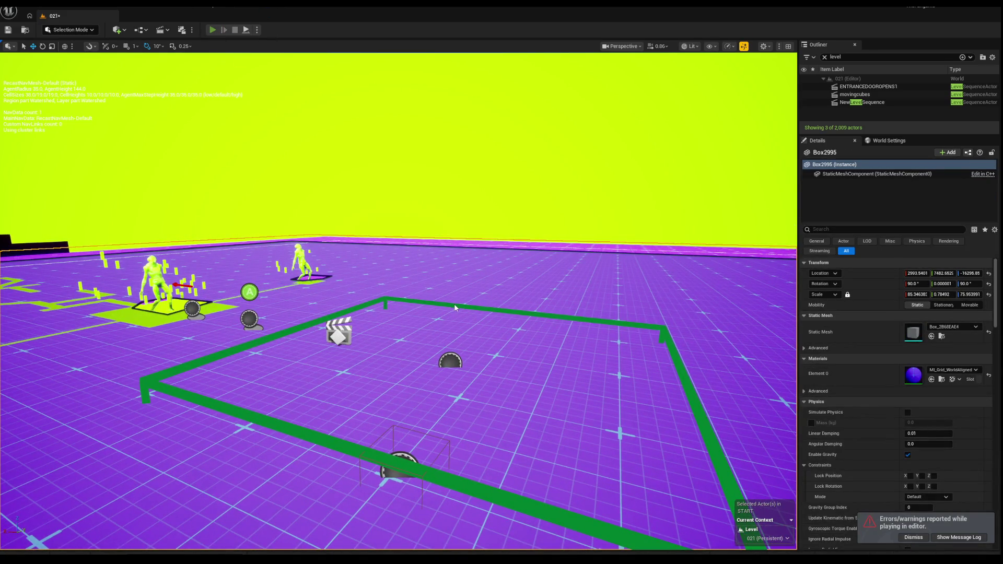
# Run another short play test, then select and frame the WaveManager.
pyautogui.hotkey('alt', 'p')
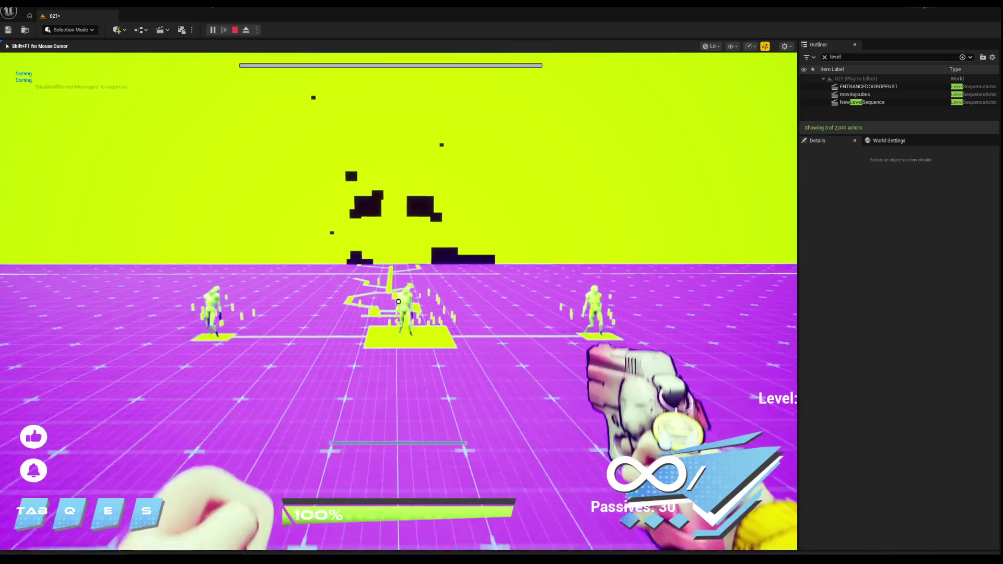
pyautogui.press('Escape')
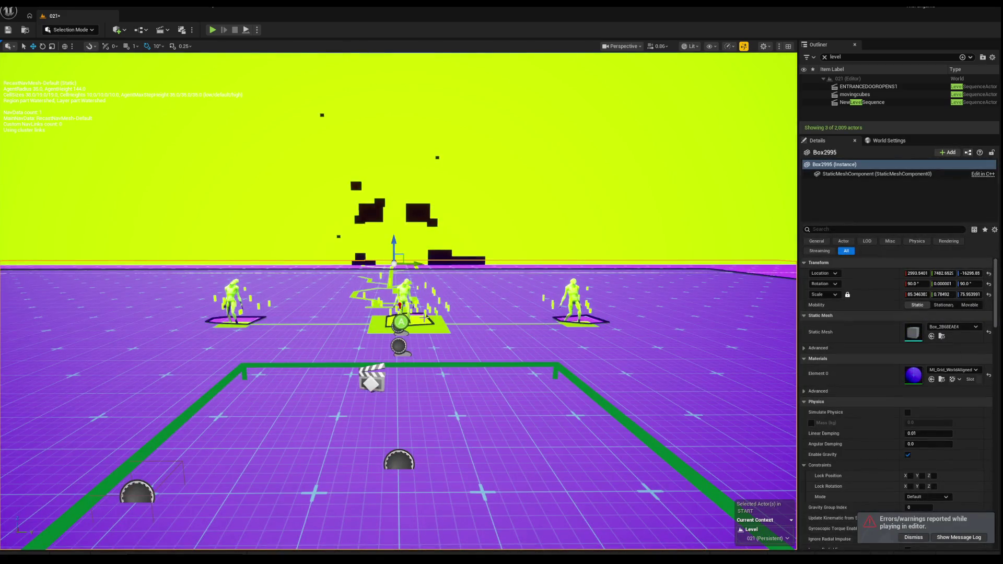
pyautogui.click(398, 345)
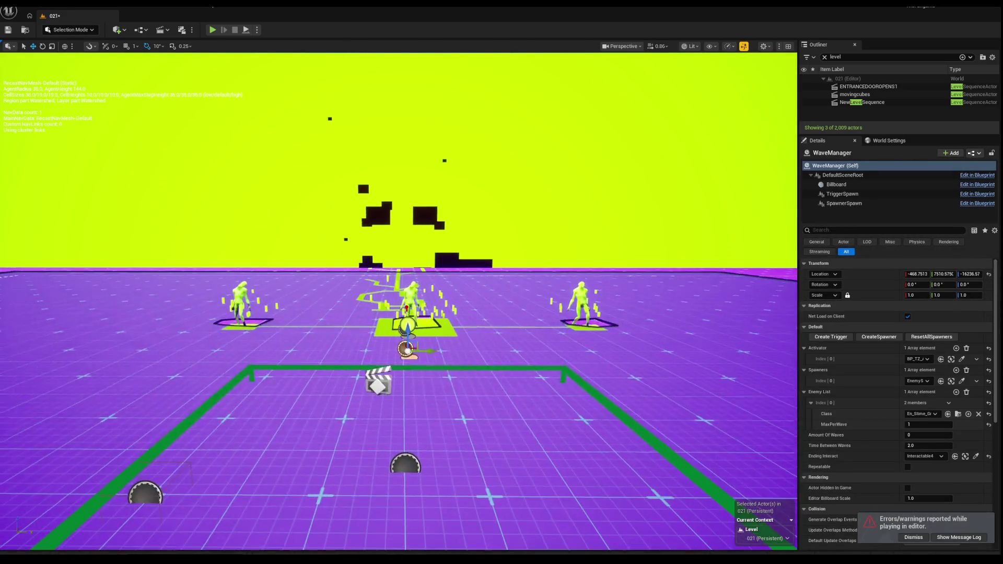
pyautogui.press('f')
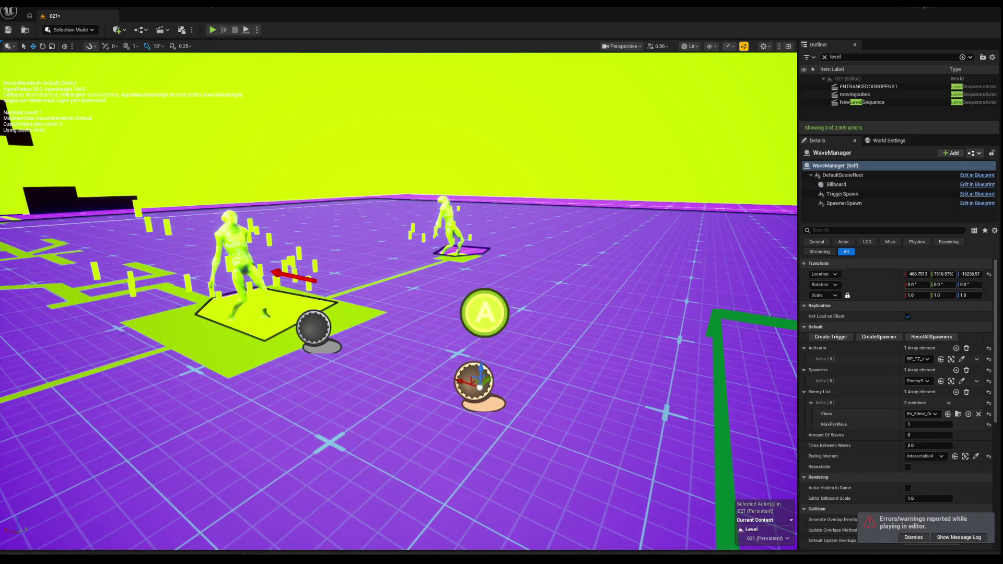
# Rotate EnemySpawner3 180° around Z to -179.9999°.
pyautogui.click(314, 338)
pyautogui.press('e')
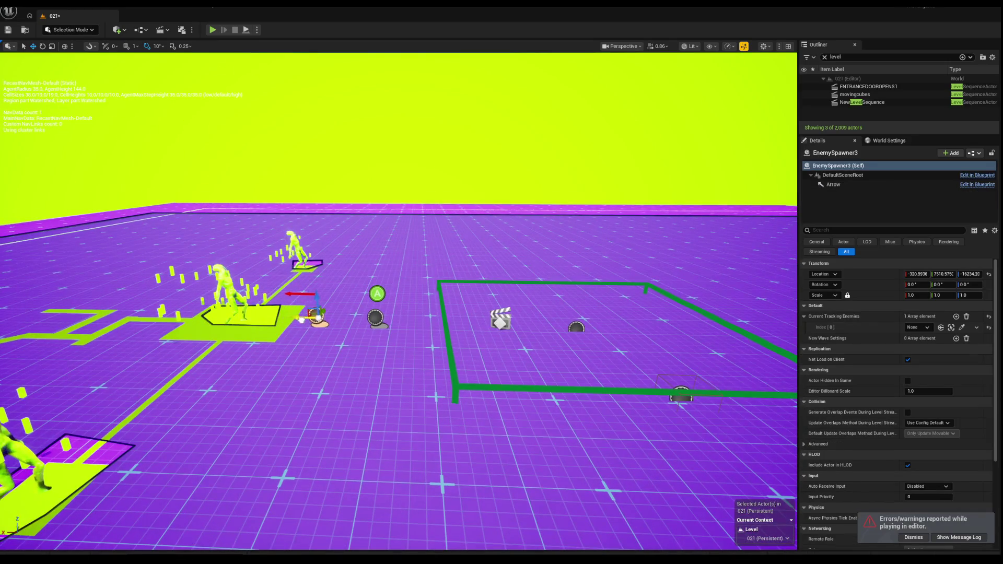
pyautogui.moveTo(301, 331); pyautogui.dragTo(342, 320)
pyautogui.press('w')
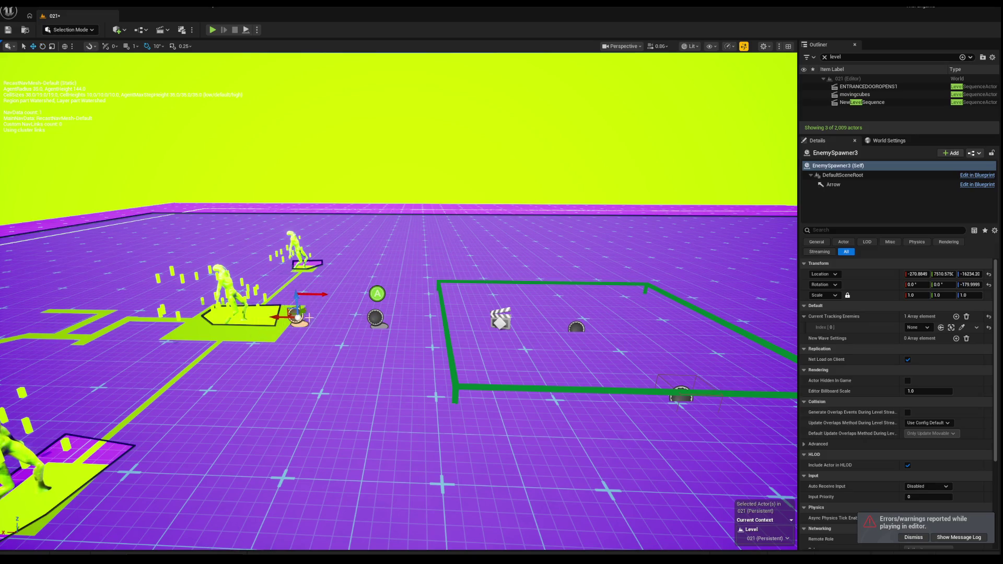
pyautogui.press('End')
# Review the enemy spawn path, then play-test walking toward the spawned enemies.
pyautogui.moveTo(330, 204); pyautogui.dragTo(331, 205)
pyautogui.click(331, 205)
pyautogui.moveTo(199, 67); pyautogui.dragTo(200, 67)
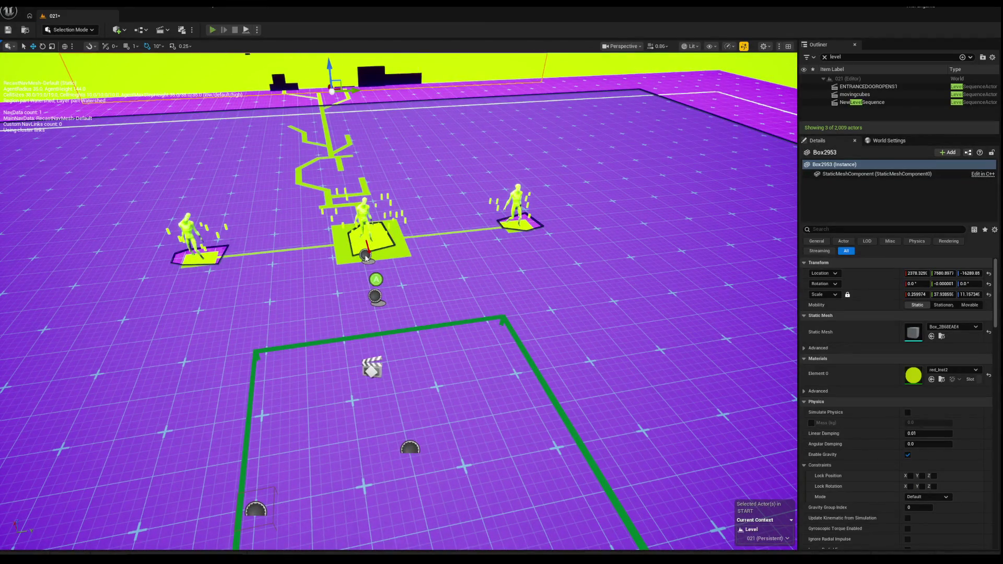
pyautogui.hotkey('alt', 'p')
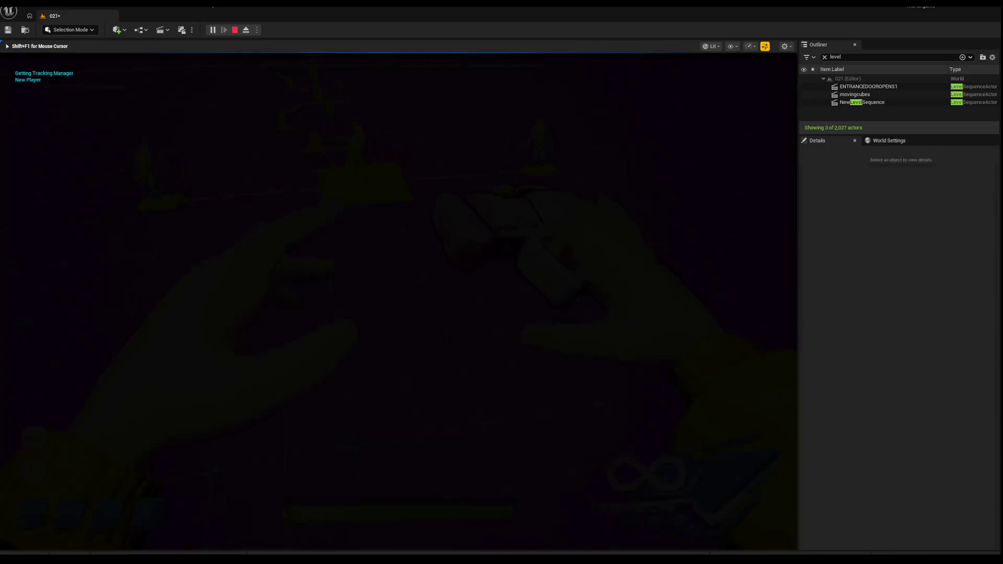
pyautogui.press('w')
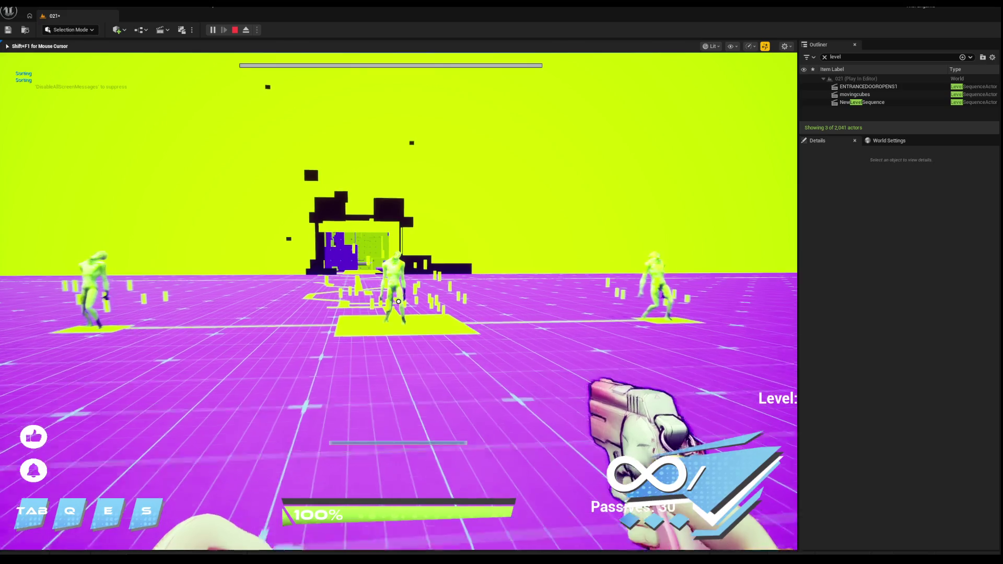
pyautogui.press('Escape')
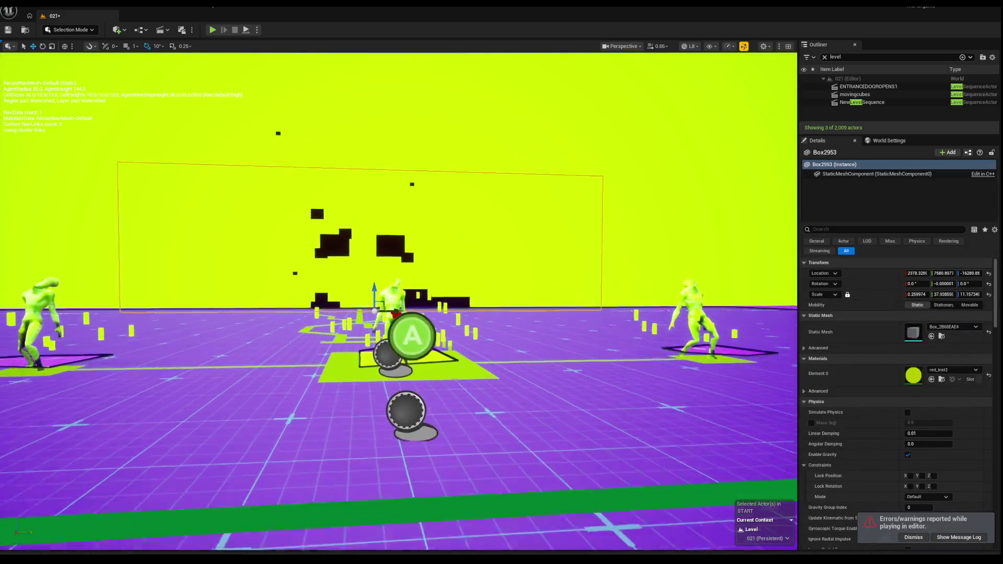
# Assign an En_Slime enemy to EnemySpawner3's Current Tracking Enemies Index [0].
pyautogui.click(370, 297)
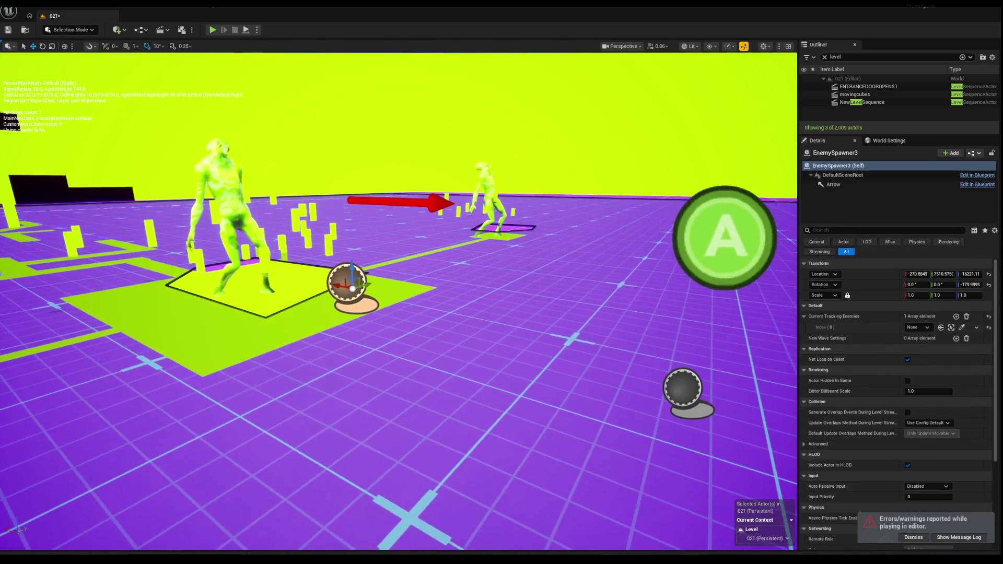
pyautogui.click(923, 329)
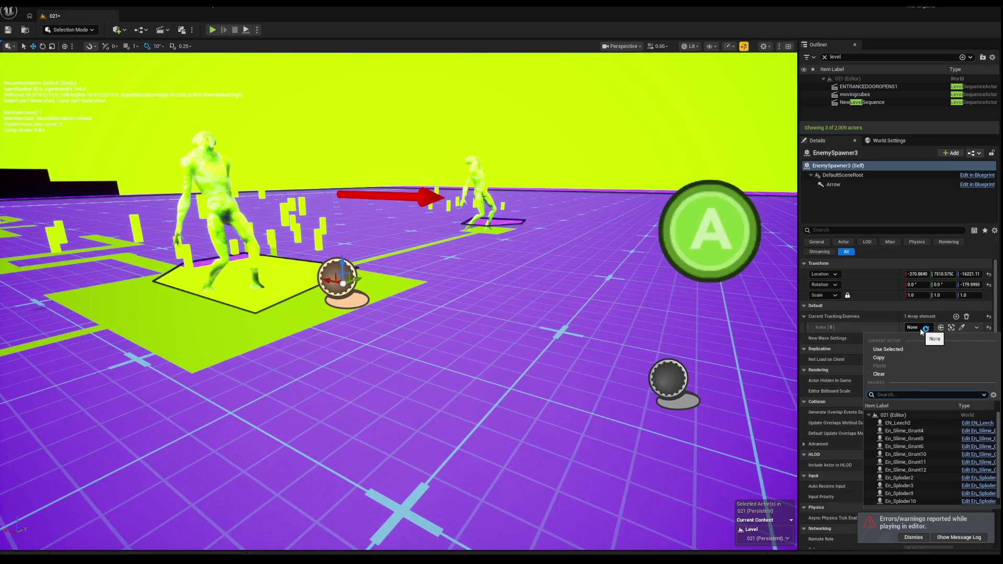
pyautogui.scroll(1, 914, 466)
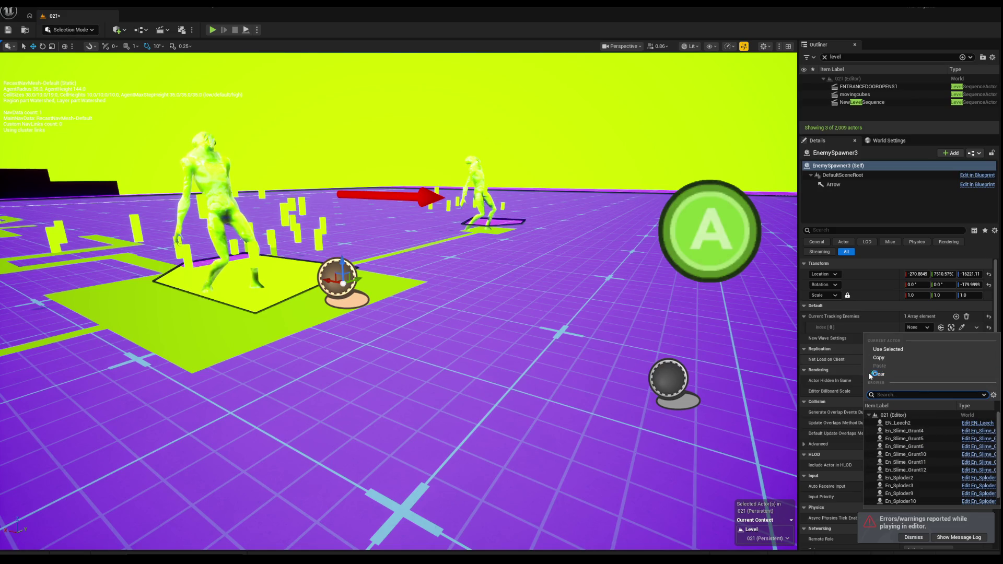
pyautogui.click(924, 462)
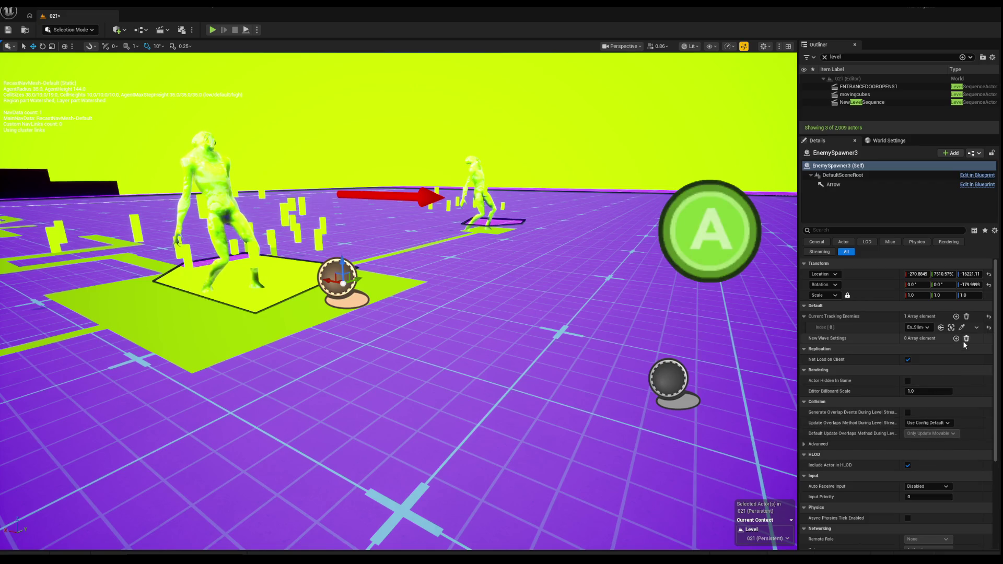
# Try and cancel the in-level actor picker for the tracked enemy, then start a play test.
pyautogui.moveTo(397, 323)
pyautogui.mouseDown()
pyautogui.moveTo(470, 314)
pyautogui.moveTo(449, 361)
pyautogui.mouseUp()
pyautogui.click(962, 327)
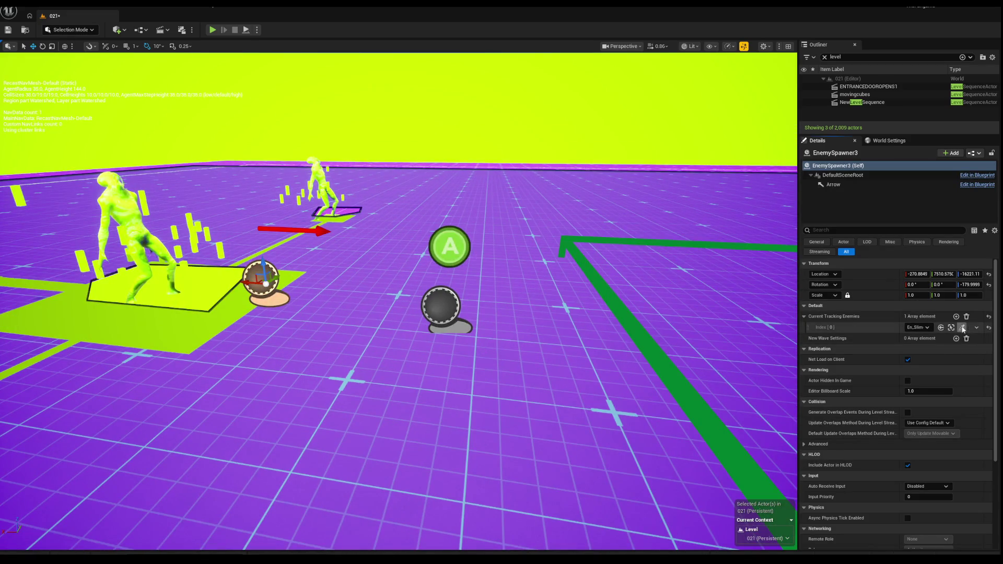
pyautogui.click(963, 327)
pyautogui.click(962, 327)
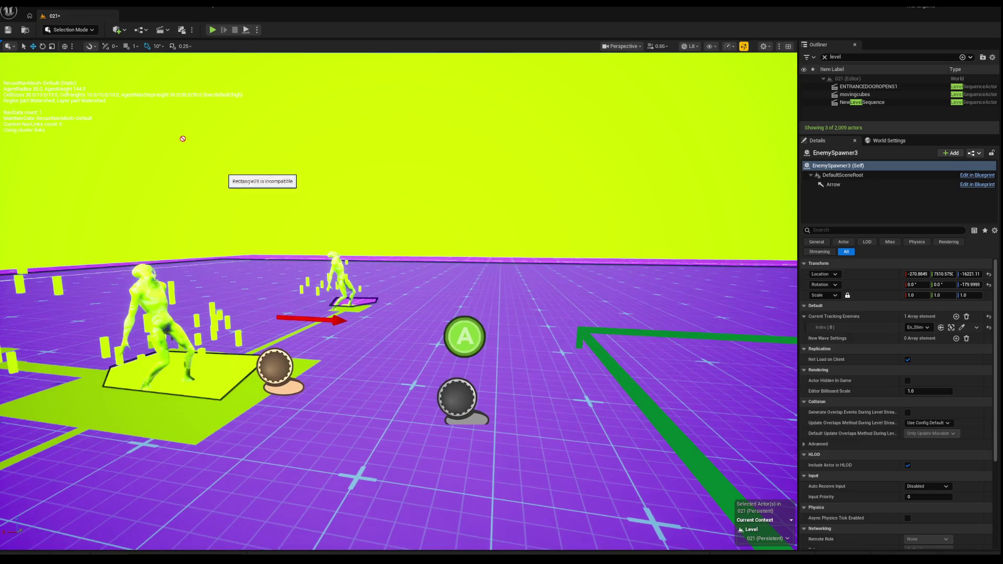
pyautogui.press('Escape')
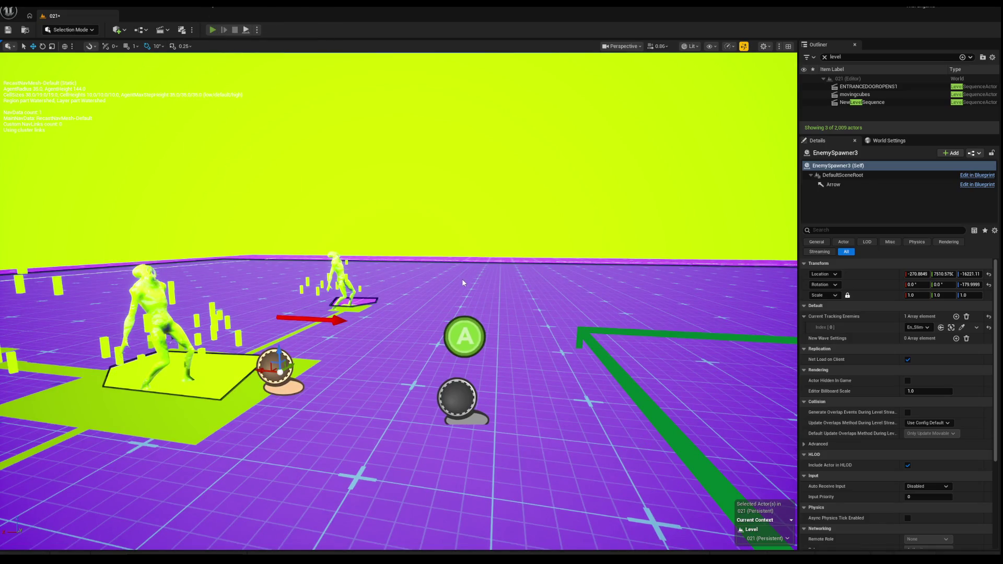
pyautogui.hotkey('alt', 'p')
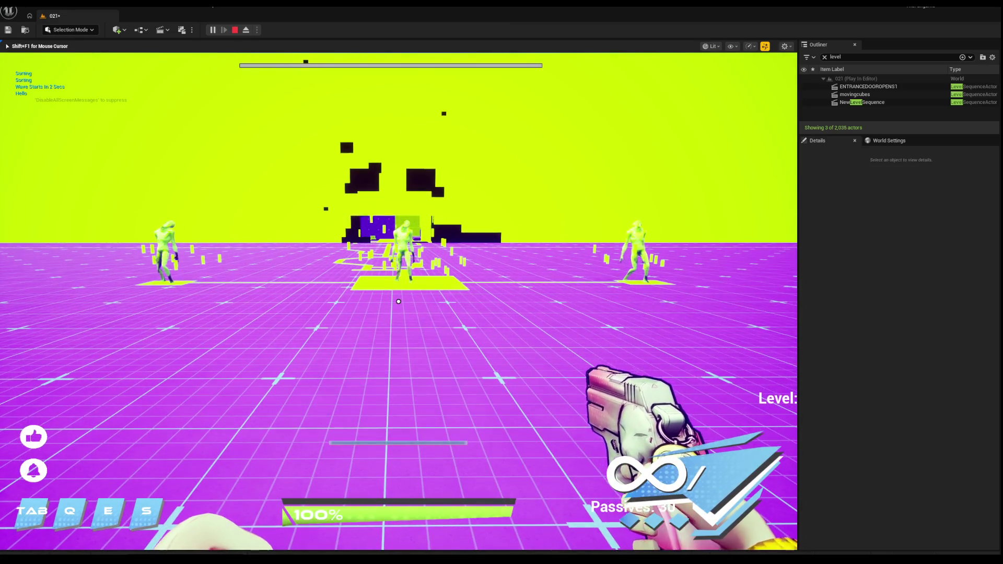
pyautogui.press('w')
pyautogui.press('Escape')
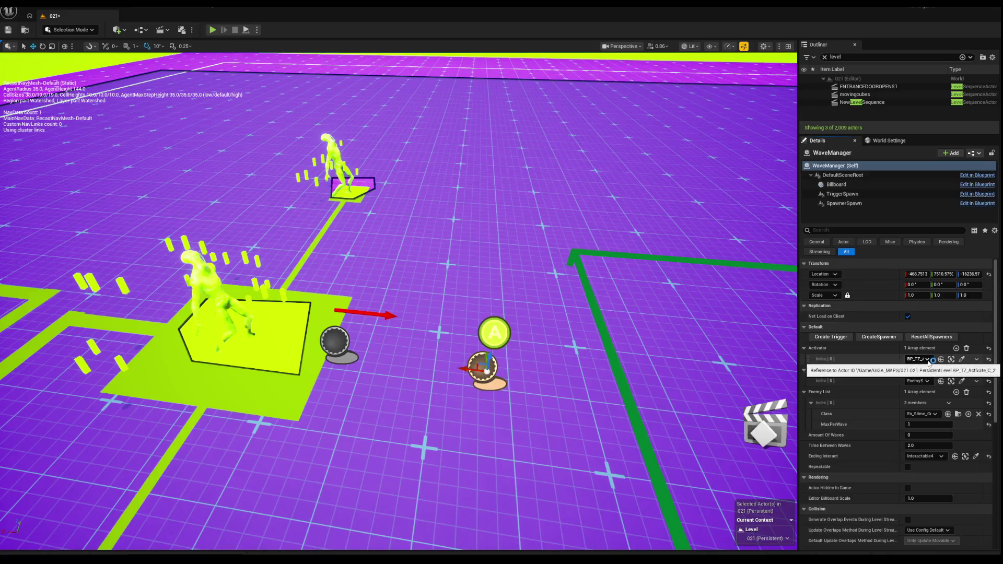
pyautogui.click(927, 359)
pyautogui.click(869, 359)
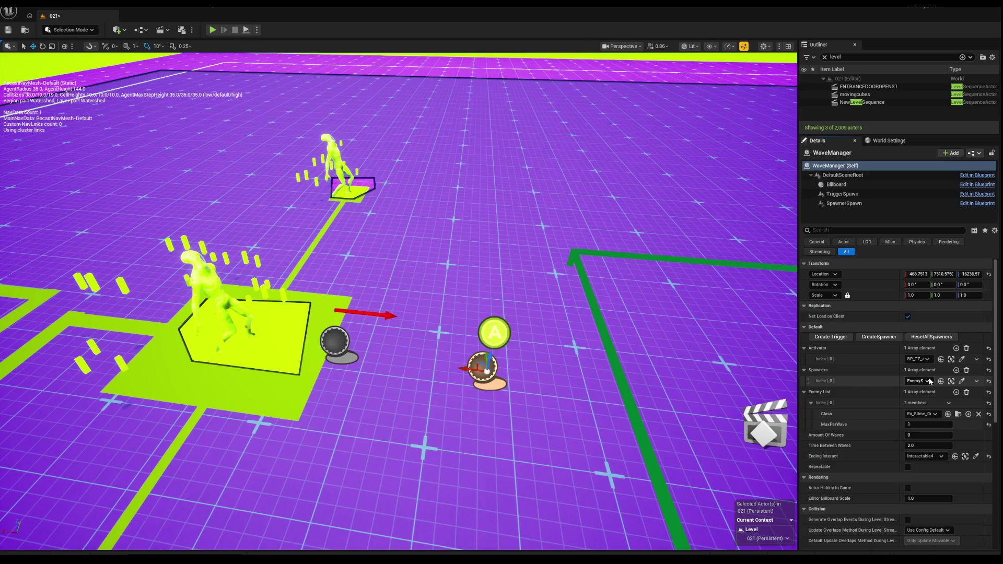
pyautogui.click(927, 380)
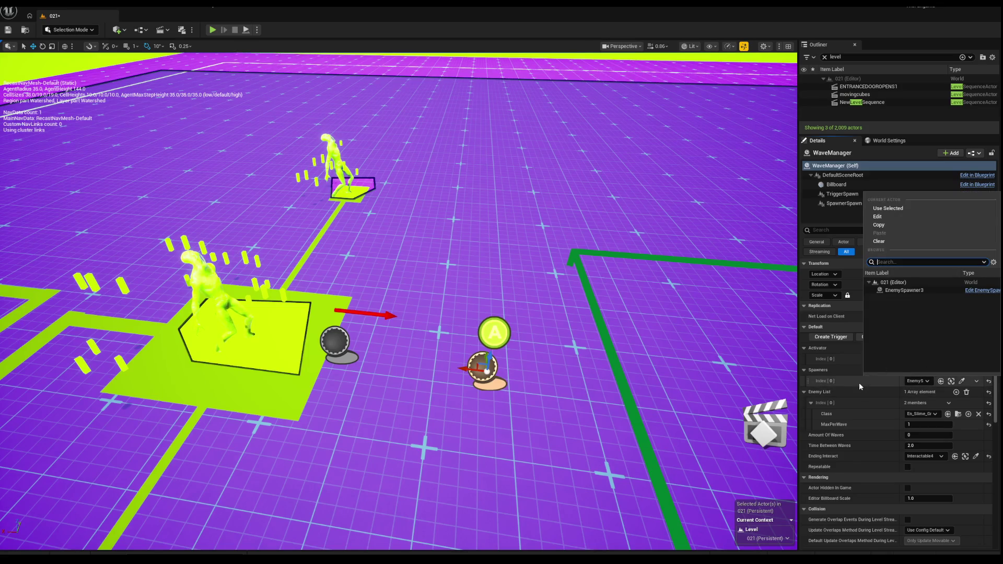
pyautogui.click(853, 413)
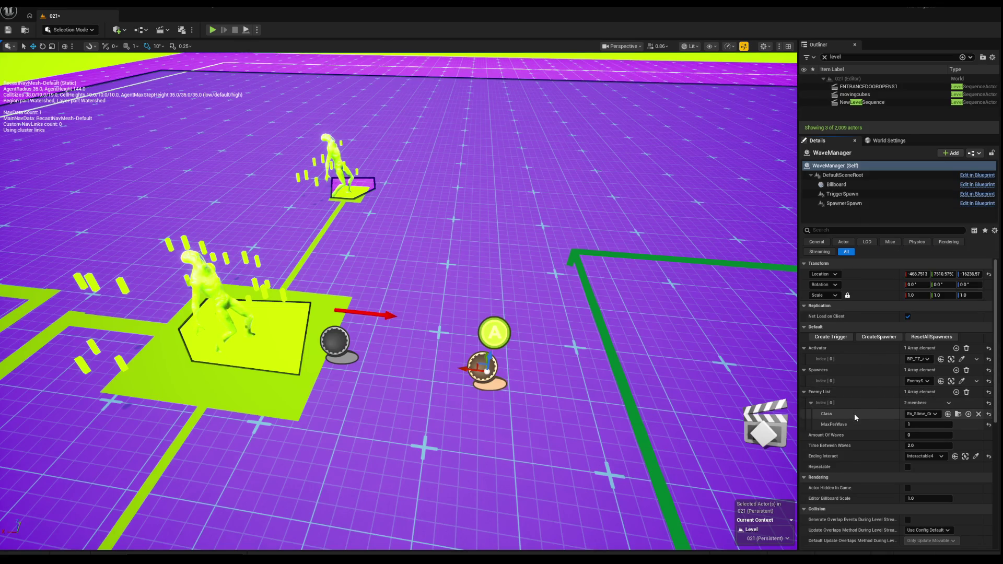
pyautogui.click(933, 414)
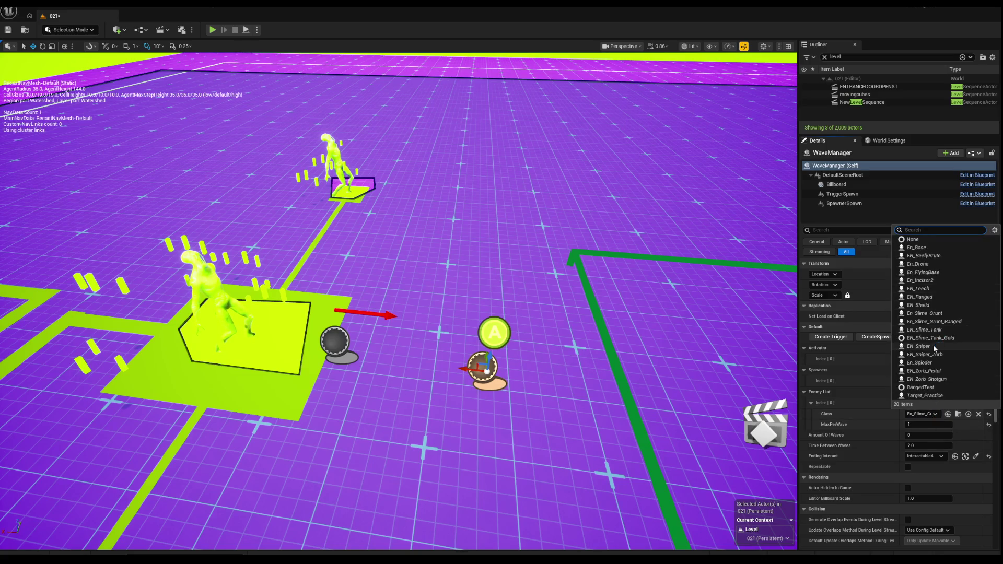
pyautogui.click(945, 313)
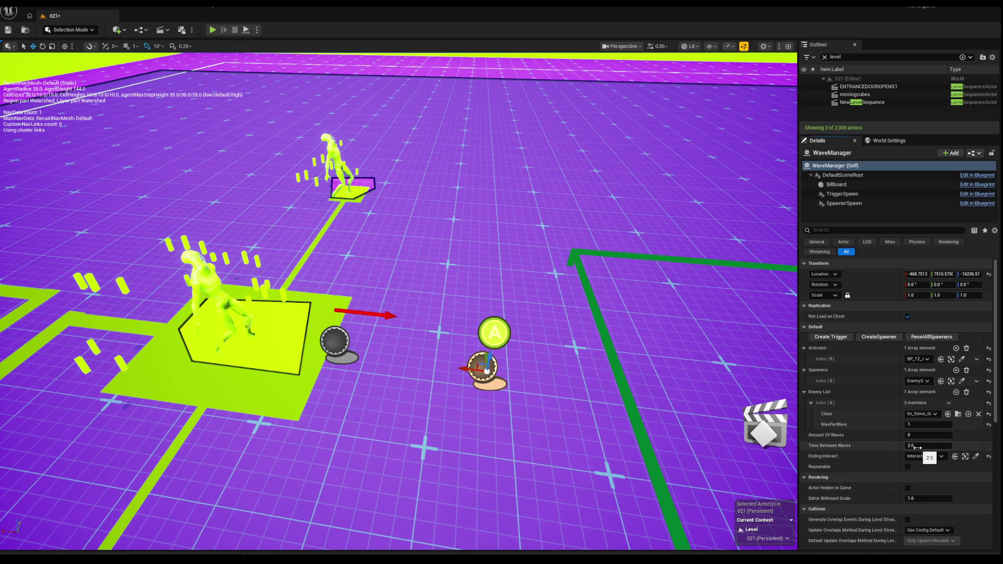
pyautogui.scroll(-2, 927, 446)
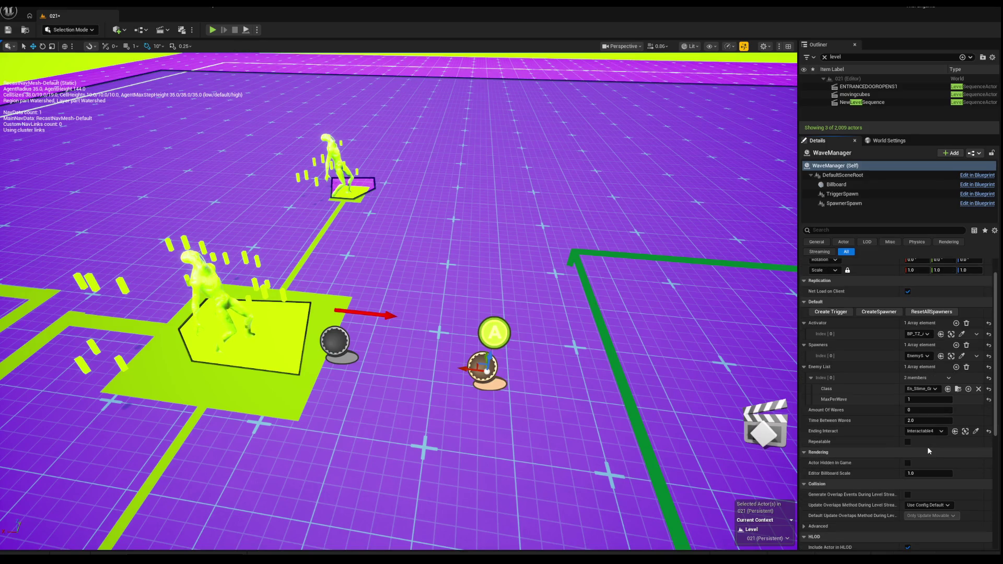
pyautogui.scroll(-1, 907, 443)
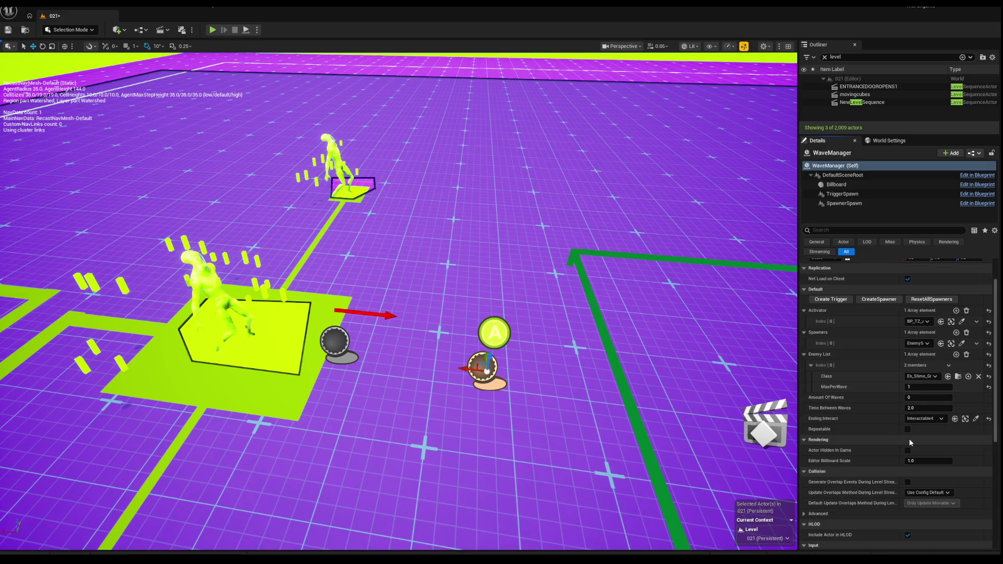
pyautogui.scroll(-1, 908, 438)
pyautogui.press('f')
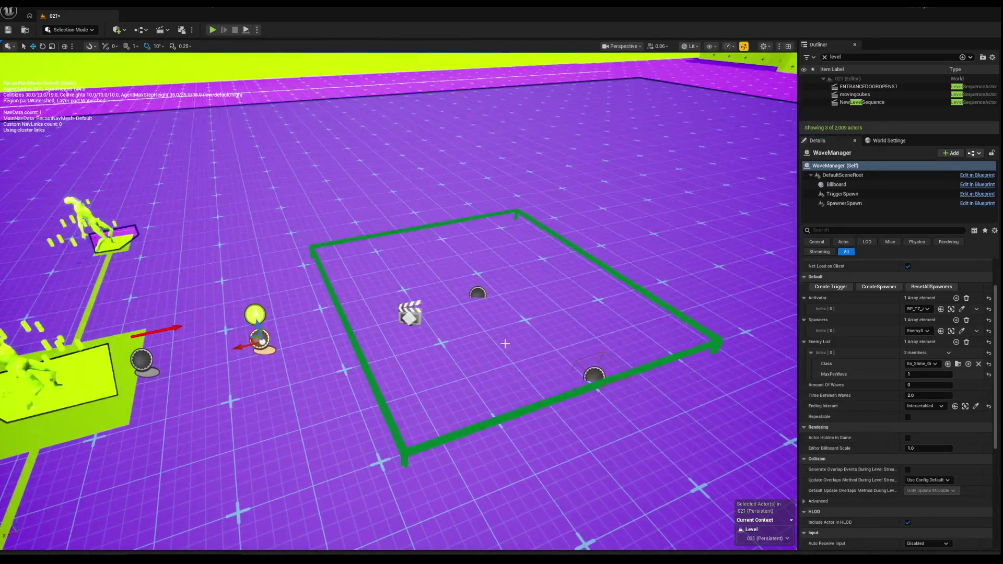
pyautogui.click(597, 372)
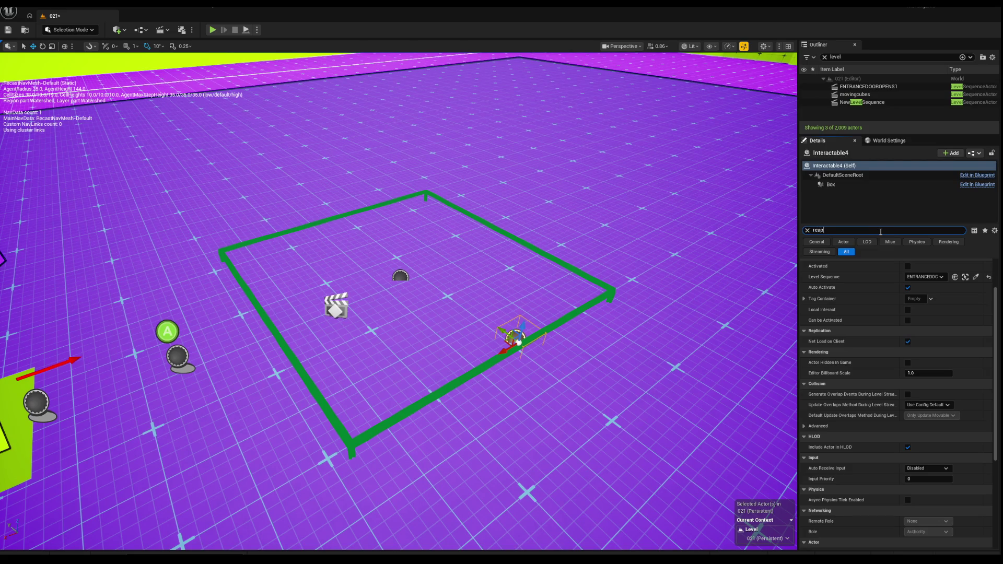
# Filter ENTRANCEDOOROPENS1's Details for 'end' and tick Playback > Pause at End.
pyautogui.press('BackSpace')
pyautogui.press('BackSpace')
pyautogui.write('lop')
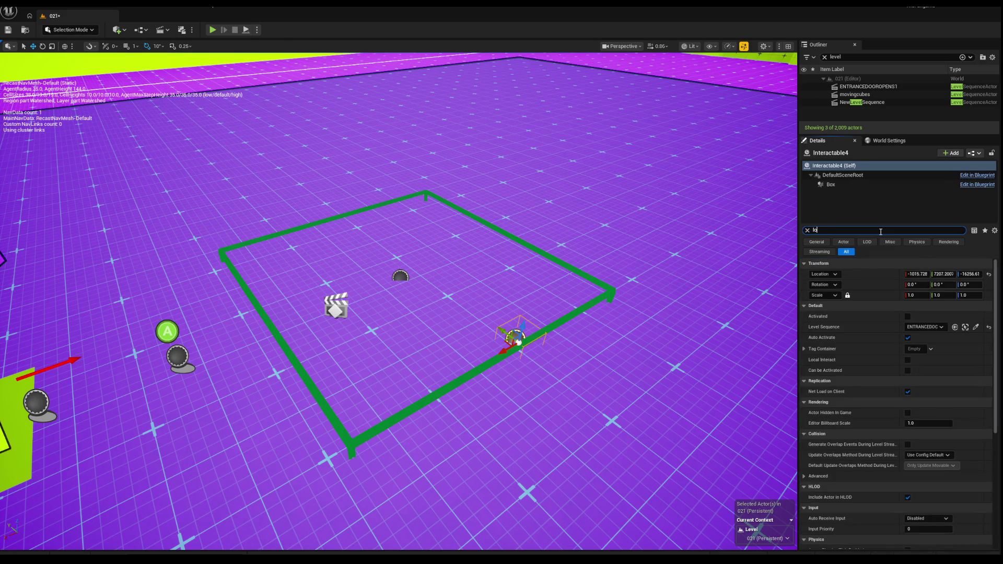
pyautogui.press('BackSpace')
pyautogui.write('on')
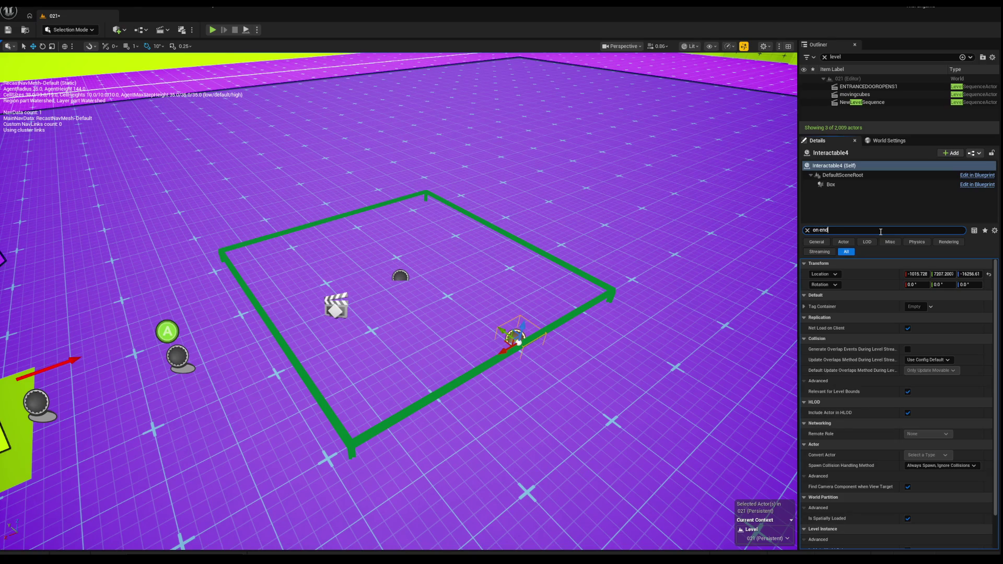
pyautogui.write('end')
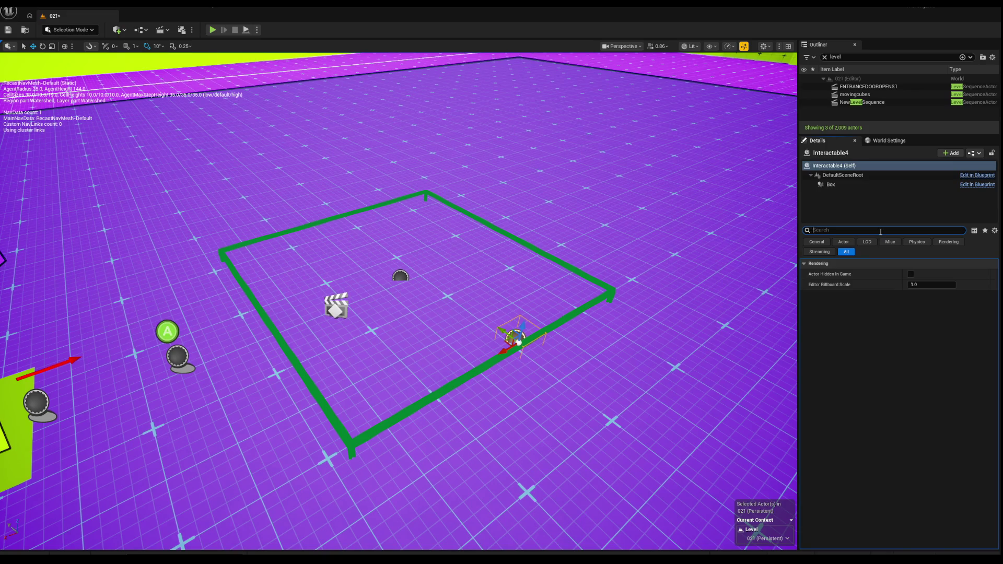
pyautogui.press('Left')
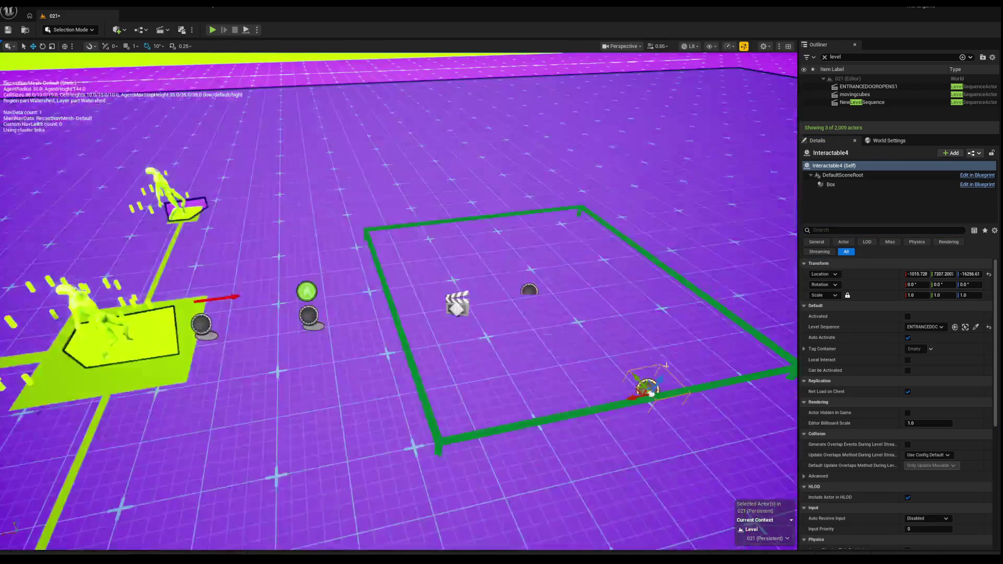
pyautogui.click(458, 309)
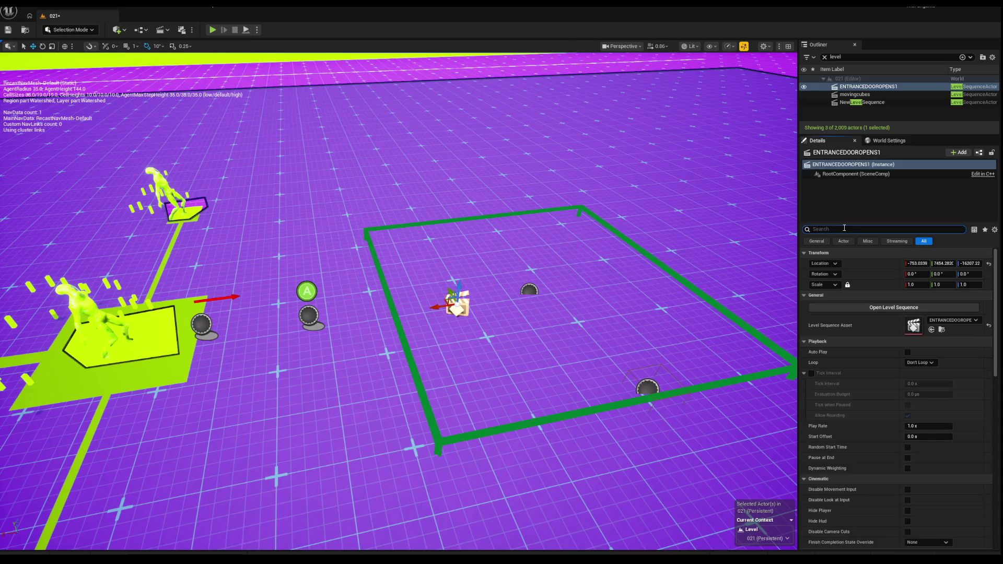
pyautogui.write('end')
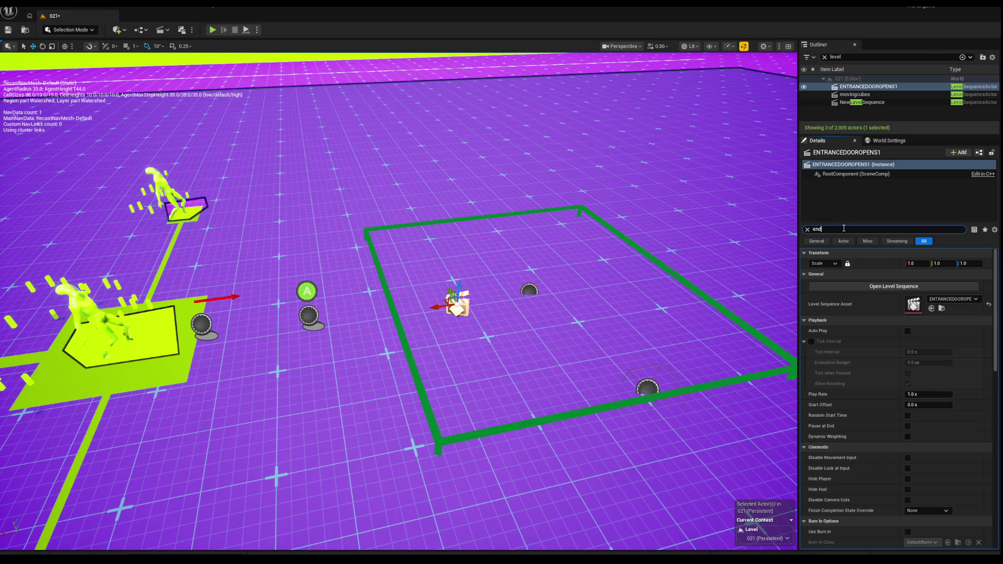
pyautogui.click(910, 263)
# Clear the search filter and inspect BP_TZ_Activate2, Interactable4, ENTRANCEDOOROPENS1 and the WaveManager.
pyautogui.moveTo(292, 272); pyautogui.dragTo(397, 379)
pyautogui.click(313, 294)
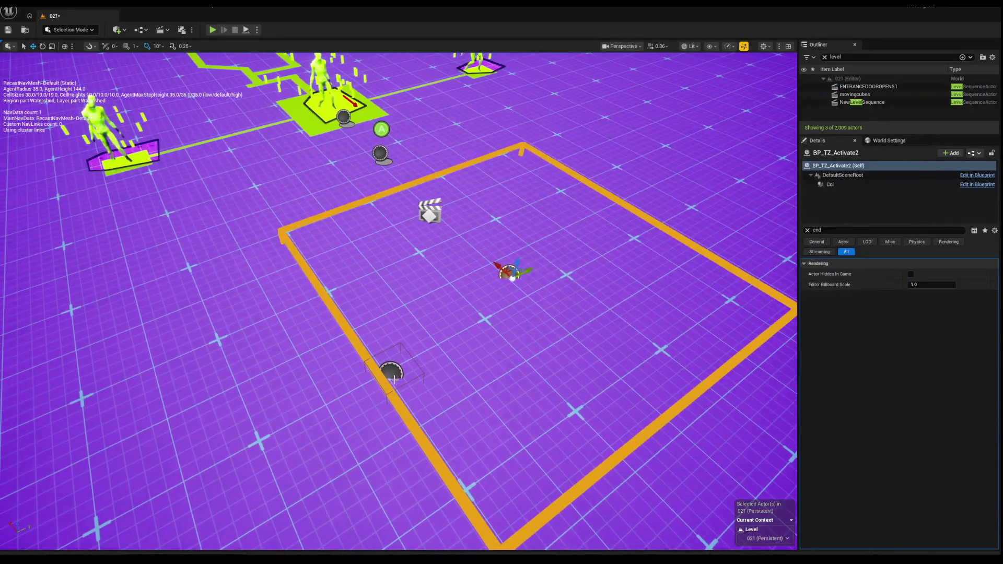
pyautogui.click(807, 230)
pyautogui.click(392, 371)
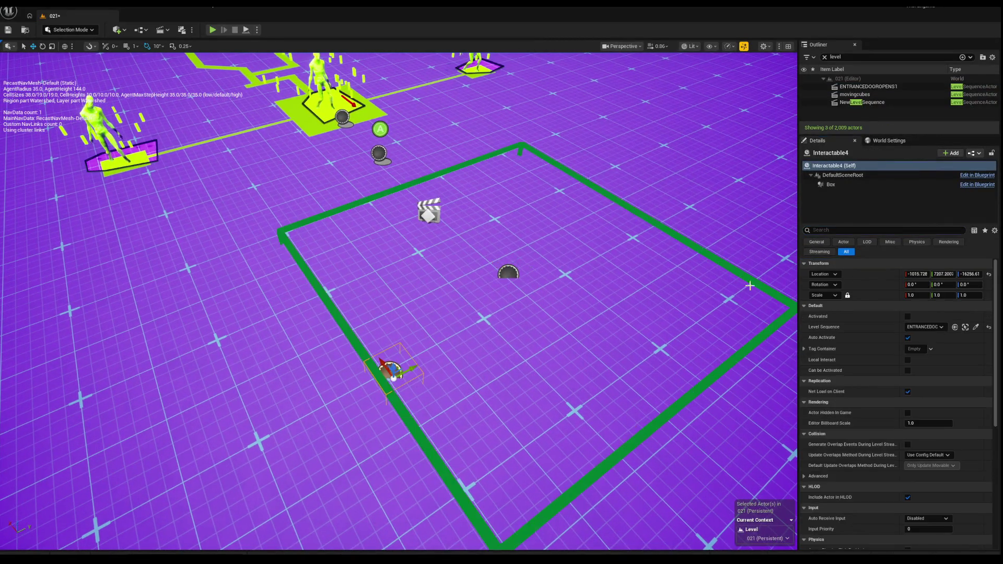
pyautogui.click(428, 211)
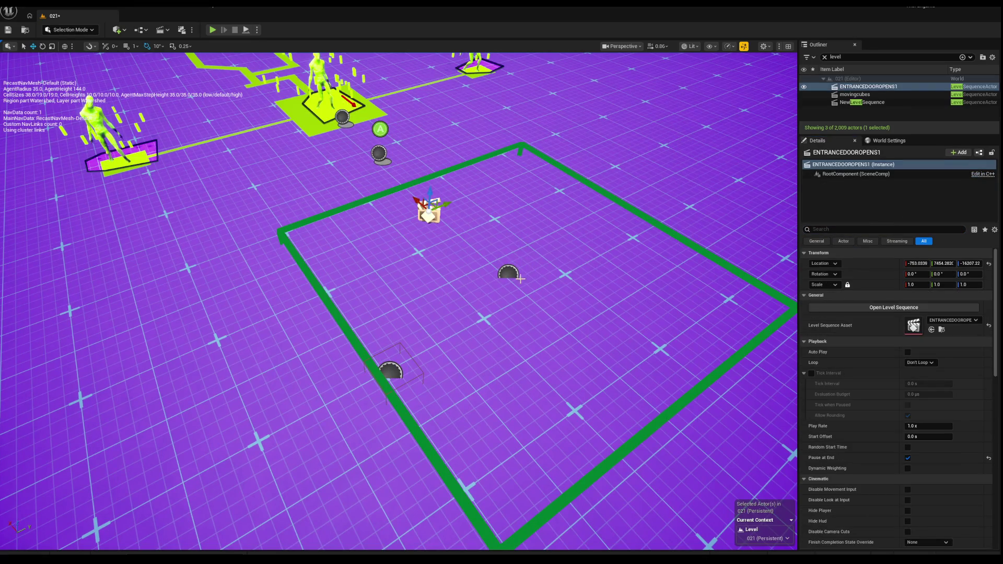
pyautogui.click(509, 273)
pyautogui.click(378, 154)
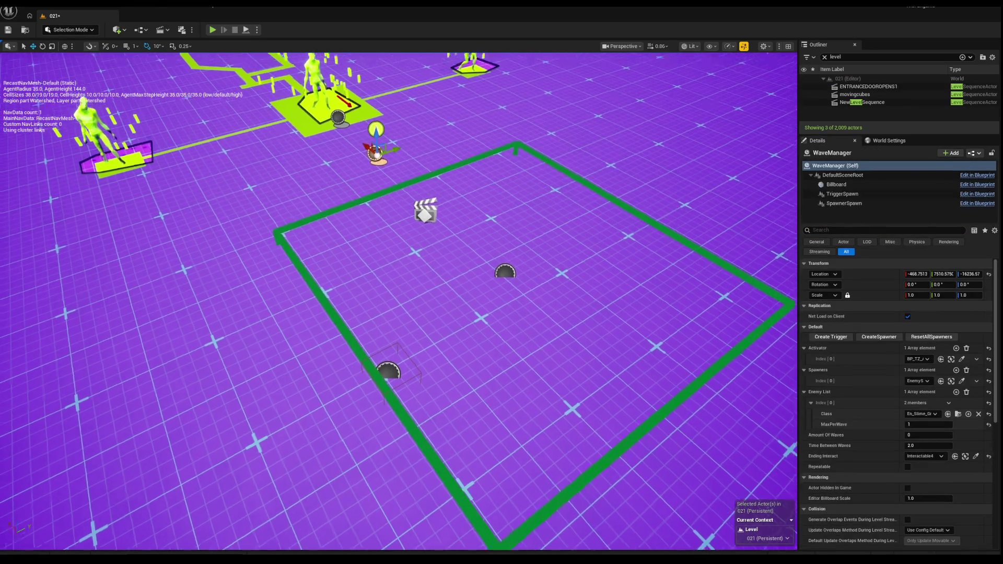
# Play-test by walking through the gate and across the purple platforms, switching bare hands to pistol.
pyautogui.press('f')
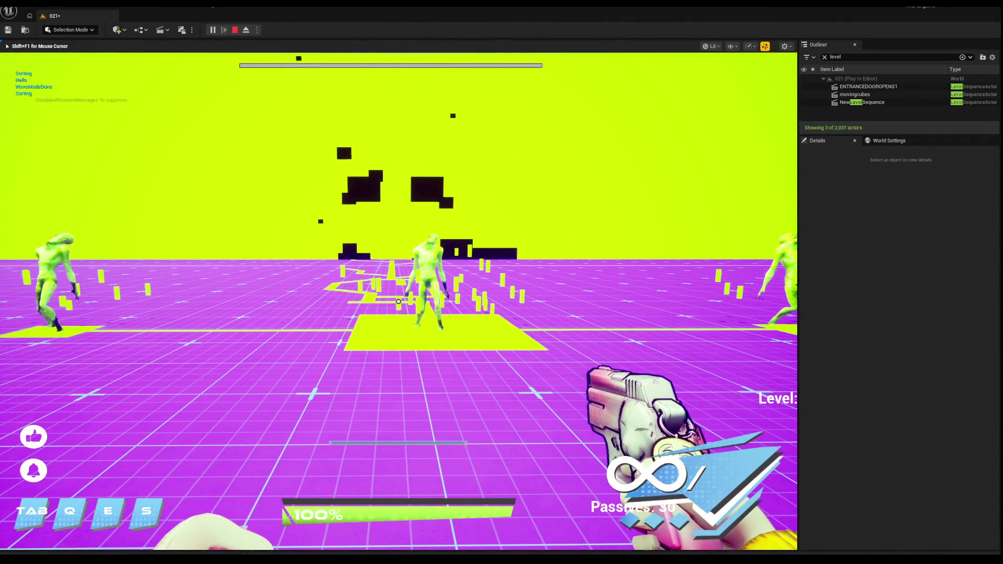
pyautogui.press('2')
pyautogui.press('w')
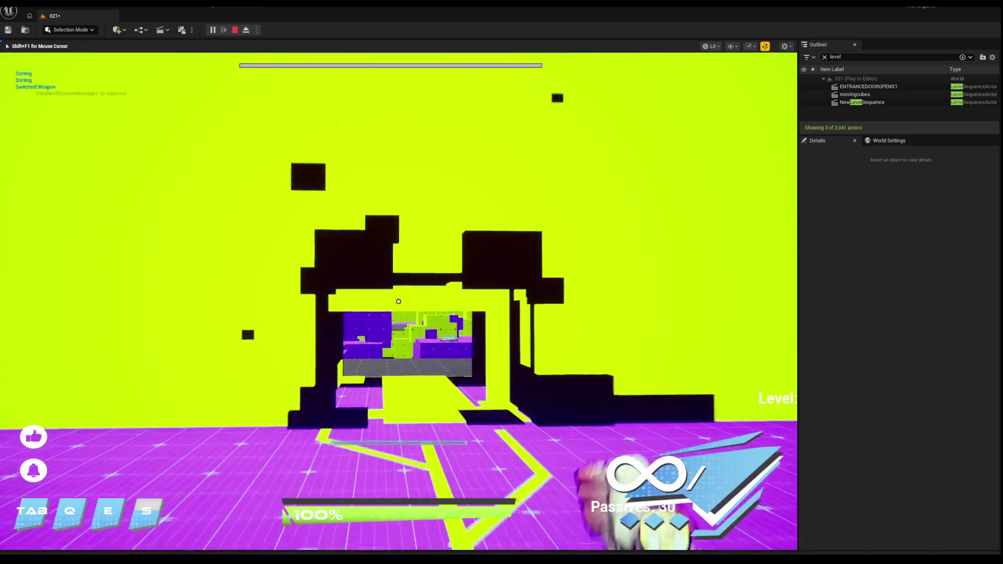
pyautogui.press('w')
pyautogui.press('w')
pyautogui.press('1')
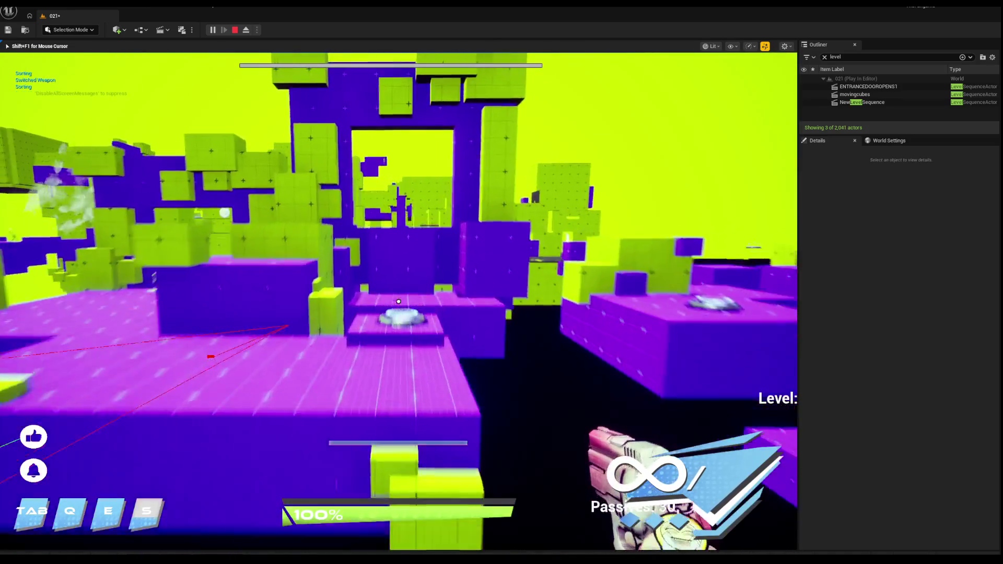
pyautogui.press('w')
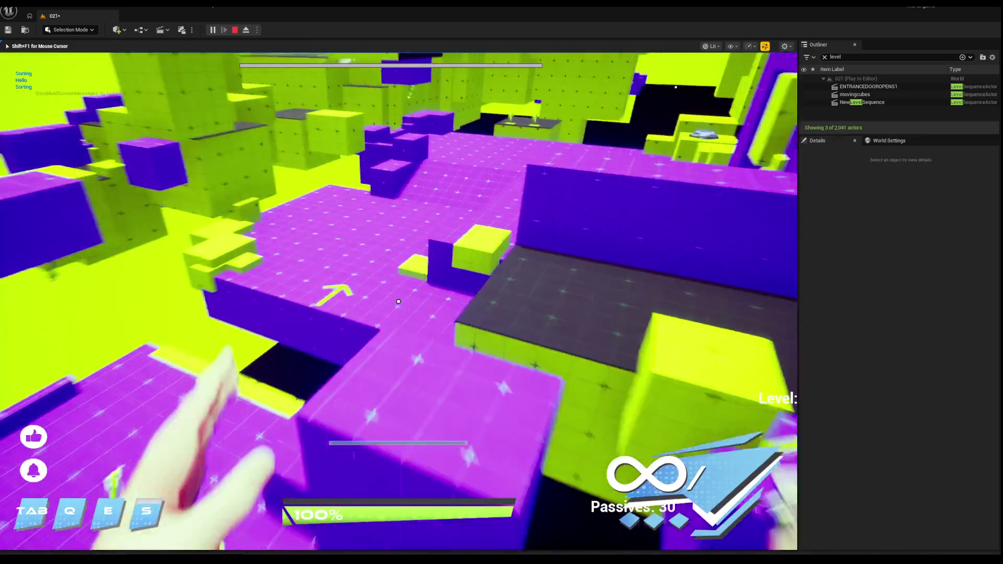
pyautogui.press('w')
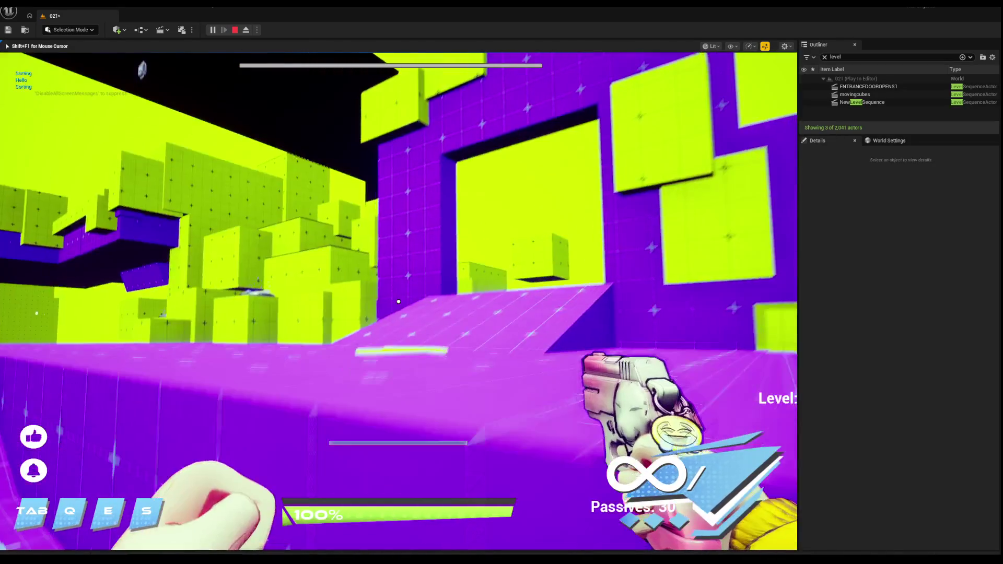
pyautogui.press('Escape')
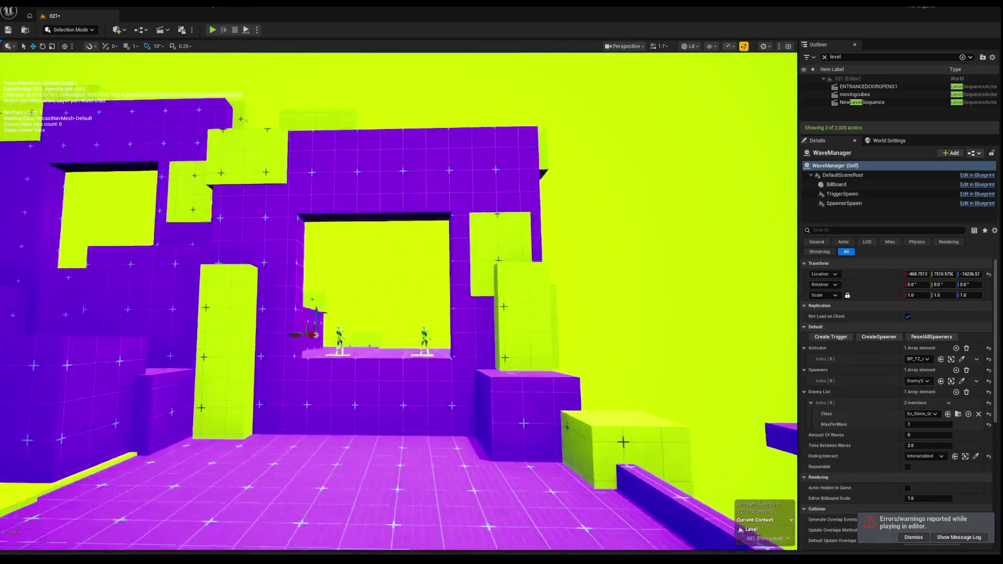
# Fly the editor view back above the trigger box and select the floor mesh.
pyautogui.press('w')
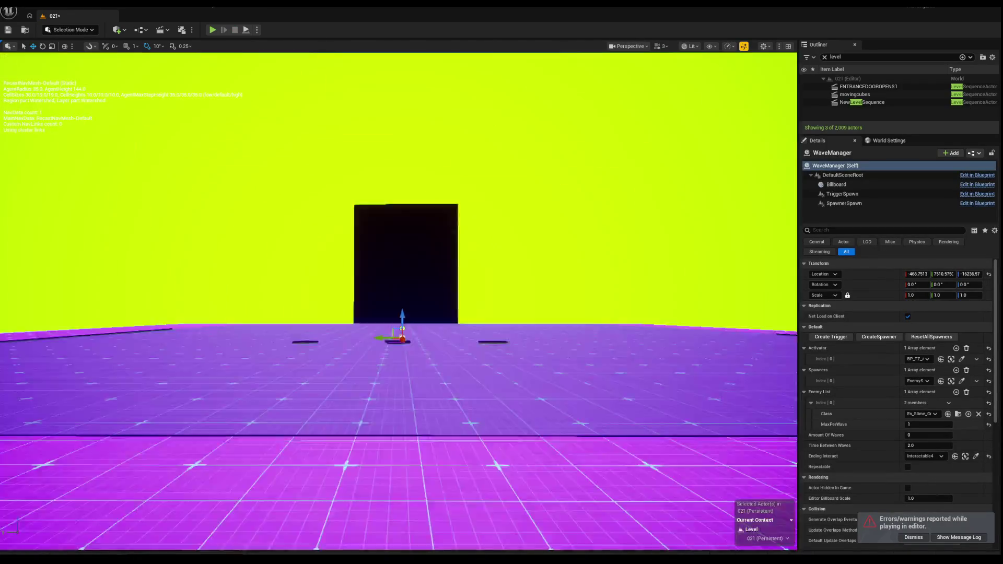
pyautogui.press('s')
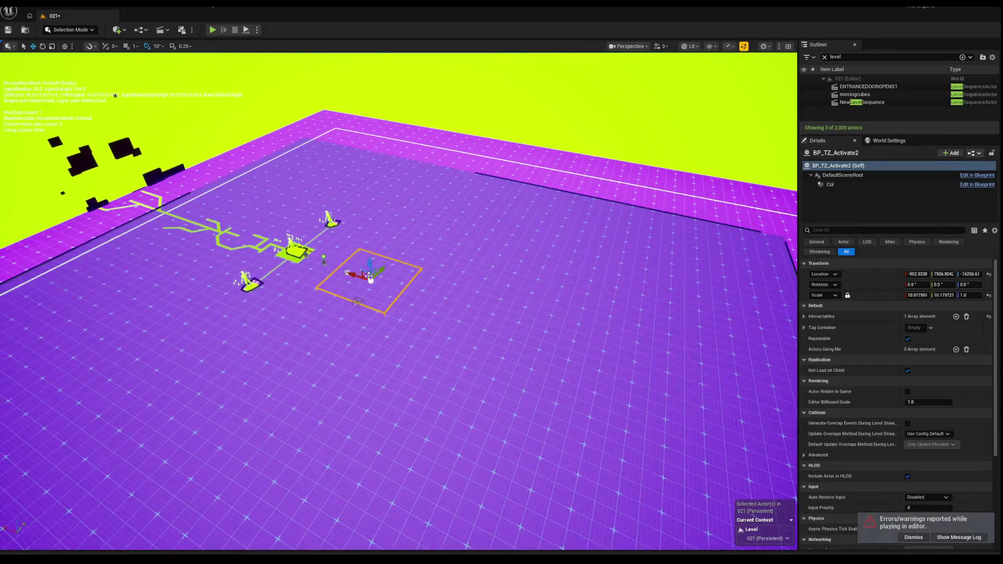
pyautogui.click(472, 265)
pyautogui.scroll(5, 404, 310)
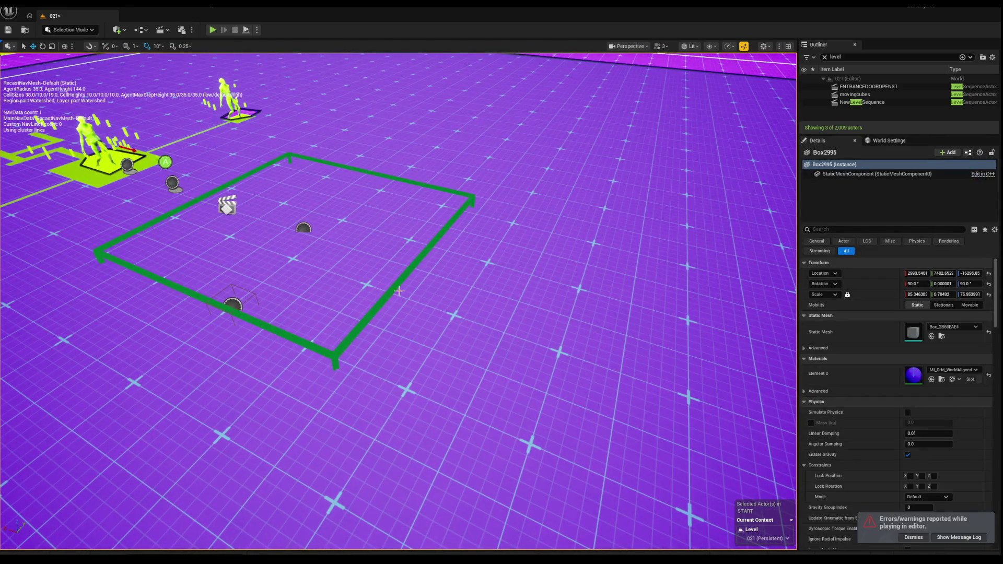
pyautogui.click(394, 288)
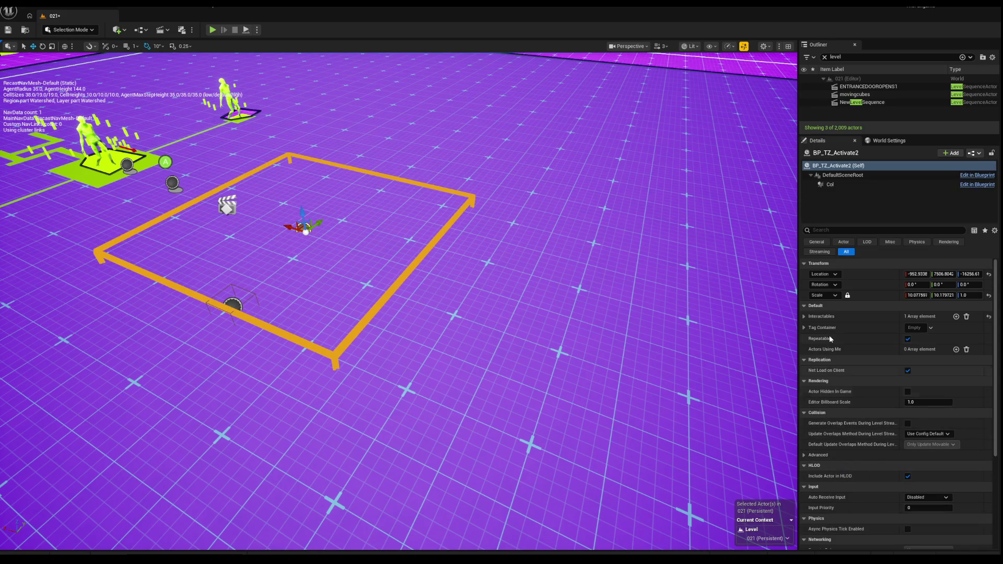
pyautogui.scroll(-3, 831, 350)
pyautogui.scroll(5, 398, 300)
pyautogui.moveTo(269, 237); pyautogui.dragTo(269, 238)
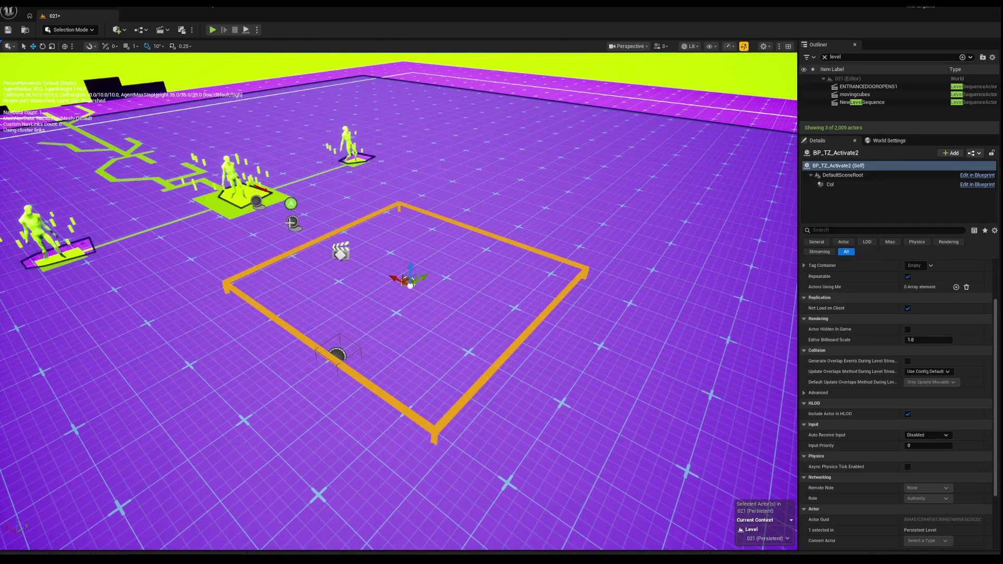
pyautogui.click(290, 223)
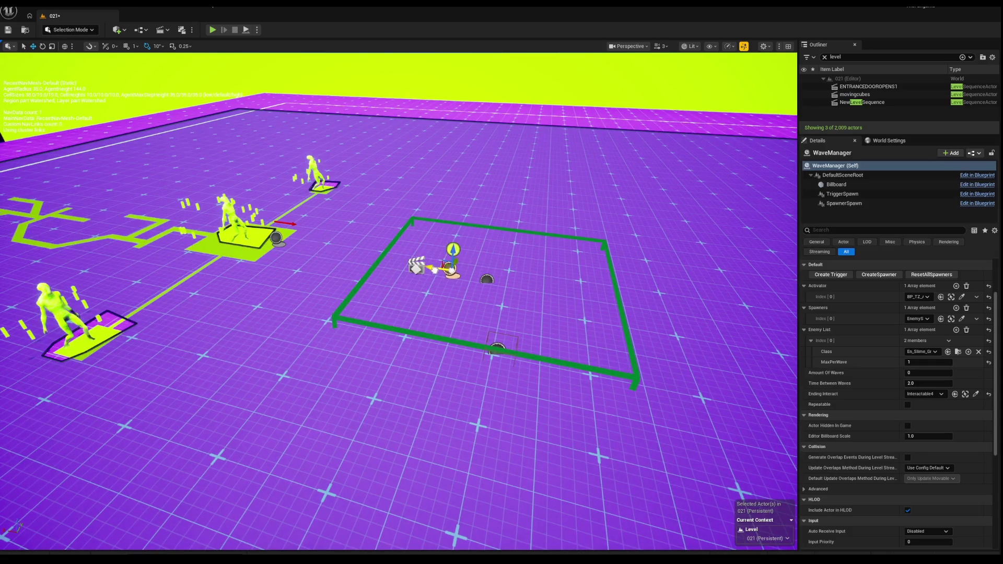
pyautogui.scroll(-5, 399, 300)
pyautogui.scroll(4, 398, 301)
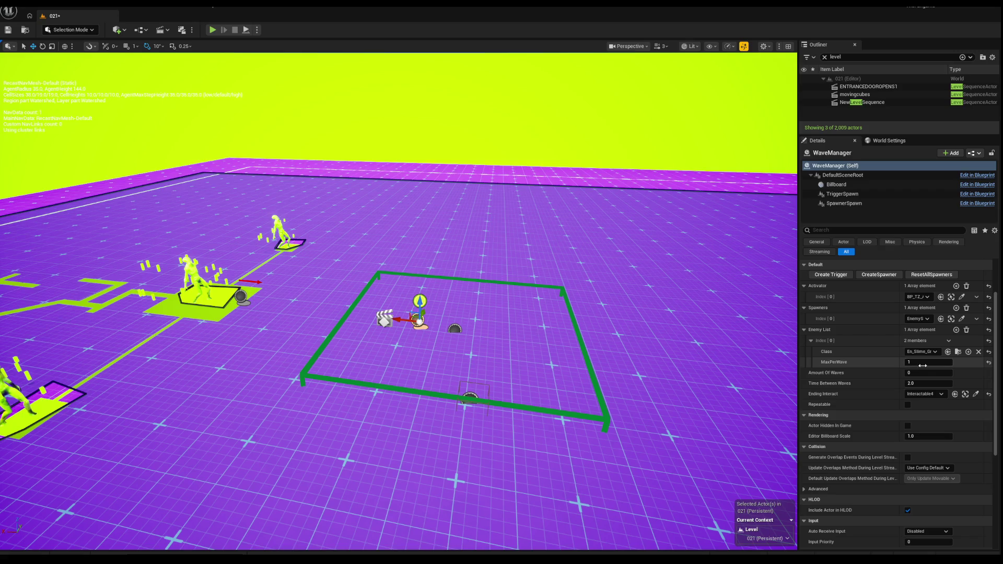
pyautogui.click(962, 319)
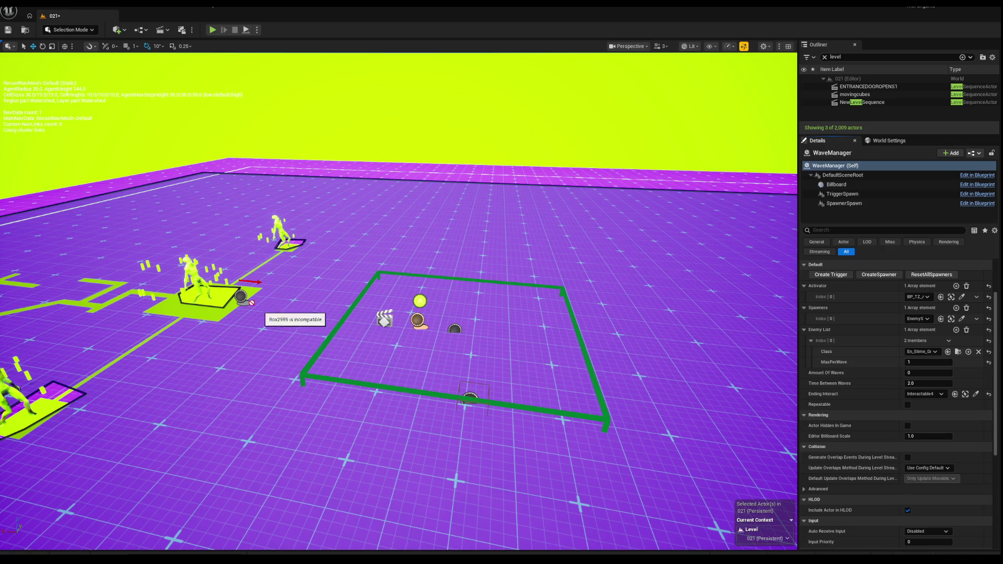
pyautogui.rightClick(700, 302)
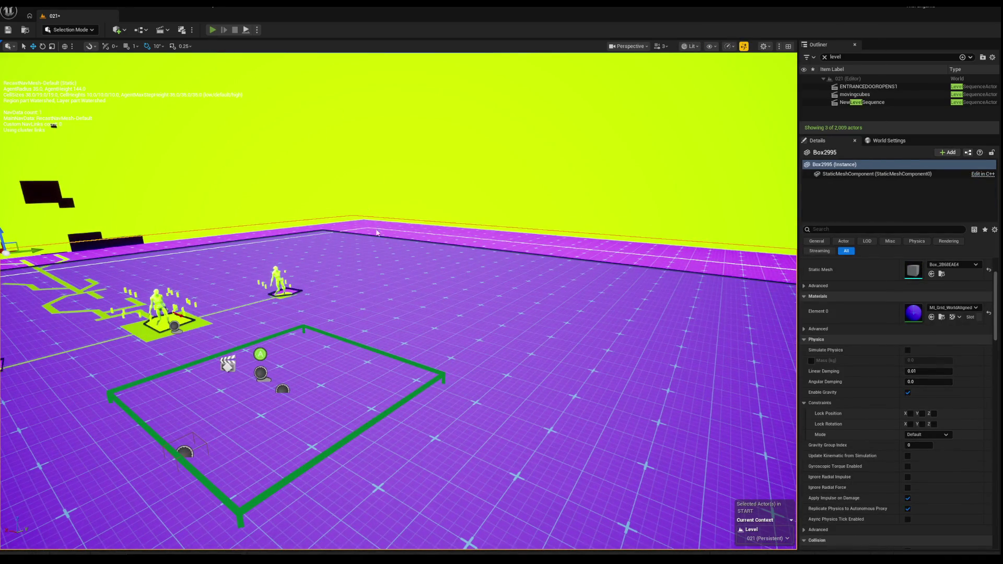
pyautogui.hotkey('alt', 'p')
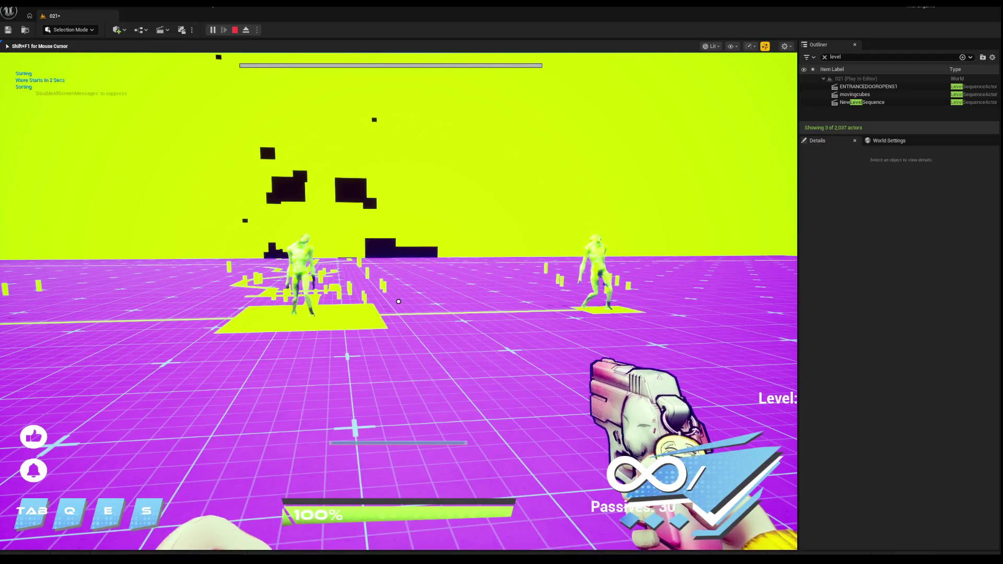
# Walk the player forward toward the enemies, then end the play session.
pyautogui.press('w')
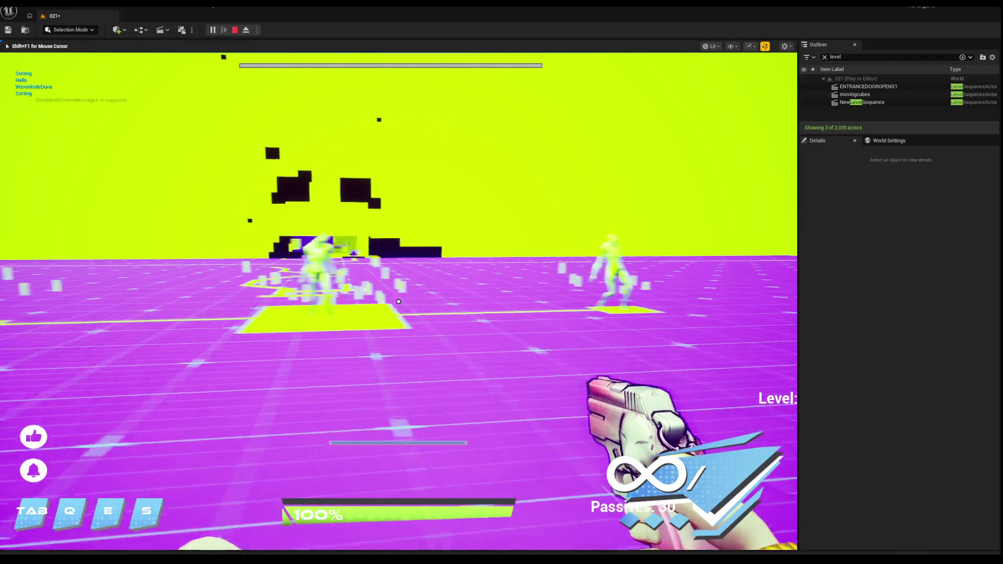
pyautogui.press('Escape')
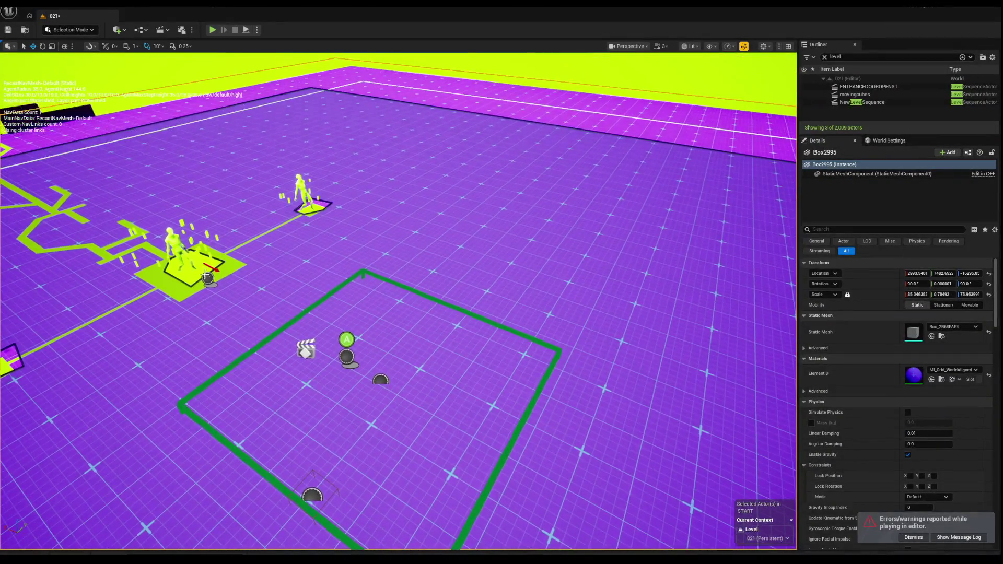
# Select EnemySpawner3, check its tracked enemy entry, and bring the view close to it.
pyautogui.click(346, 348)
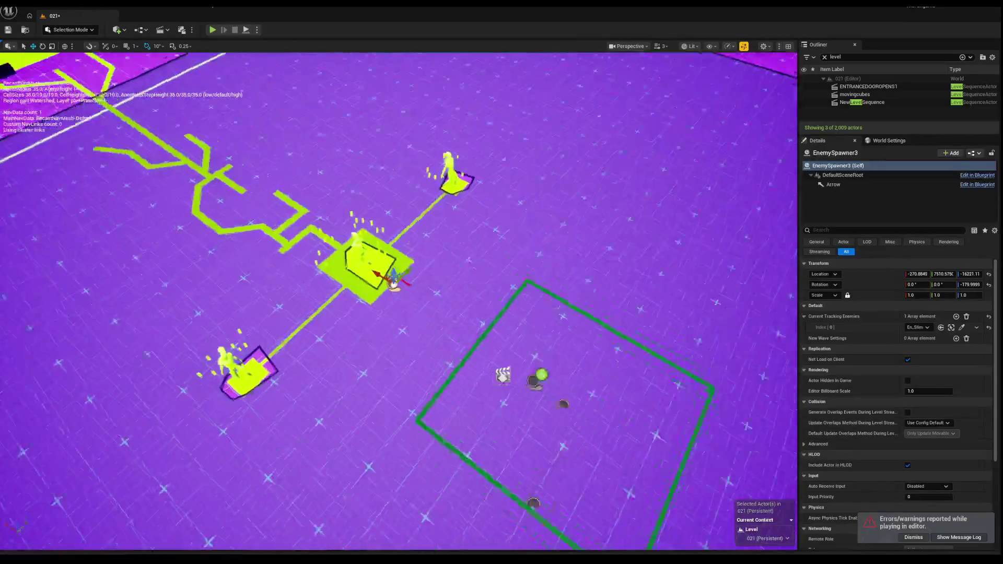
pyautogui.click(917, 327)
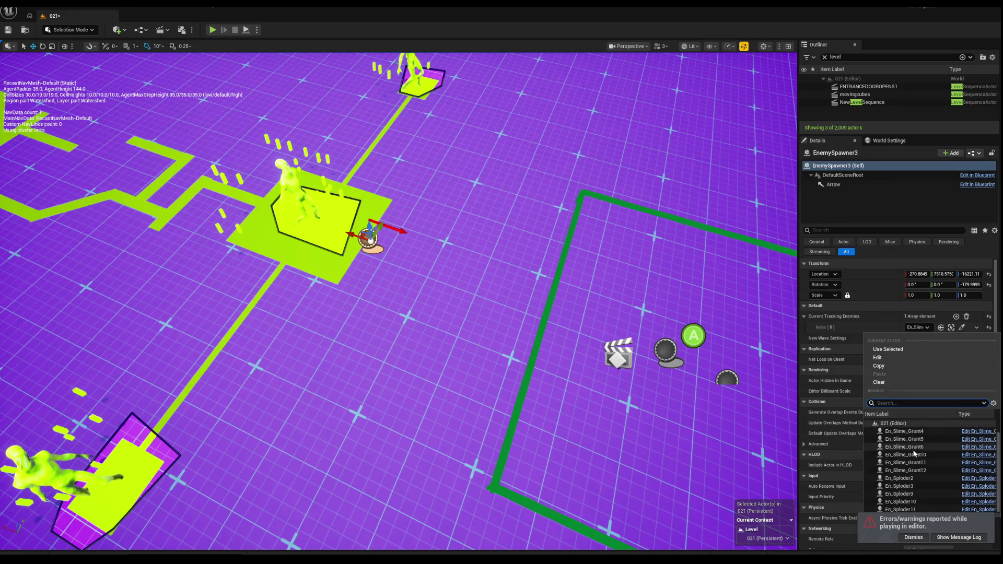
pyautogui.click(914, 537)
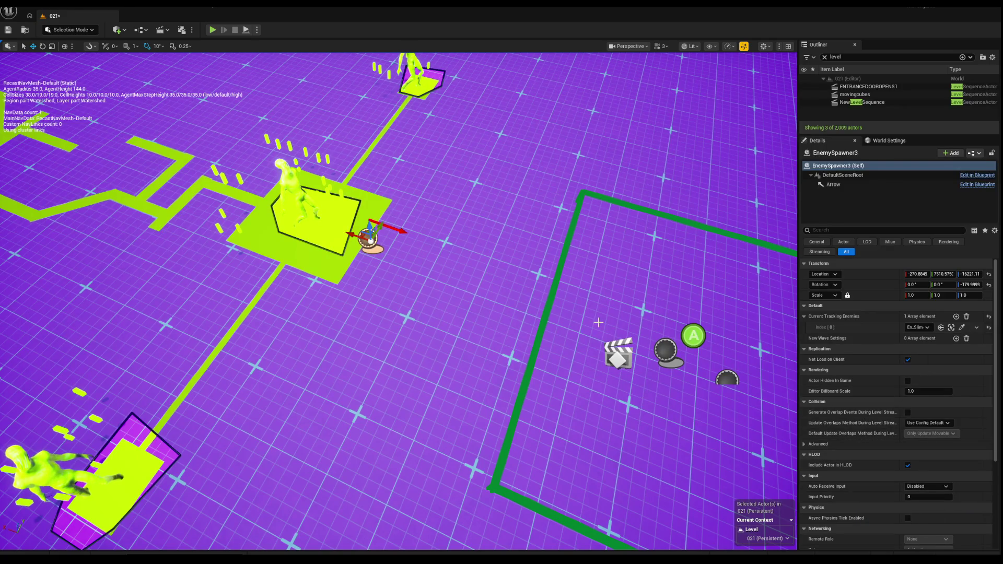
pyautogui.scroll(-3, 598, 322)
pyautogui.moveTo(598, 323)
pyautogui.mouseDown()
pyautogui.moveTo(476, 276)
pyautogui.moveTo(202, 242)
pyautogui.mouseUp()
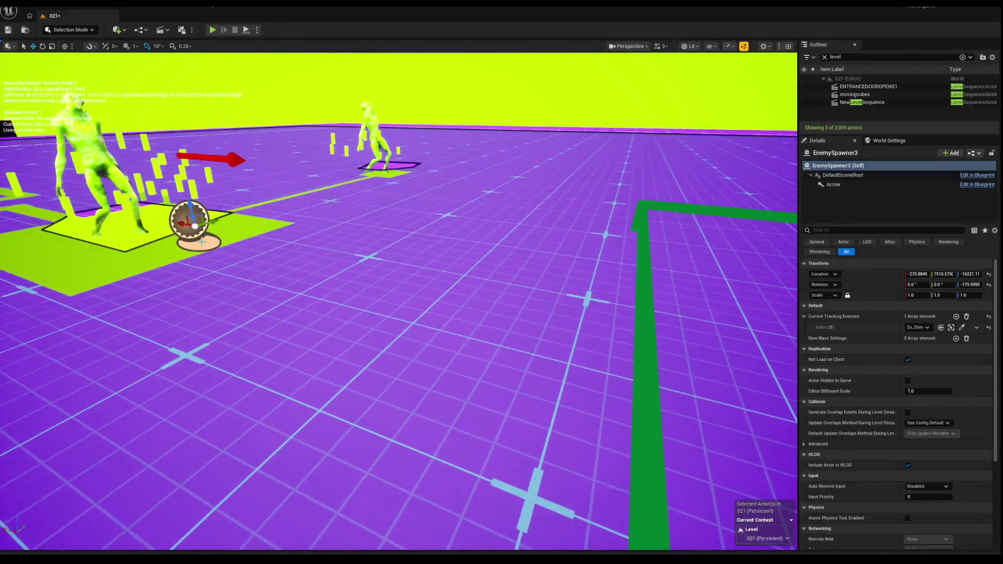
# Remove all Current Tracking Enemies elements from EnemySpawner3 and delete the spawner.
pyautogui.click(923, 329)
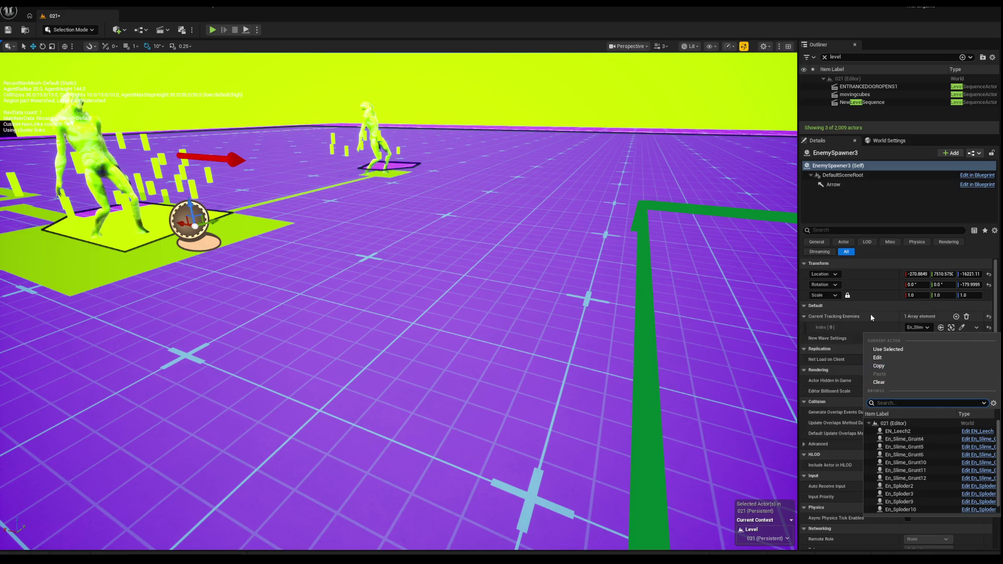
pyautogui.click(855, 320)
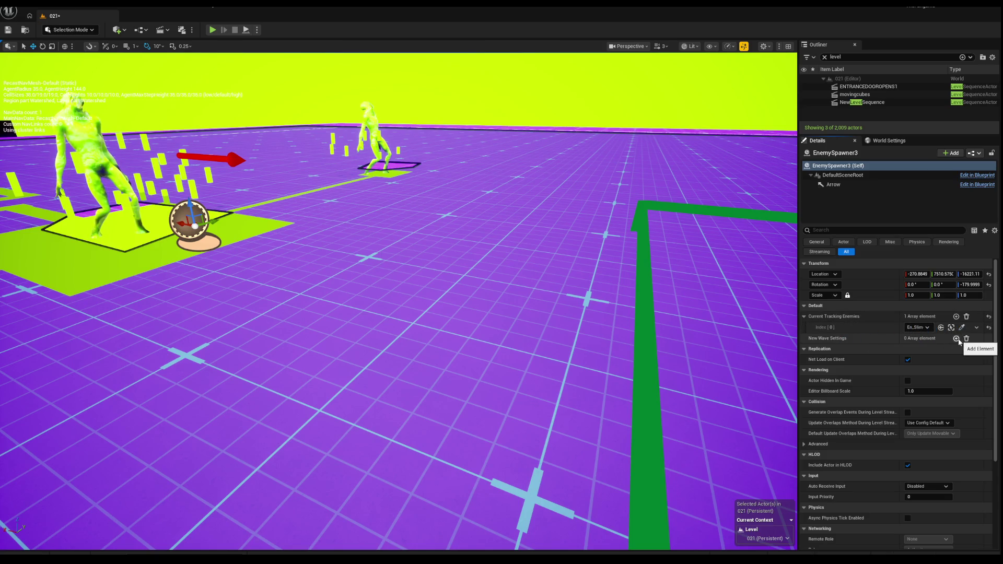
pyautogui.moveTo(868, 86)
pyautogui.mouseDown()
pyautogui.moveTo(470, 247)
pyautogui.moveTo(564, 239)
pyautogui.moveTo(433, 262)
pyautogui.moveTo(524, 237)
pyautogui.moveTo(895, 296)
pyautogui.moveTo(973, 329)
pyautogui.moveTo(490, 301)
pyautogui.moveTo(470, 294)
pyautogui.moveTo(593, 308)
pyautogui.moveTo(291, 146)
pyautogui.moveTo(501, 335)
pyautogui.moveTo(570, 332)
pyautogui.moveTo(436, 316)
pyautogui.moveTo(950, 351)
pyautogui.moveTo(984, 335)
pyautogui.moveTo(736, 337)
pyautogui.moveTo(433, 306)
pyautogui.moveTo(955, 346)
pyautogui.mouseUp()
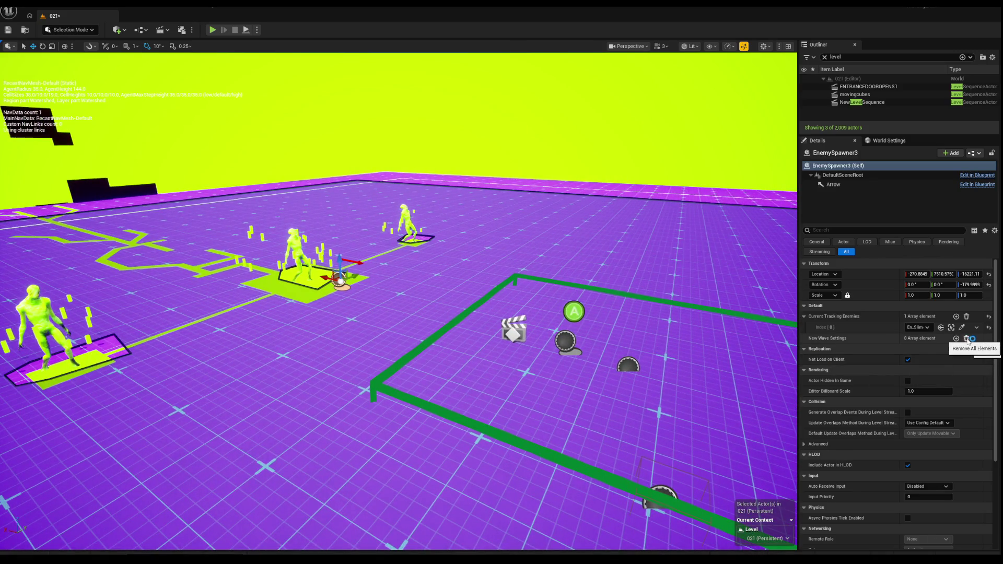
pyautogui.click(966, 317)
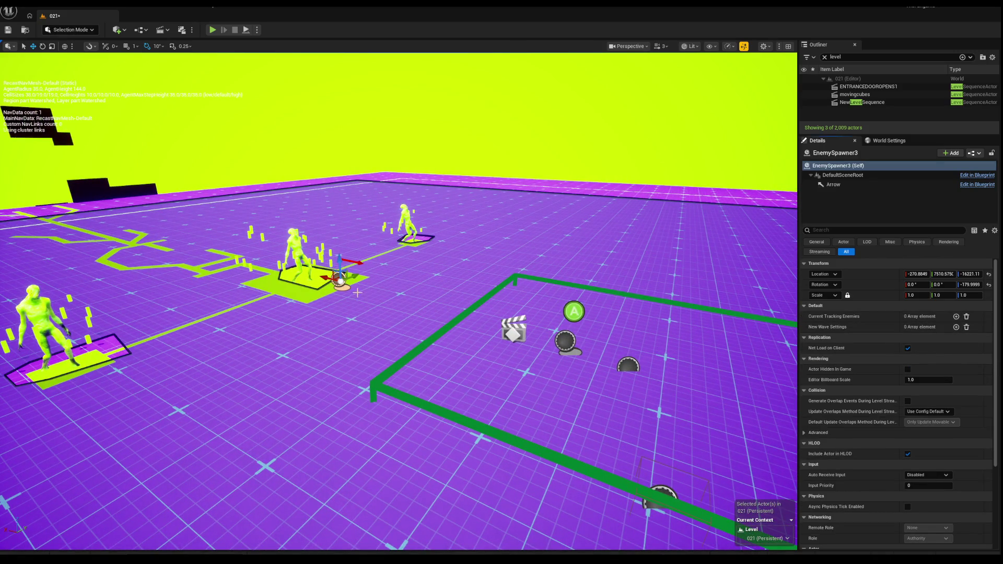
pyautogui.press('Delete')
# Confirm deleting EnemySpawner3, create EnemySpawner4 via CreateSpawner, and move it beside the left platform.
pyautogui.click(580, 312)
pyautogui.click(564, 341)
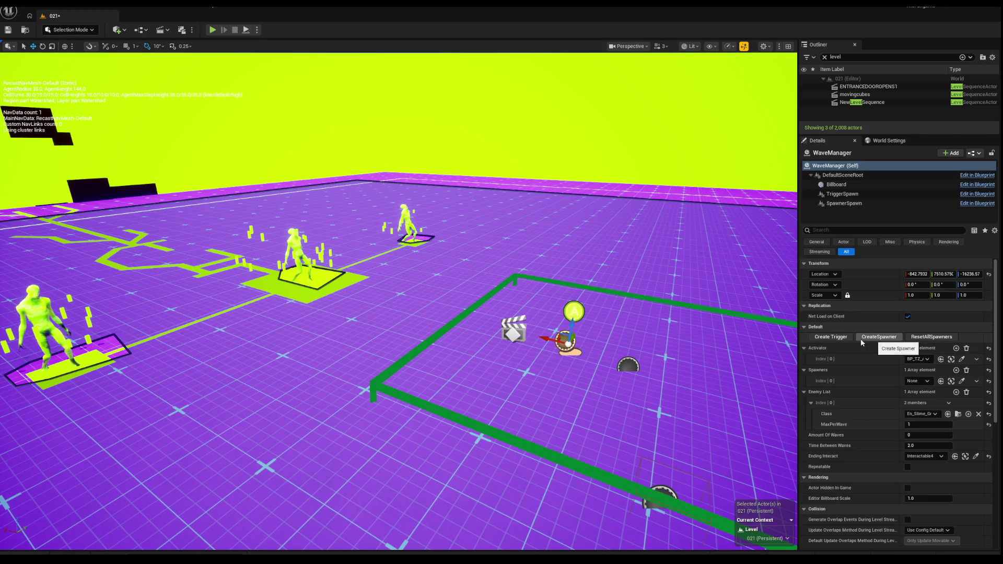
pyautogui.click(890, 338)
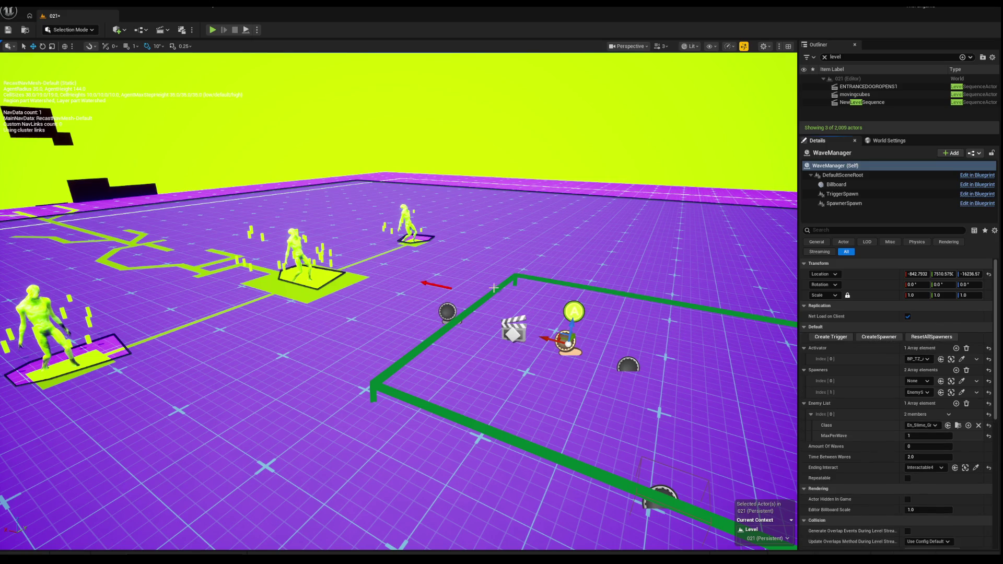
pyautogui.click(109, 189)
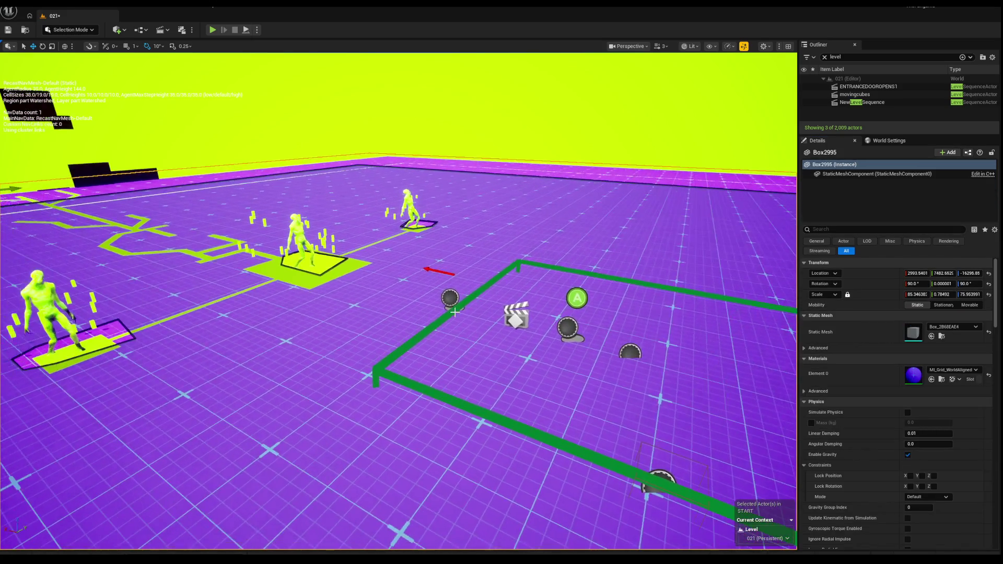
pyautogui.click(450, 298)
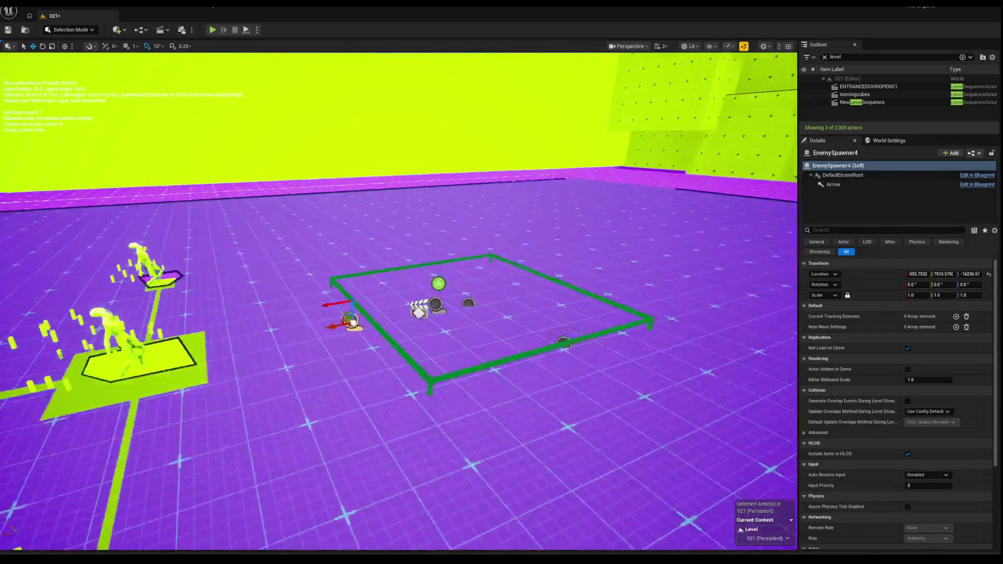
pyautogui.moveTo(354, 304)
pyautogui.mouseDown()
pyautogui.moveTo(219, 317)
pyautogui.moveTo(243, 335)
pyautogui.moveTo(261, 321)
pyautogui.mouseUp()
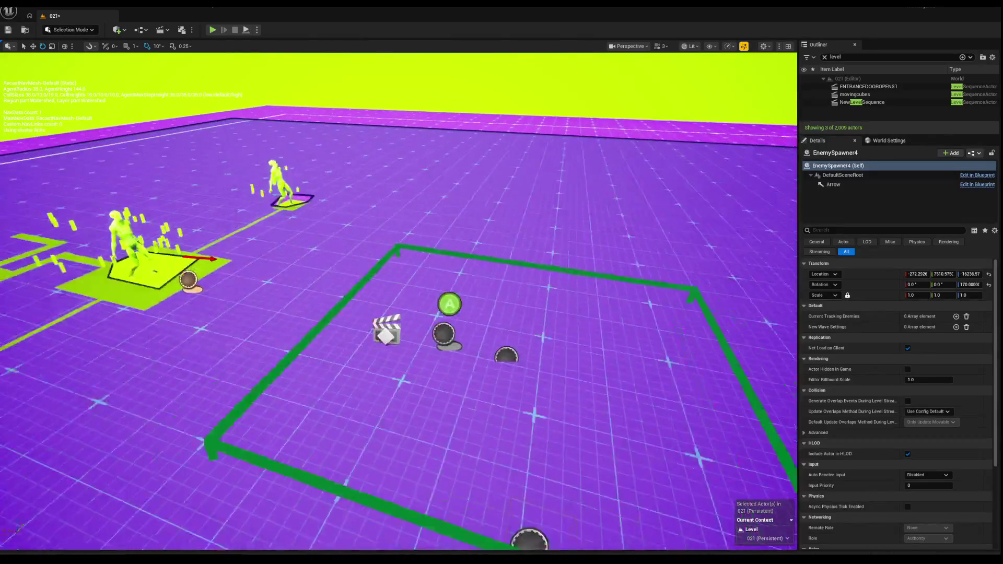
# Set the WaveManager's Enemy List class to EN_Shield.
pyautogui.scroll(-2, 399, 302)
pyautogui.press('a')
pyautogui.click(583, 331)
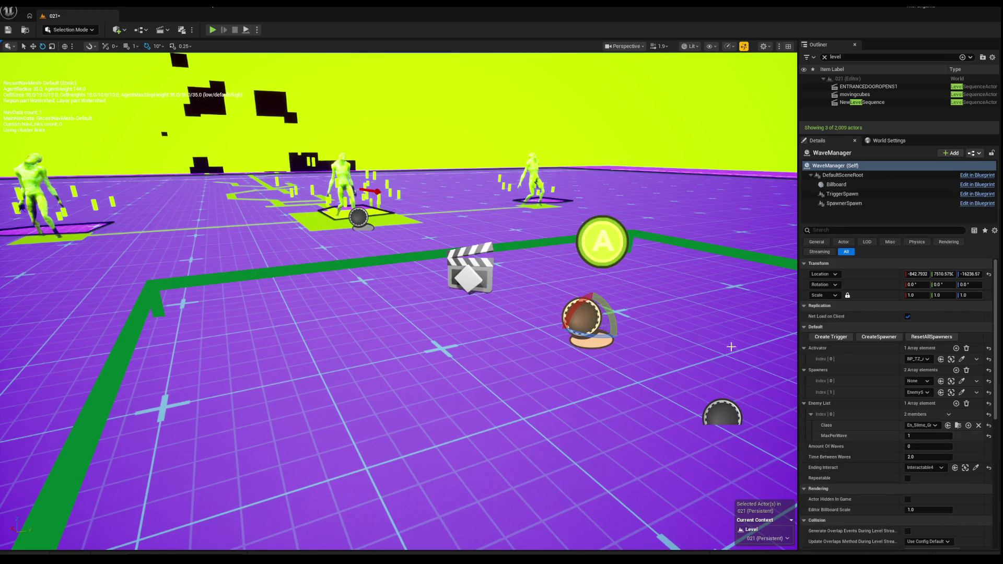
pyautogui.click(929, 427)
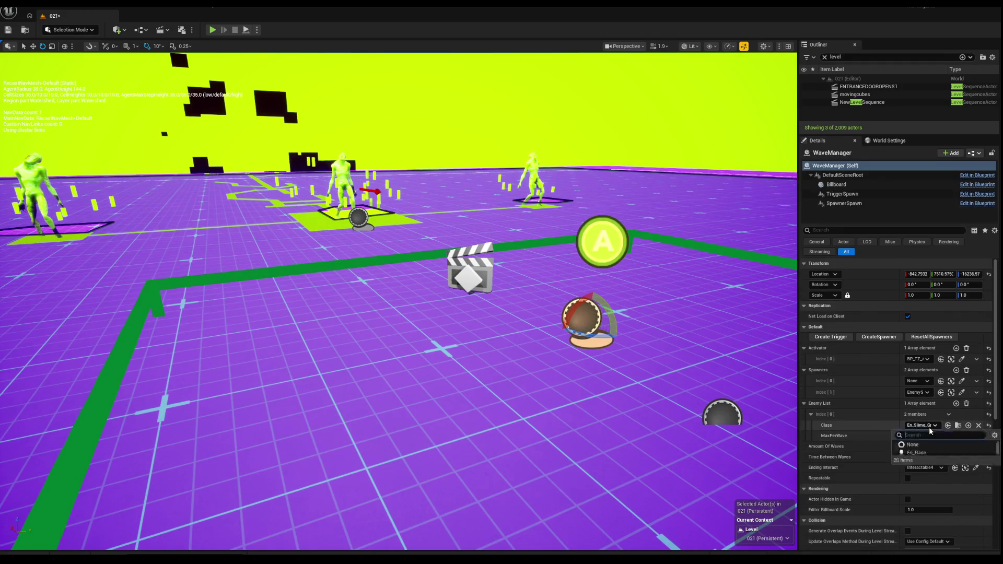
pyautogui.click(931, 317)
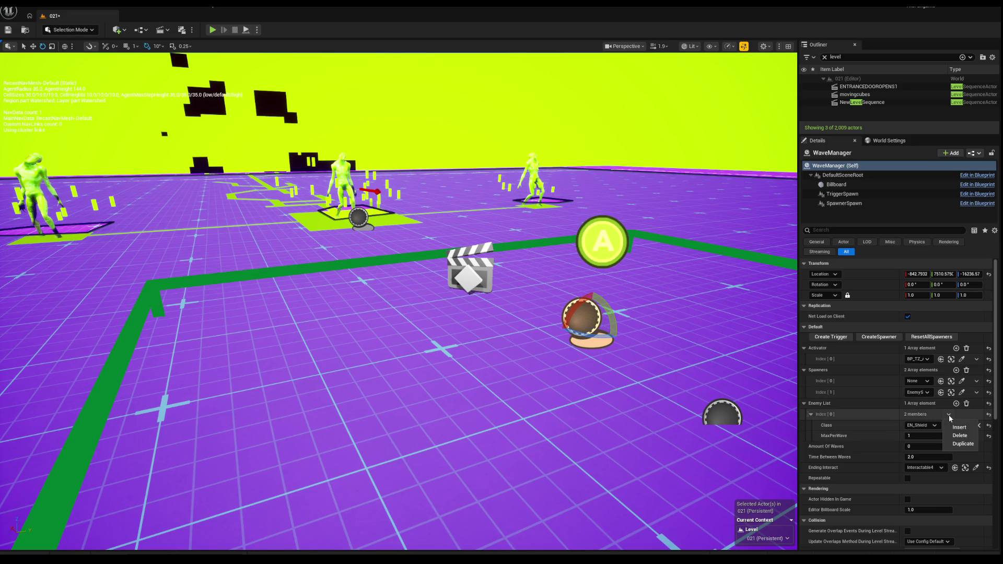
pyautogui.click(929, 415)
pyautogui.click(812, 415)
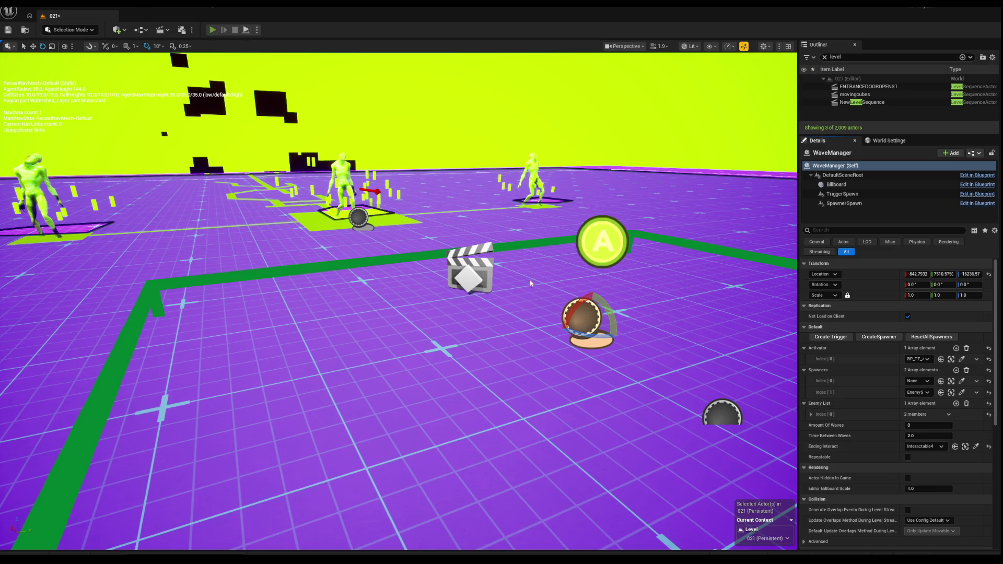
# Play-test the level walking toward the enemies, then select EnemySpawner4.
pyautogui.hotkey('alt', 'p')
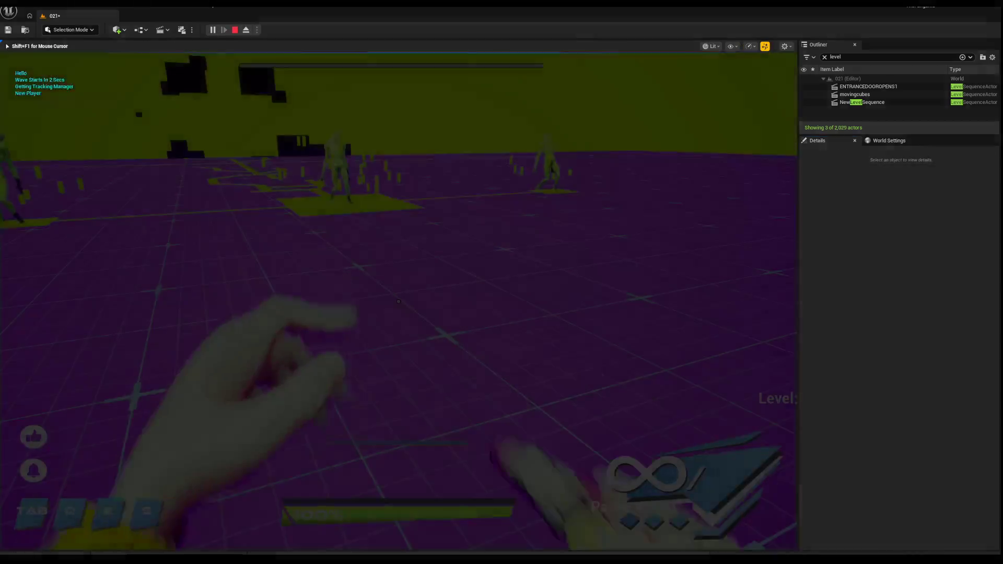
pyautogui.press('w')
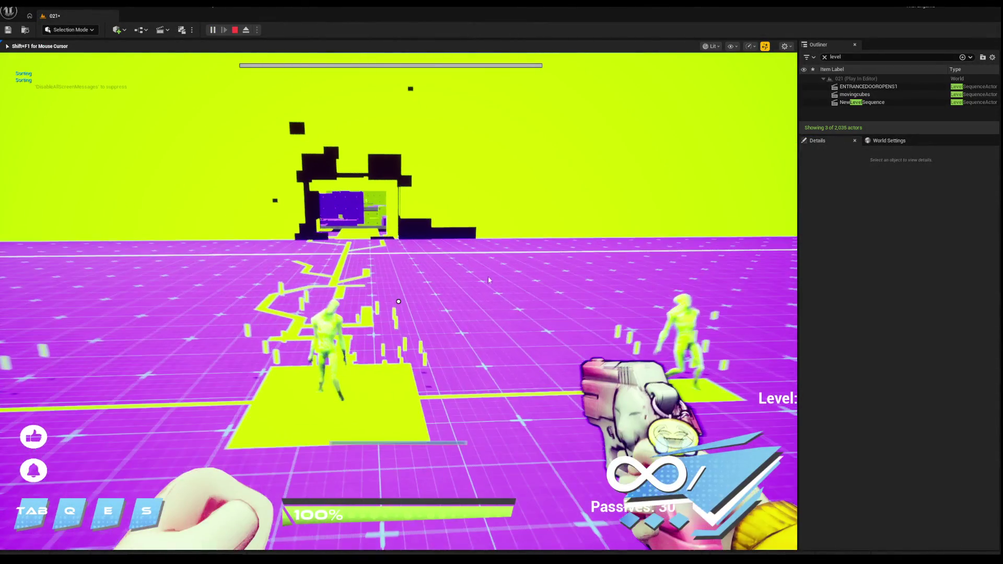
pyautogui.press('Escape')
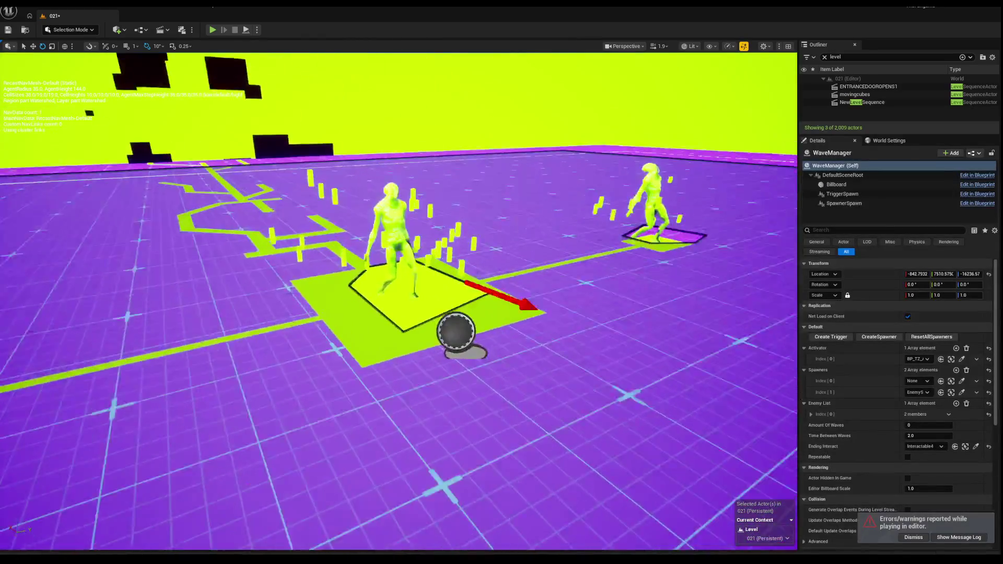
pyautogui.click(486, 330)
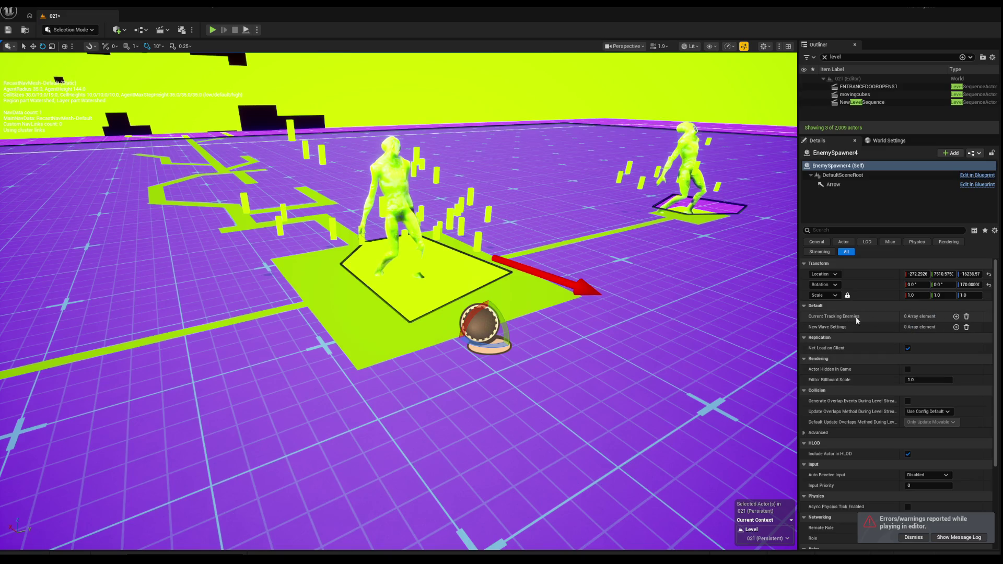
# Add and then remove an empty Current Tracking Enemies entry on EnemySpawner4.
pyautogui.click(955, 316)
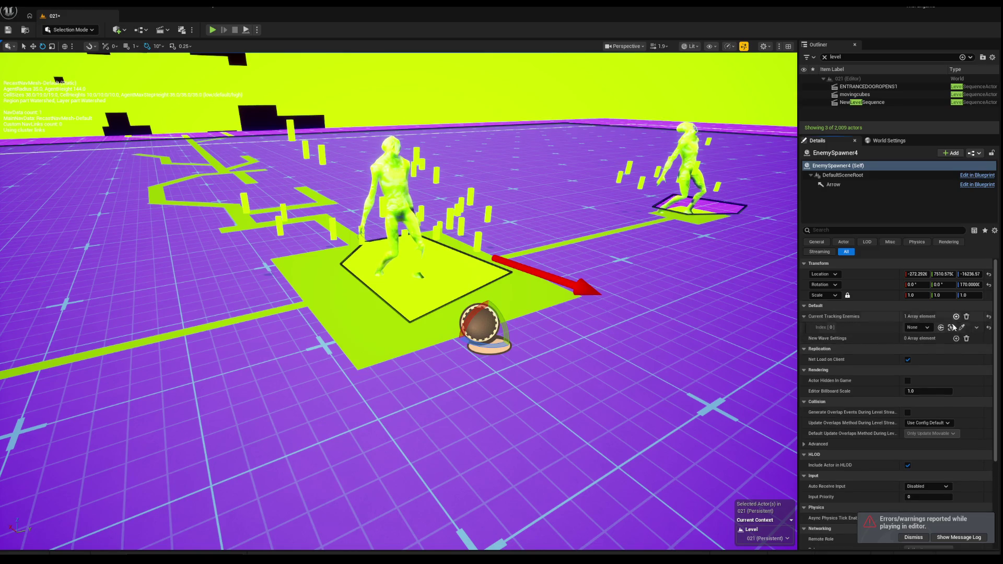
pyautogui.click(925, 328)
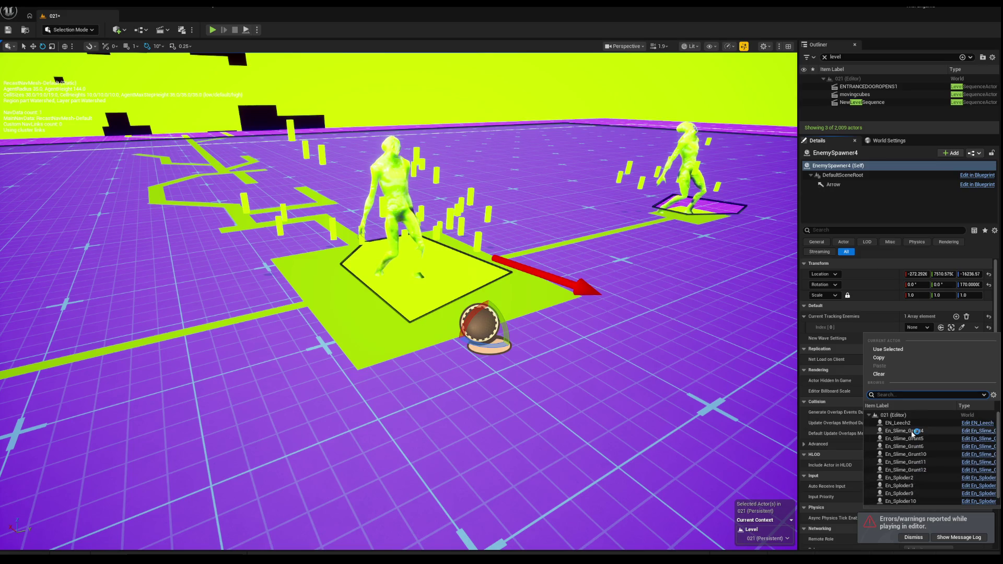
pyautogui.press('Escape')
pyautogui.click(966, 317)
# Add a New Wave Settings entry with one Pawns element set to an enemy class, then play-test.
pyautogui.click(955, 327)
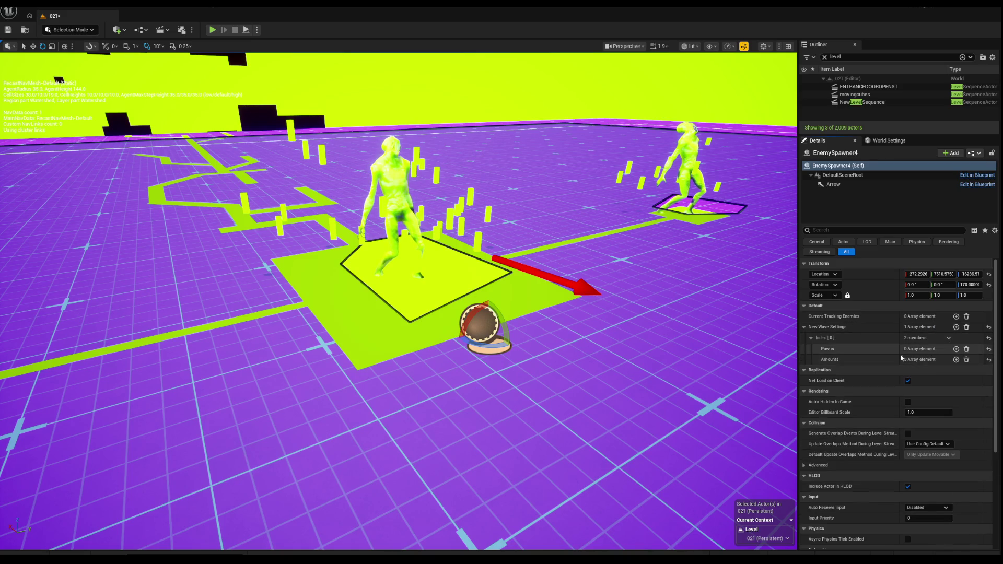
pyautogui.click(956, 349)
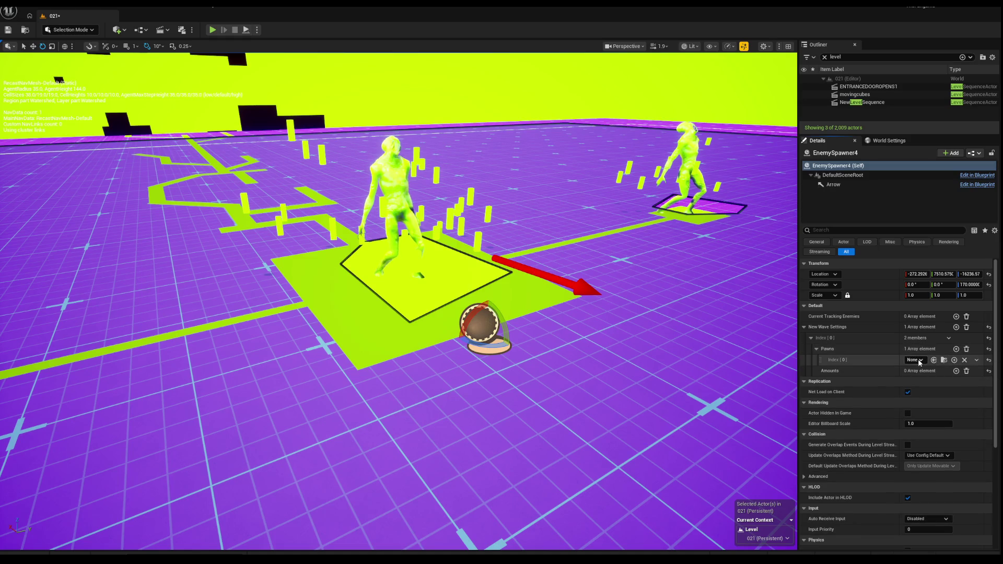
pyautogui.click(914, 360)
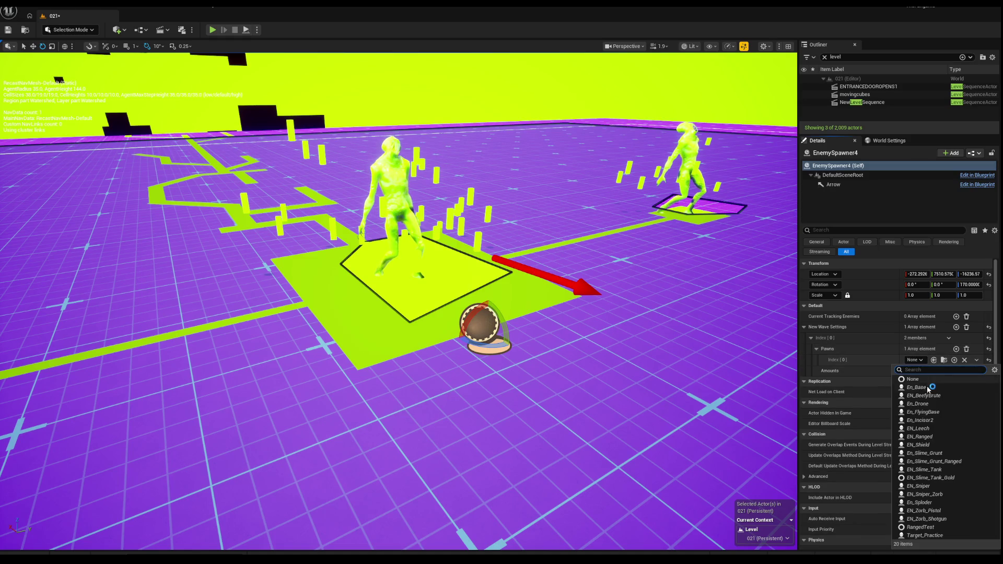
pyautogui.click(934, 447)
pyautogui.scroll(-10, 182, 58)
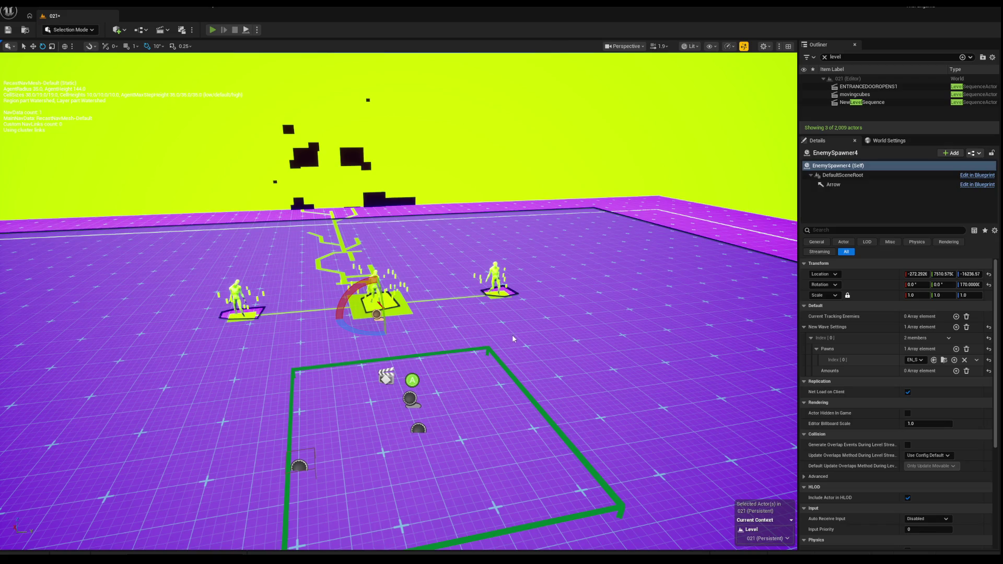
pyautogui.hotkey('alt', 'p')
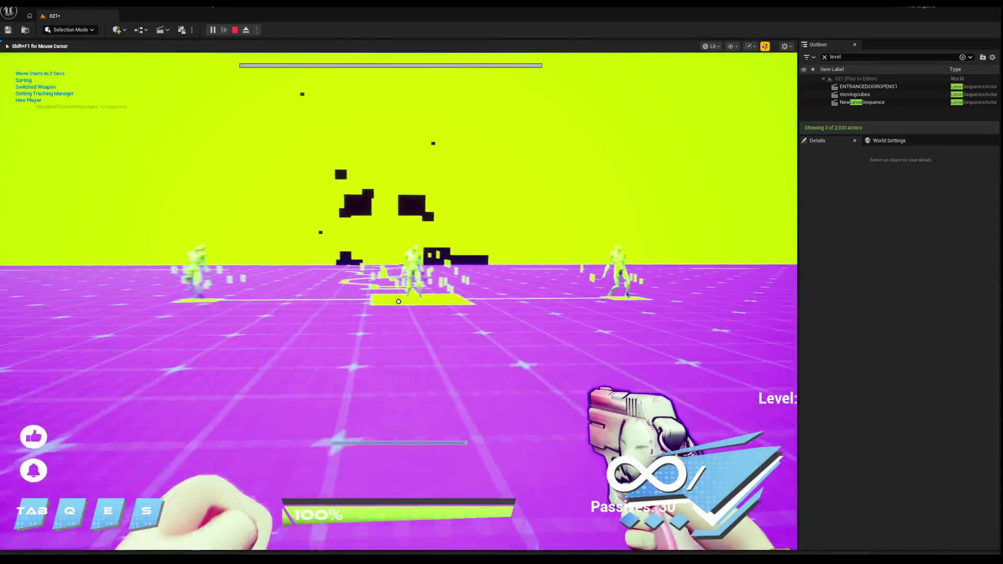
pyautogui.press('d')
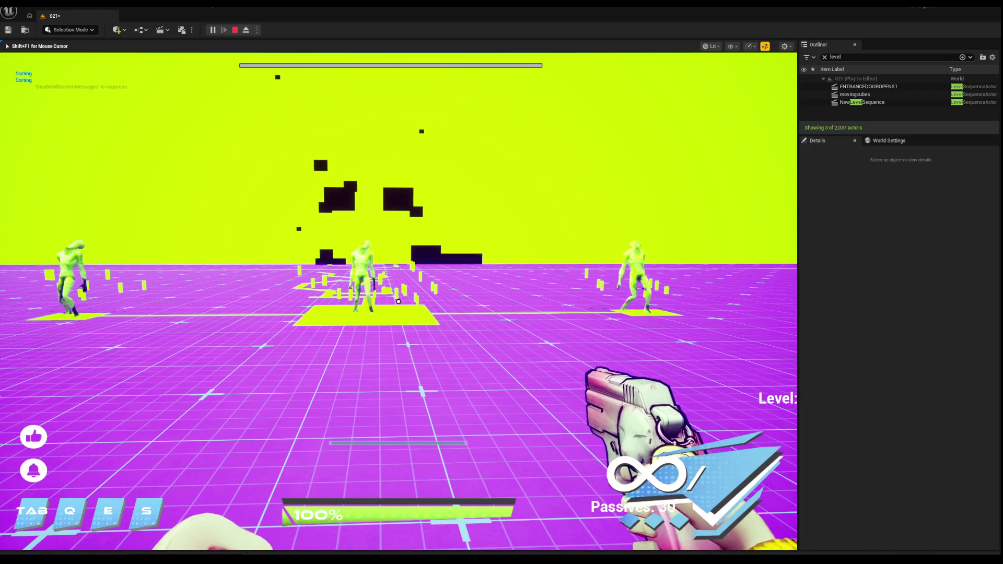
pyautogui.press('s')
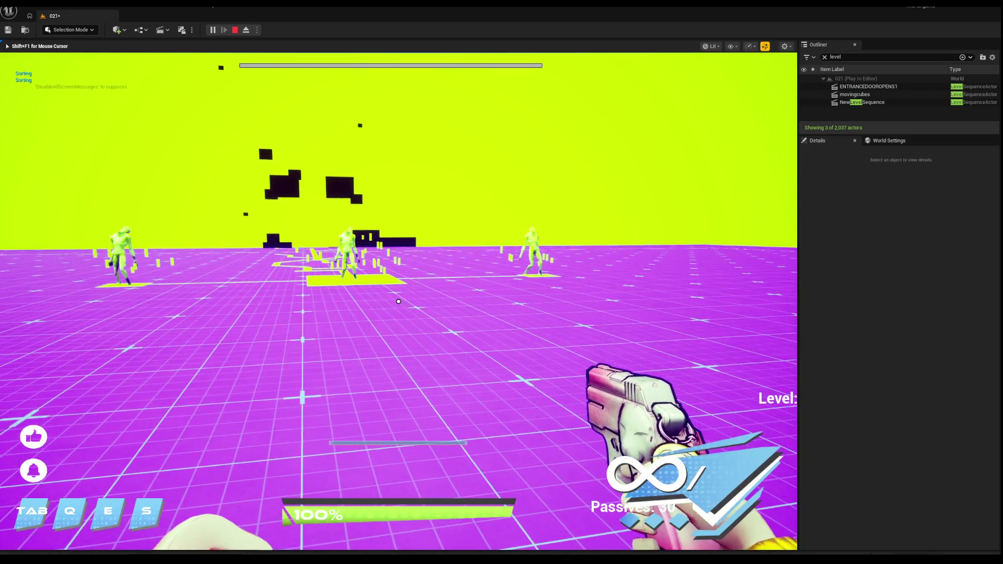
pyautogui.press('a')
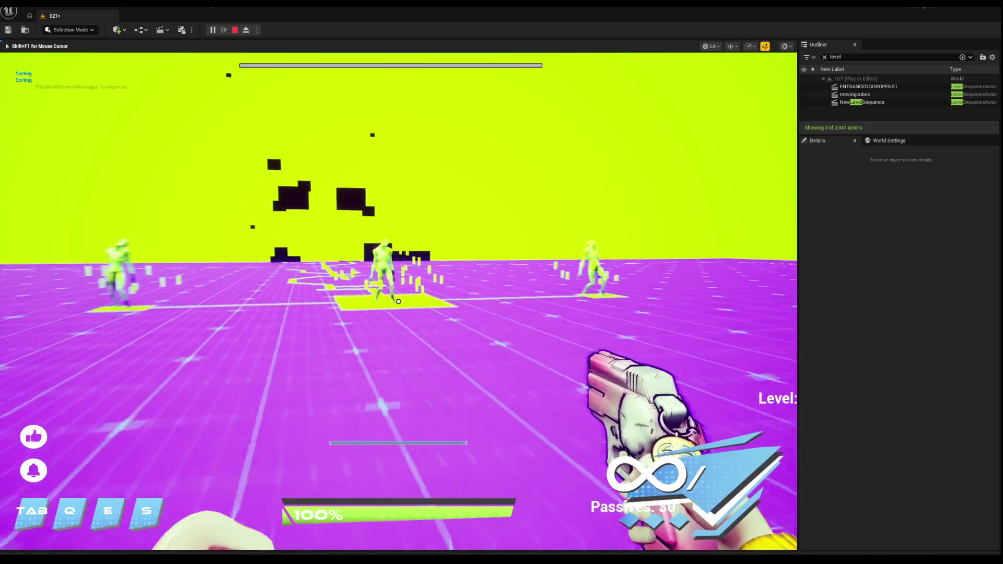
pyautogui.press('w')
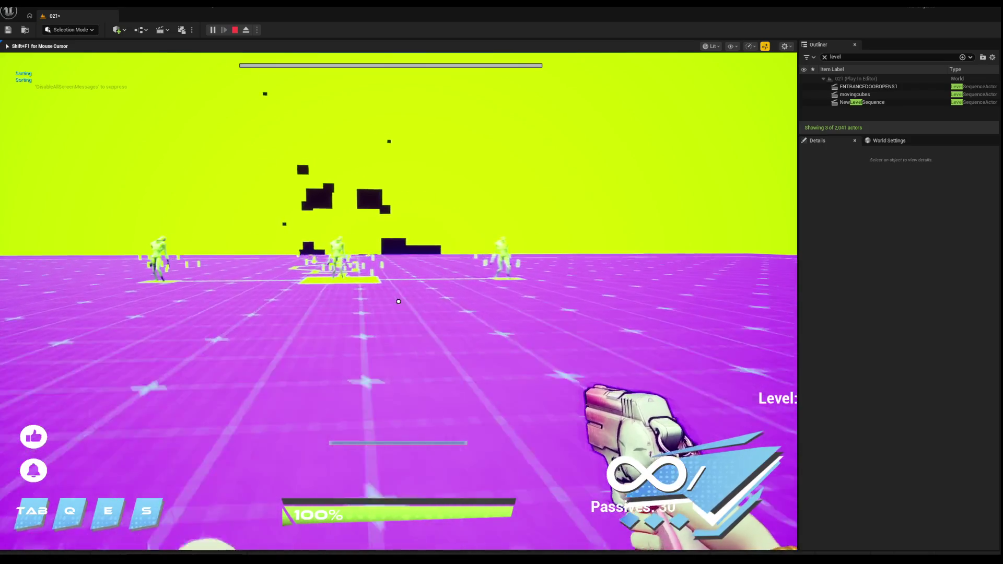
pyautogui.press('s')
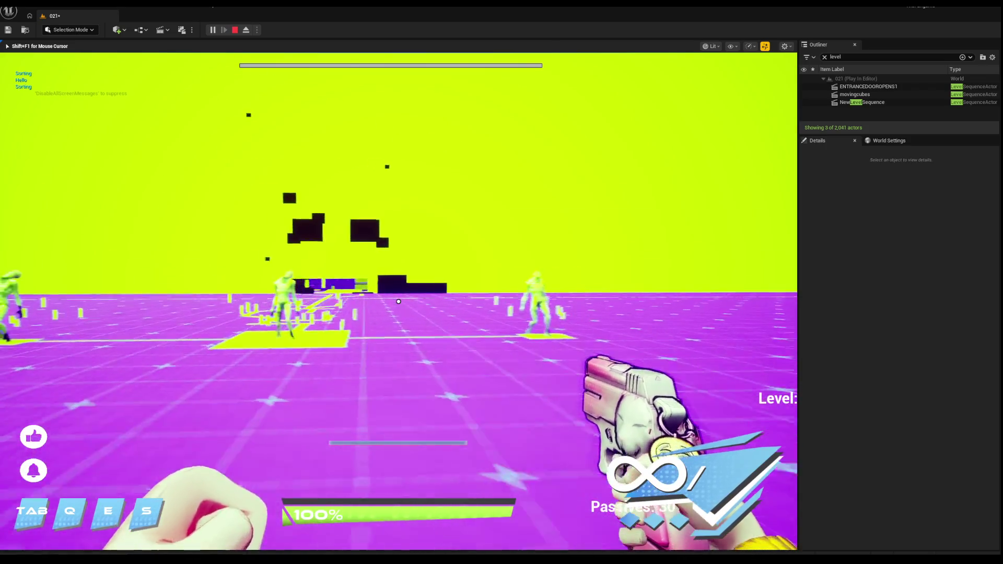
pyautogui.moveTo(399, 301)
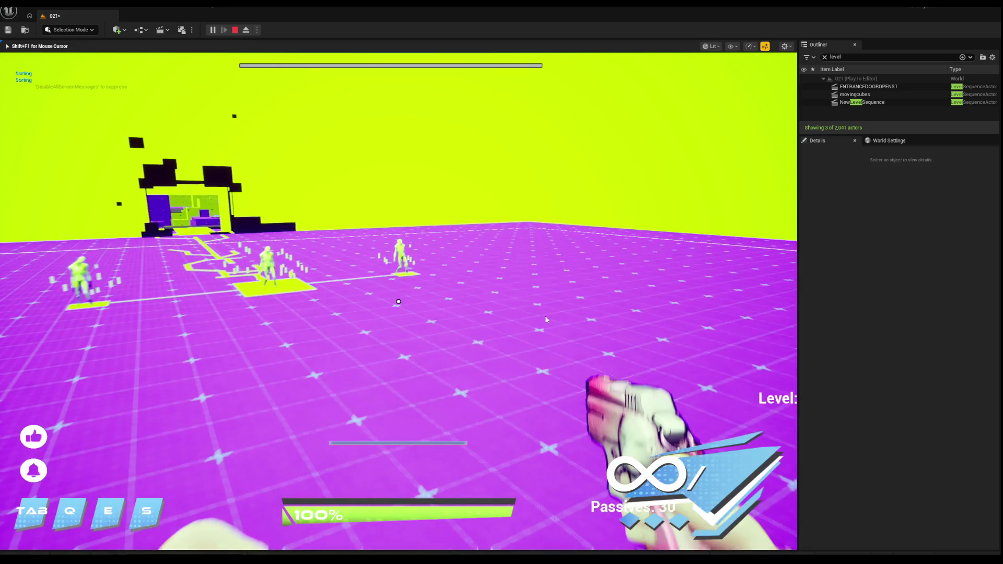
pyautogui.press('Escape')
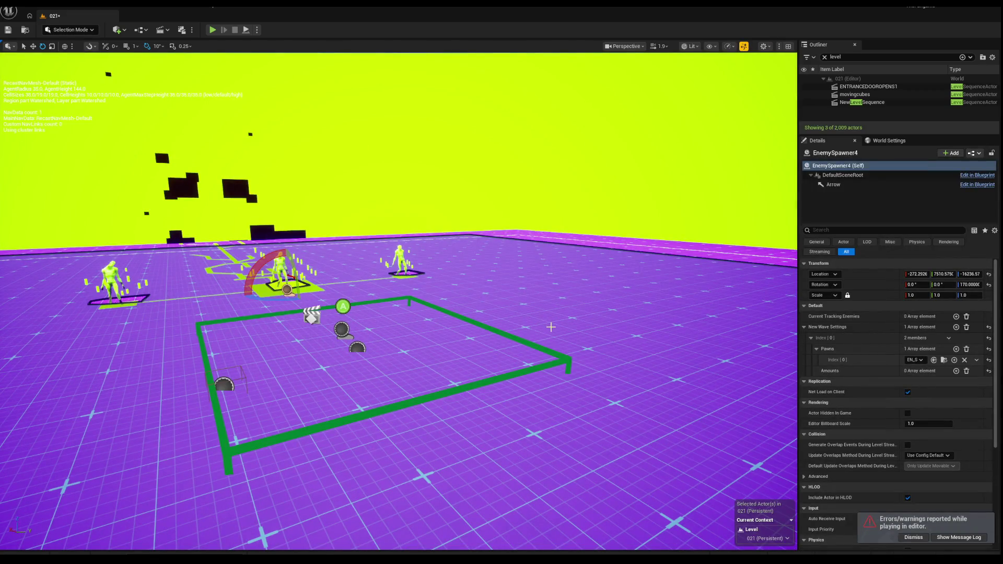
# Assign an EnemySpawner to the WaveManager's Spawners Index[0] with the eyedropper, then play-test.
pyautogui.moveTo(555, 327)
pyautogui.mouseDown()
pyautogui.moveTo(444, 313)
pyautogui.moveTo(523, 293)
pyautogui.moveTo(418, 313)
pyautogui.moveTo(489, 395)
pyautogui.mouseUp()
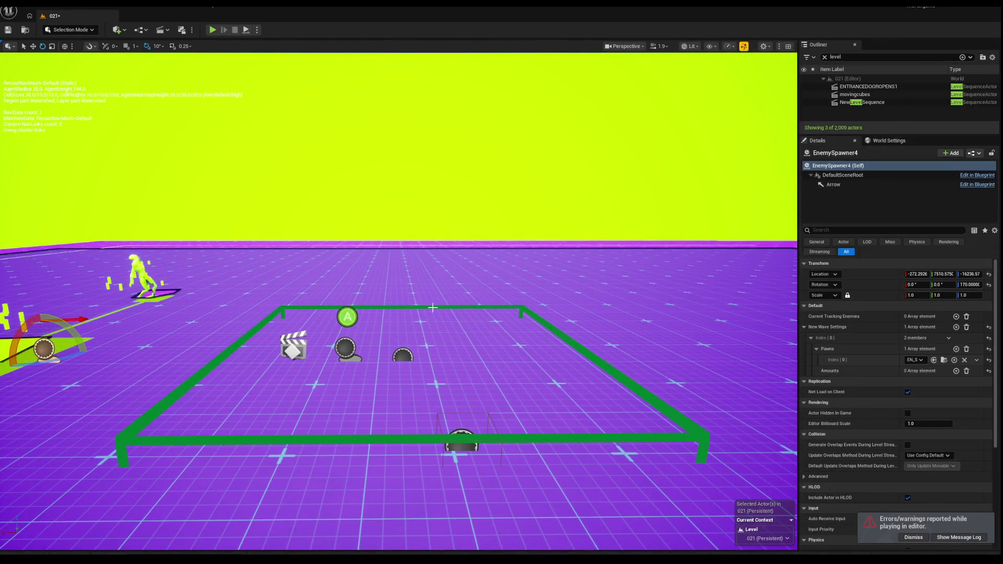
pyautogui.click(355, 358)
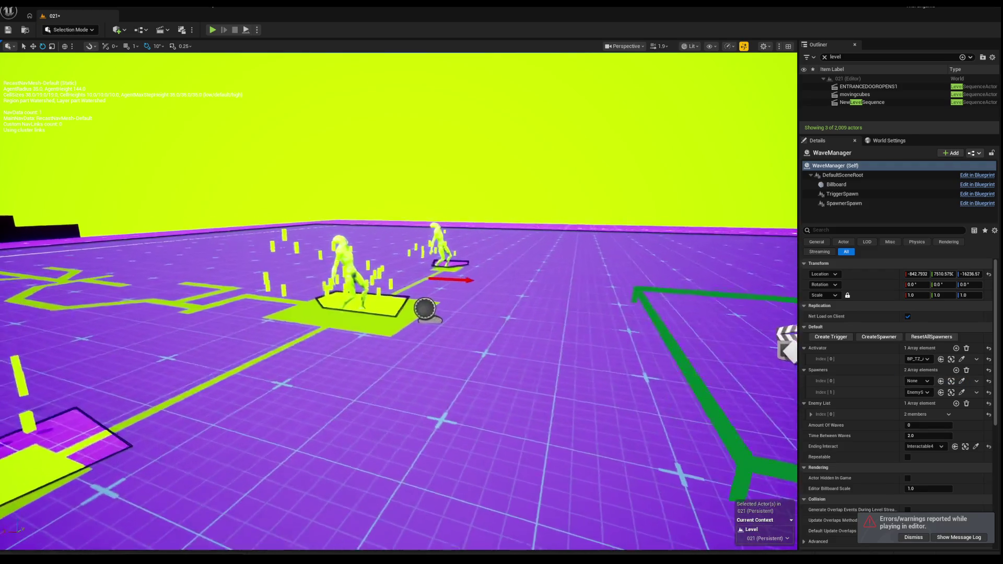
pyautogui.click(963, 381)
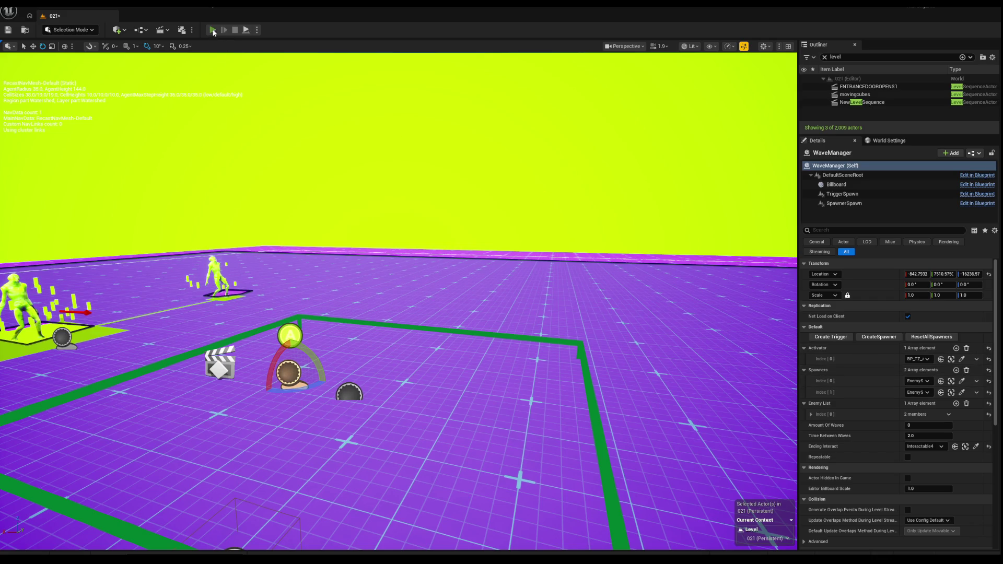
pyautogui.hotkey('alt', 'p')
# Walk toward the enemies, back away, and end the play test.
pyautogui.press('w')
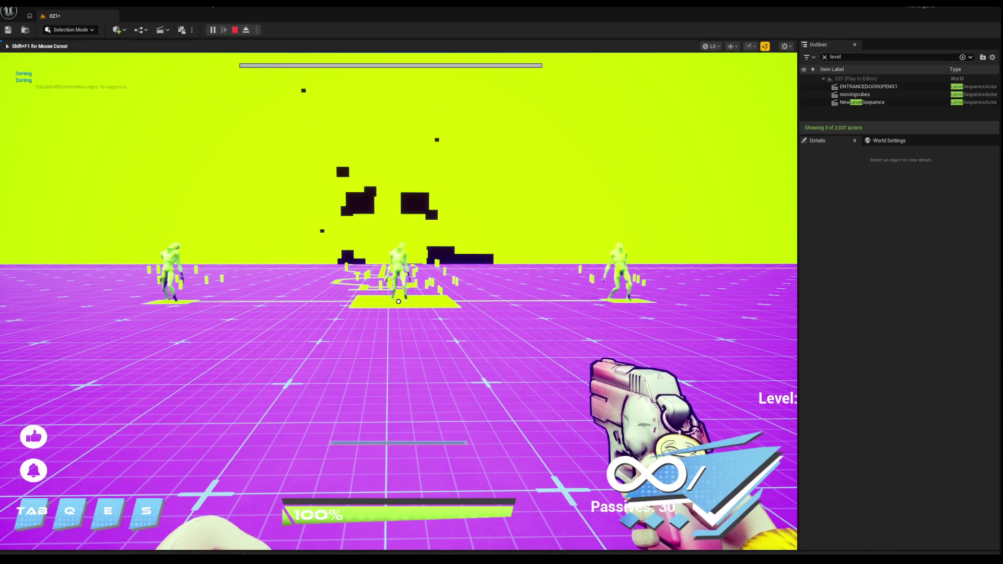
pyautogui.press('s')
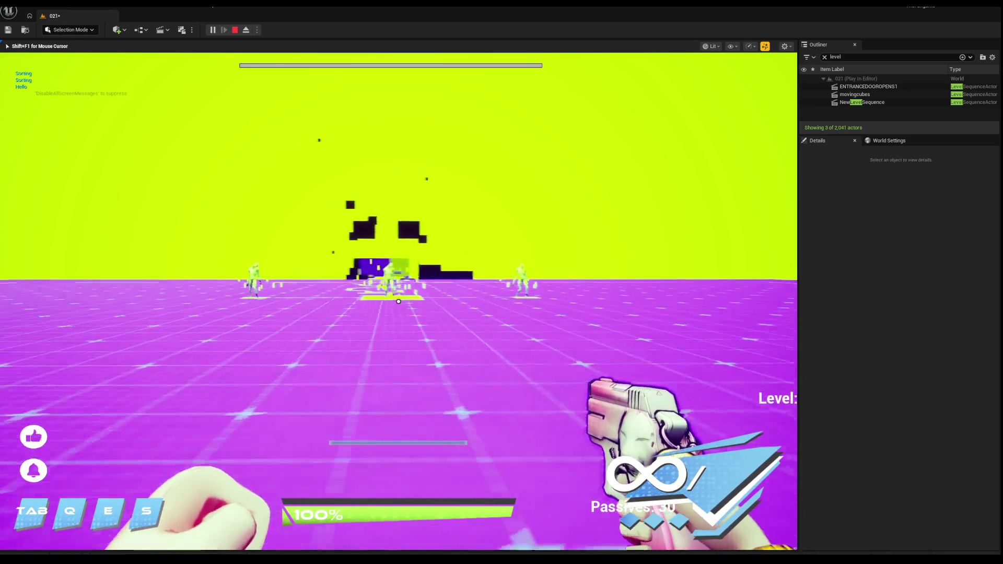
pyautogui.press('Escape')
# Look over the trigger box and spawner pads, then switch from the editor to the browser.
pyautogui.moveTo(346, 211); pyautogui.dragTo(271, 216)
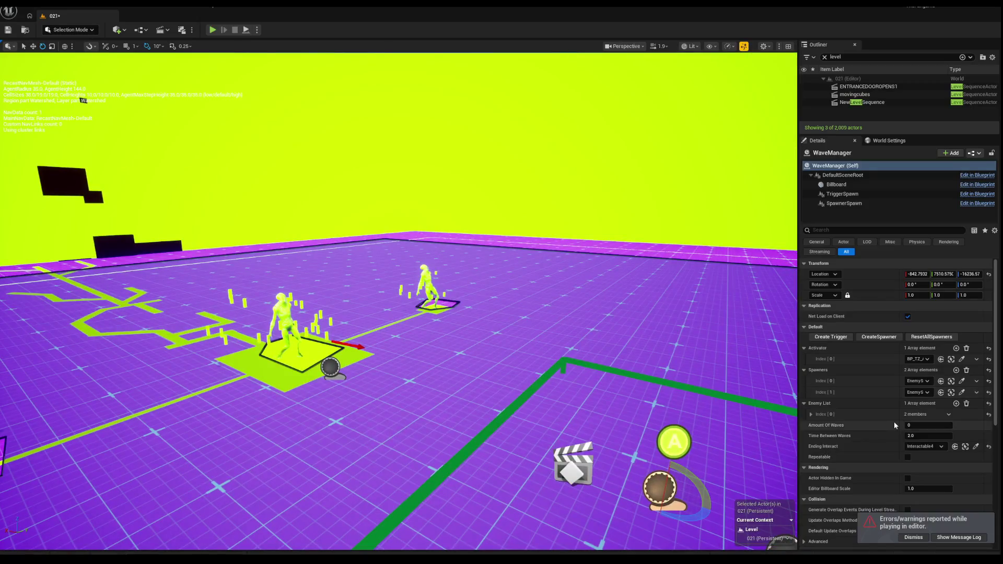
pyautogui.scroll(-6, 901, 423)
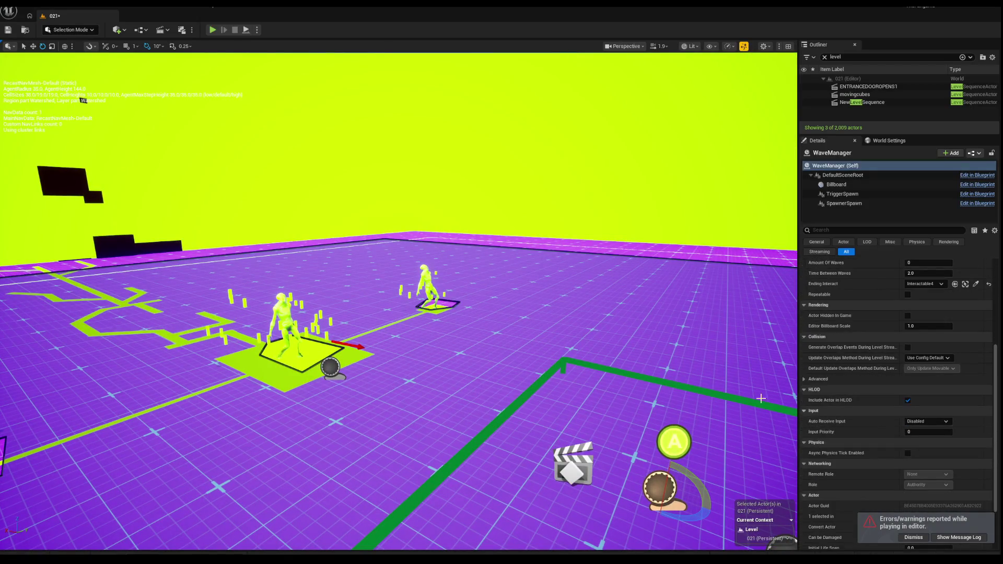
pyautogui.moveTo(769, 402); pyautogui.dragTo(653, 225)
pyautogui.press('super')
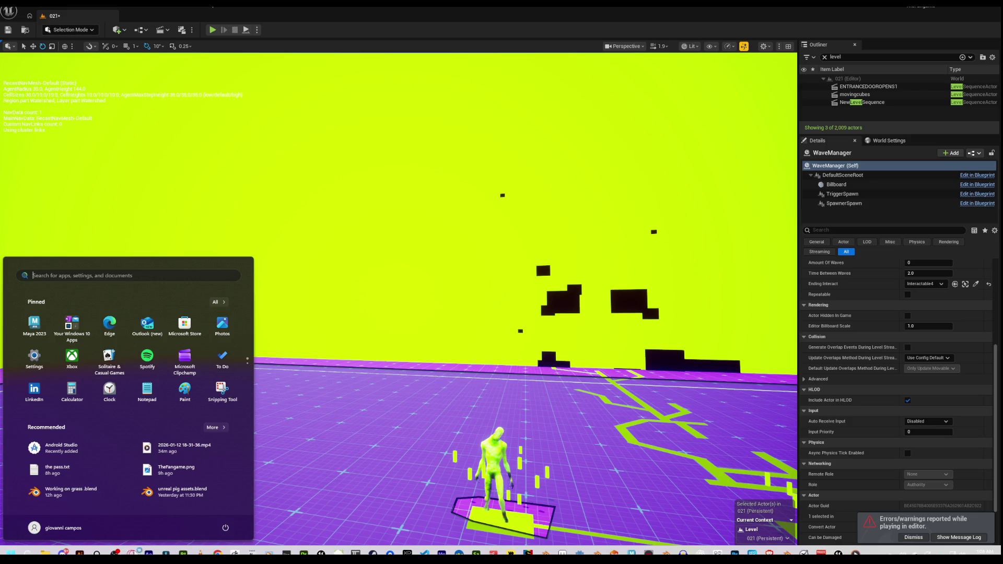
pyautogui.hotkey('alt', 'Tab')
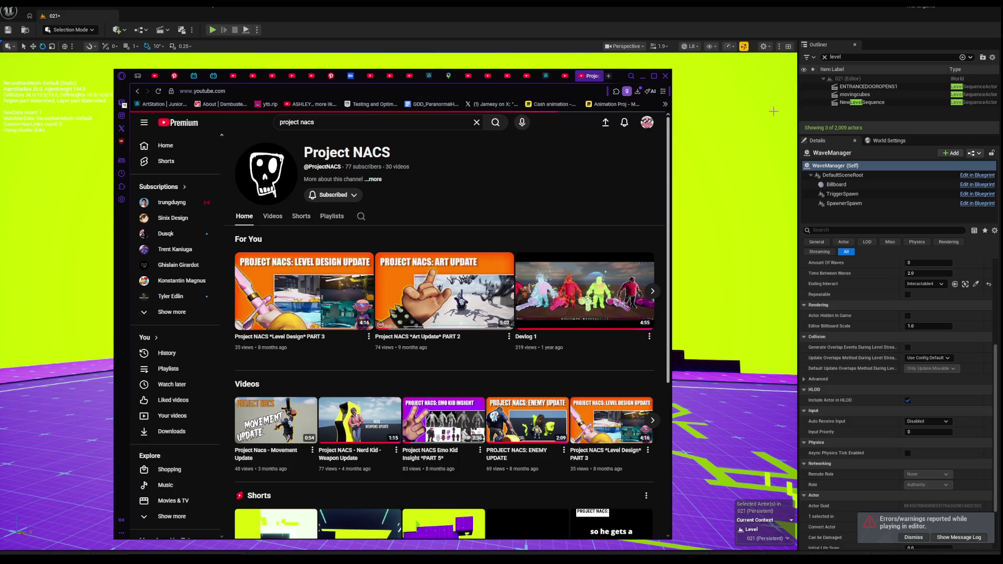
# Play the 'Their Kindness is Charade (Remix)' mix on YouTube and minimize the browser.
pyautogui.scroll(-5, 349, 311)
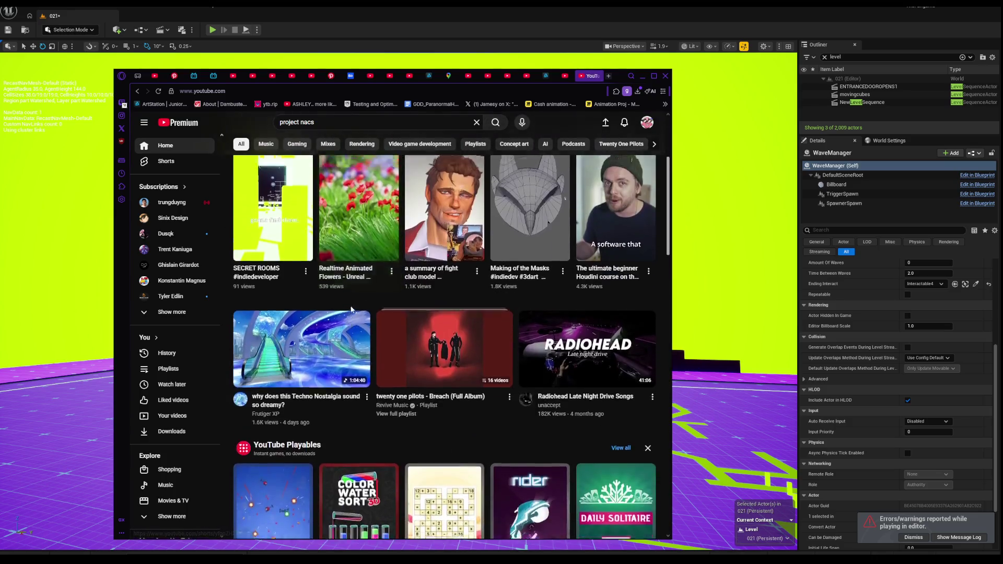
pyautogui.scroll(3, 349, 311)
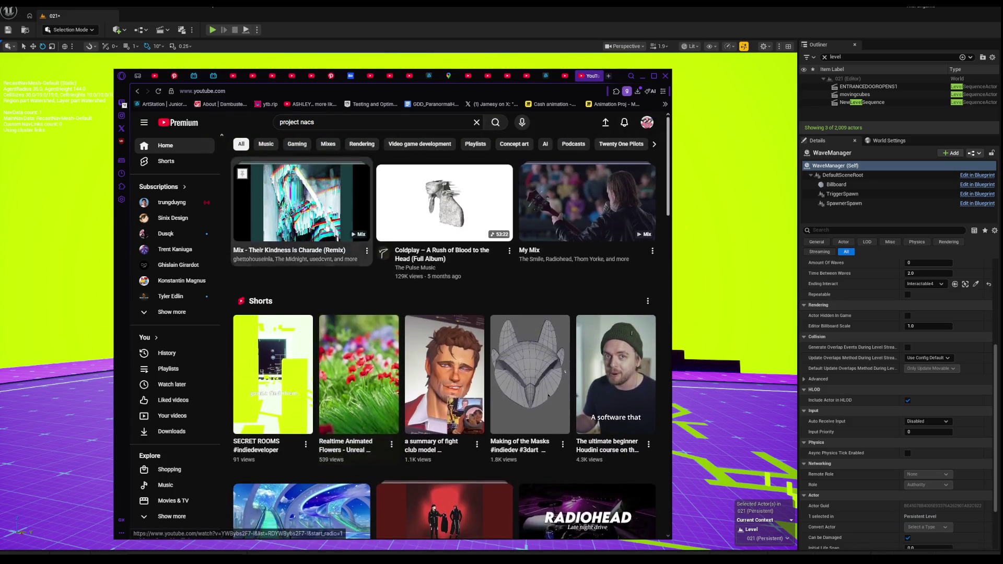
pyautogui.click(321, 198)
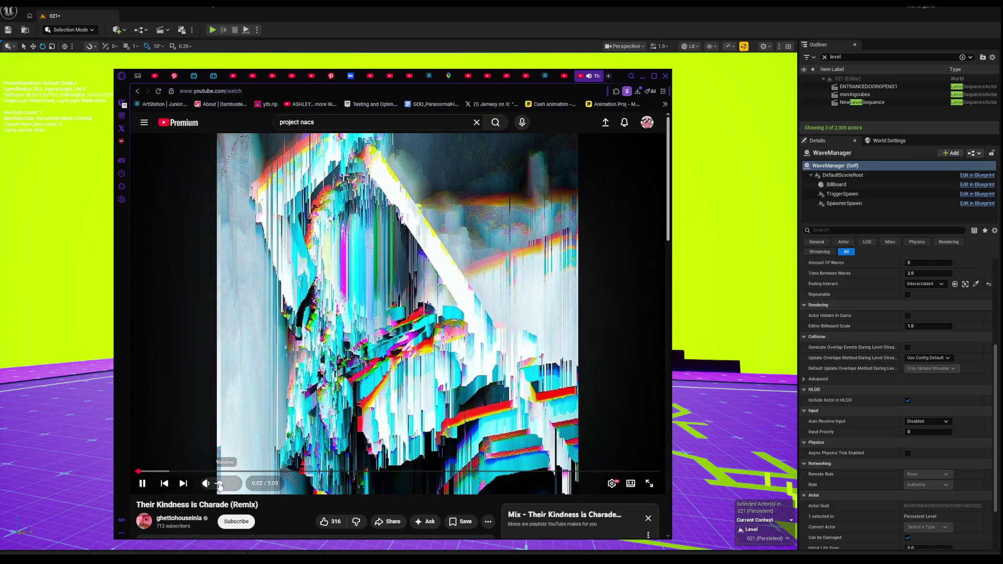
pyautogui.click(642, 76)
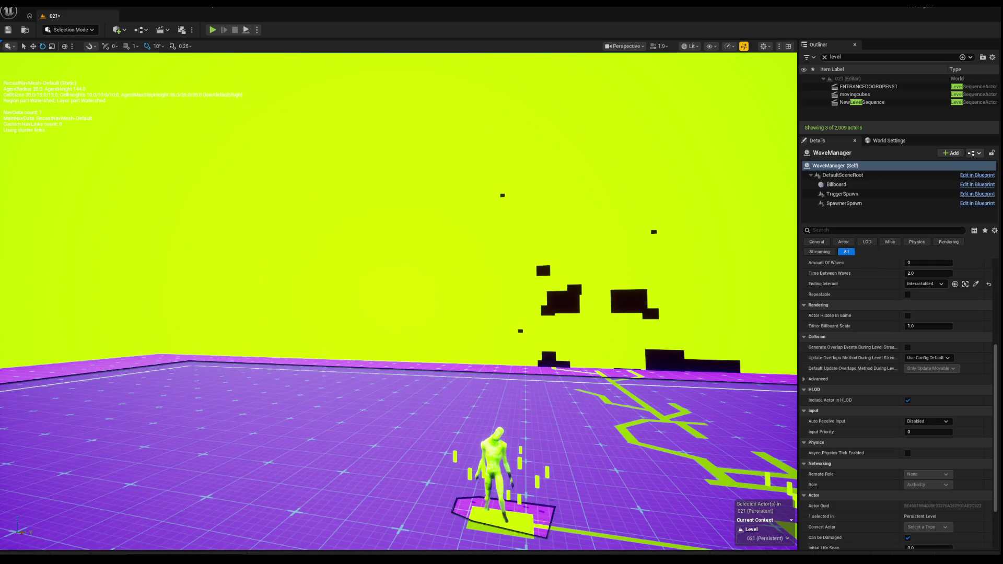
# Delete the old BP_JumpPad37 from the level and open the Content Drawer.
pyautogui.moveTo(652, 226); pyautogui.dragTo(705, 227)
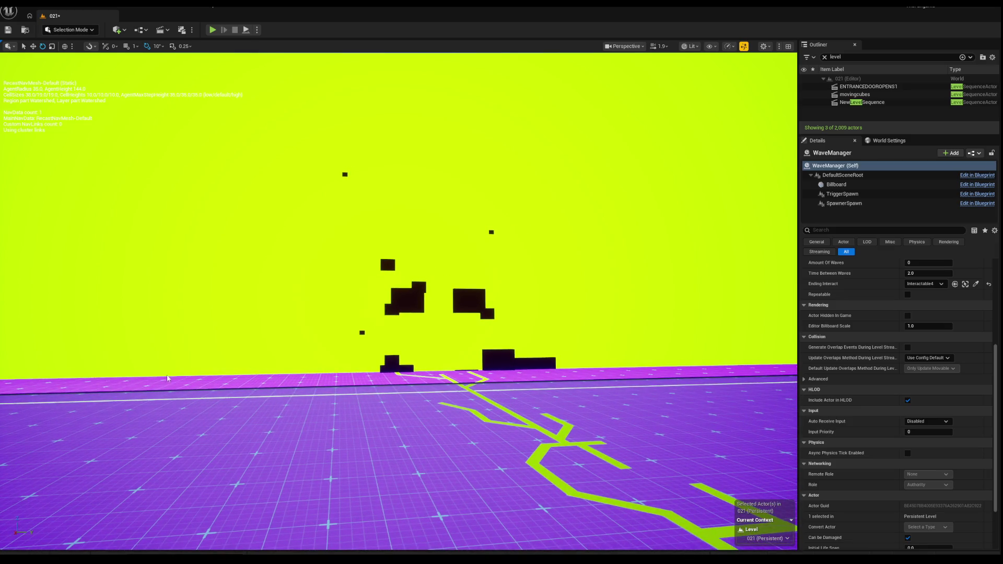
pyautogui.press('f')
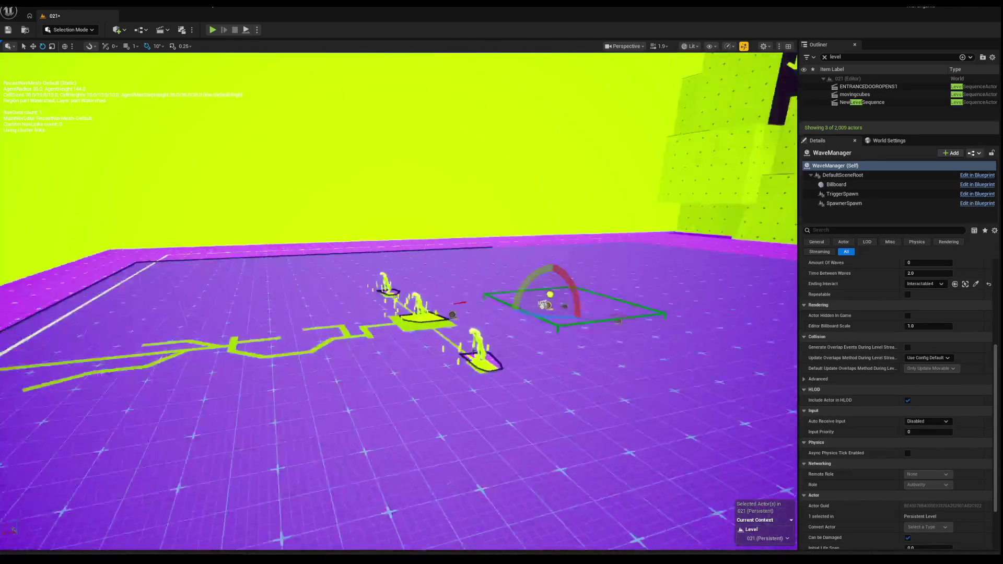
pyautogui.moveTo(470, 376)
pyautogui.mouseDown()
pyautogui.moveTo(543, 374)
pyautogui.moveTo(470, 386)
pyautogui.moveTo(459, 381)
pyautogui.moveTo(460, 345)
pyautogui.moveTo(475, 381)
pyautogui.moveTo(440, 375)
pyautogui.mouseUp()
pyautogui.click(437, 371)
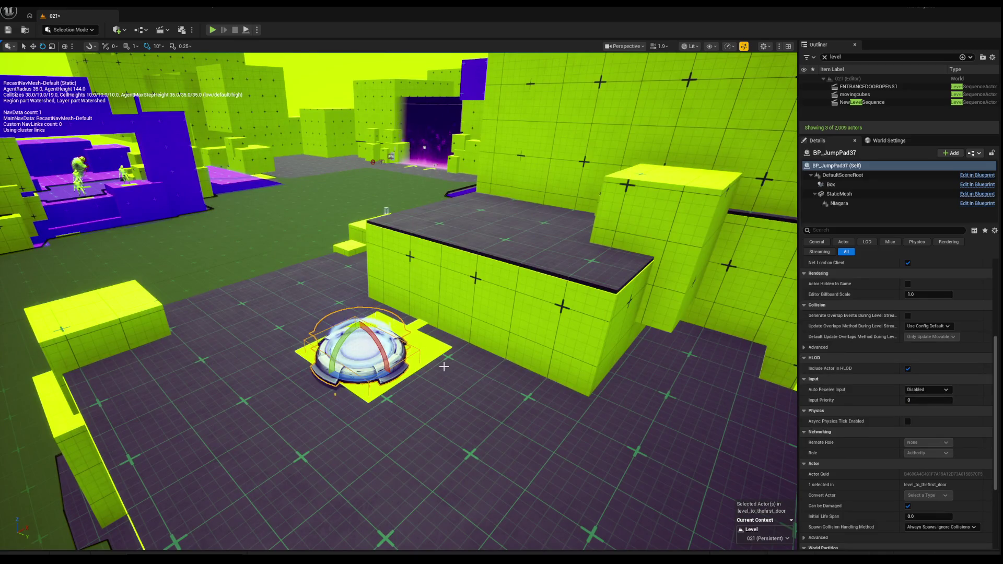
pyautogui.press('Delete')
pyautogui.moveTo(413, 345)
pyautogui.mouseDown()
pyautogui.moveTo(402, 366)
pyautogui.moveTo(412, 345)
pyautogui.mouseUp()
pyautogui.hotkey('ctrl', 'space')
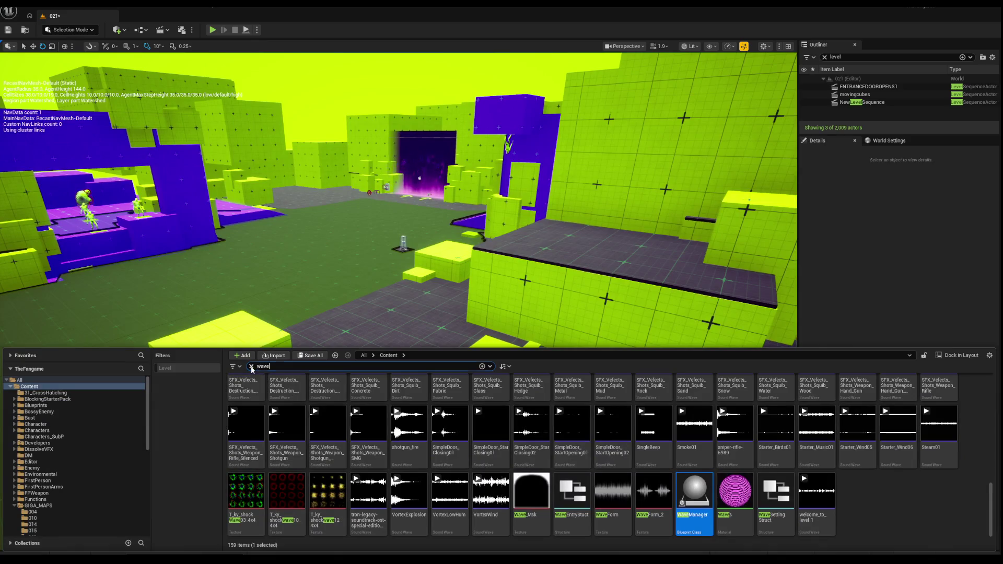
# Search the Content Drawer for the pad asset, trying 'jump' before another term.
pyautogui.click(251, 366)
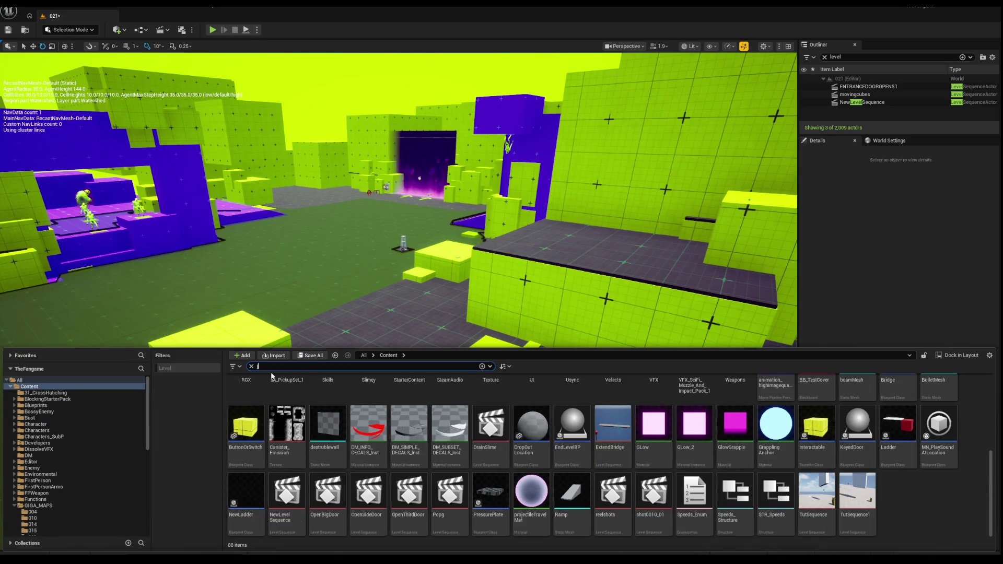
pyautogui.write('ump')
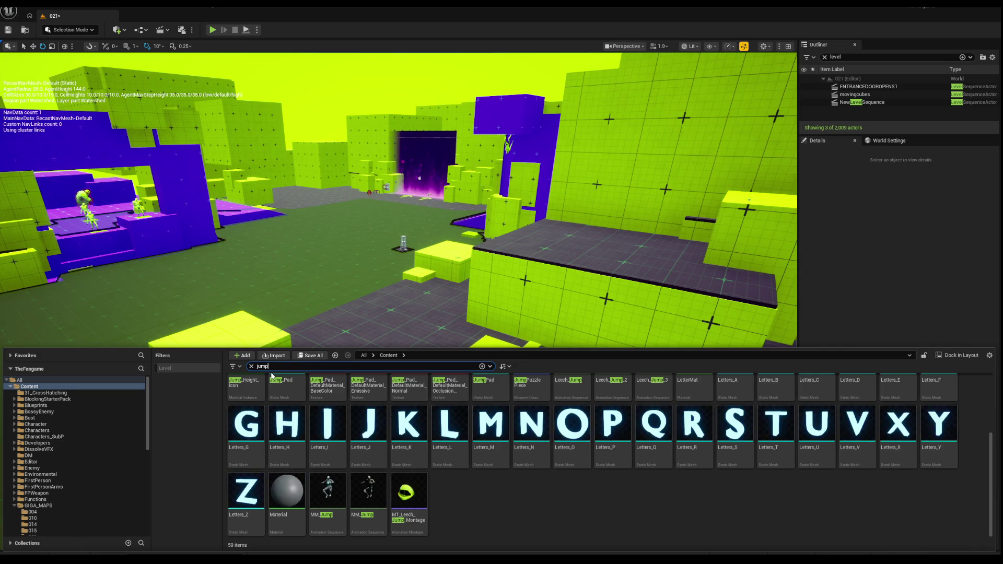
pyautogui.scroll(4, 516, 461)
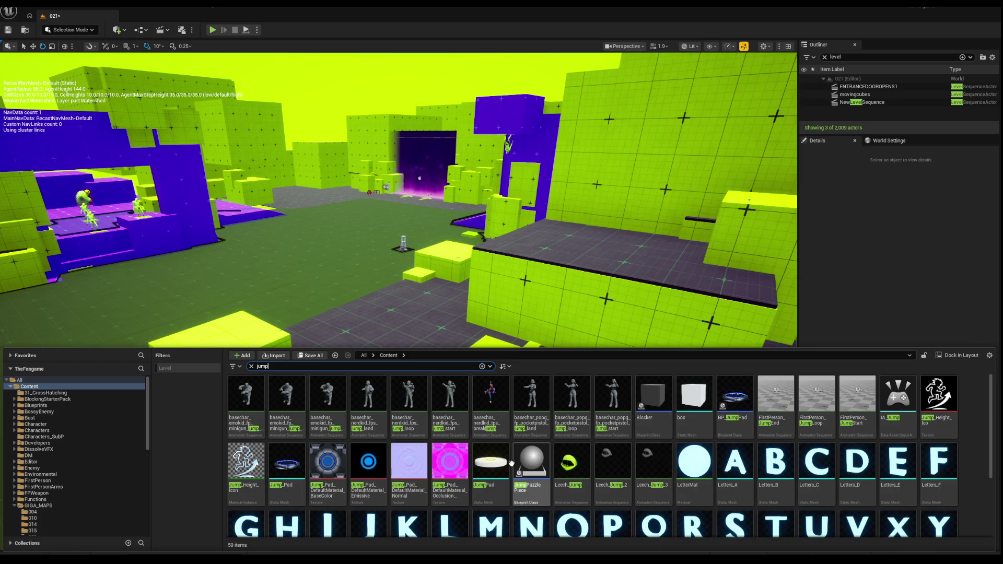
pyautogui.scroll(-3, 580, 418)
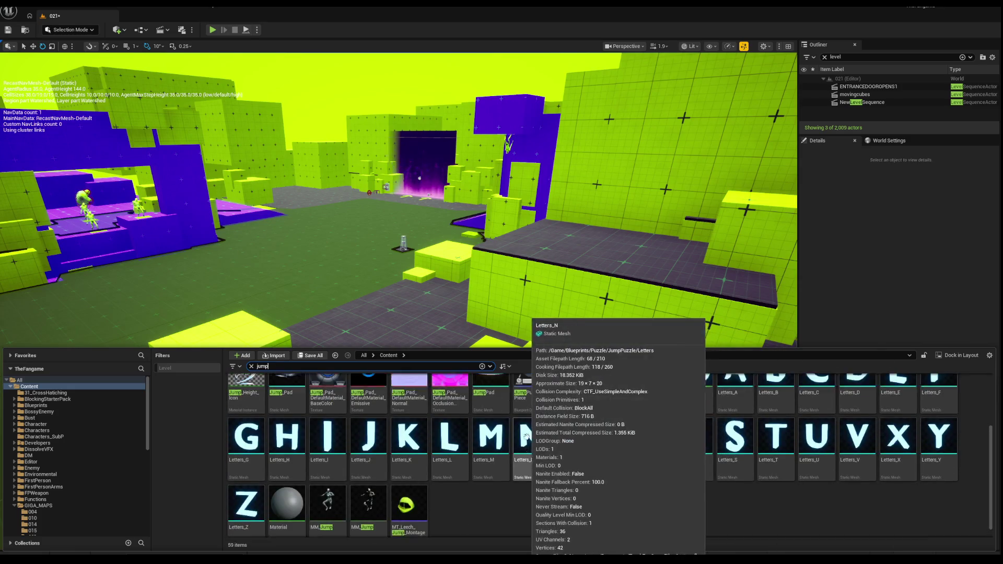
pyautogui.scroll(2, 527, 431)
pyautogui.scroll(1, 526, 432)
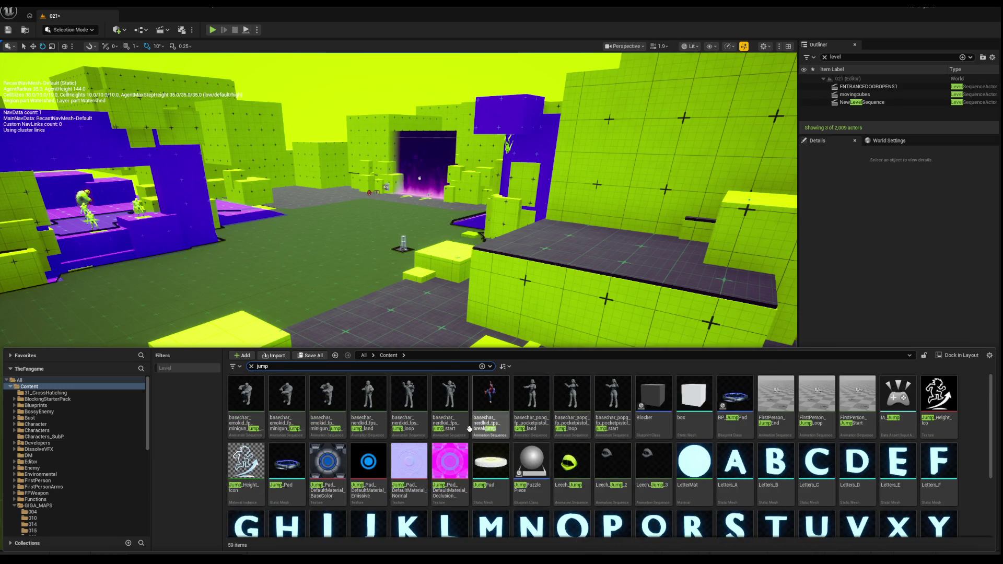
pyautogui.press('BackSpace')
pyautogui.press('BackSpace')
pyautogui.press('BackSpace')
pyautogui.press('BackSpace')
pyautogui.write('pad')
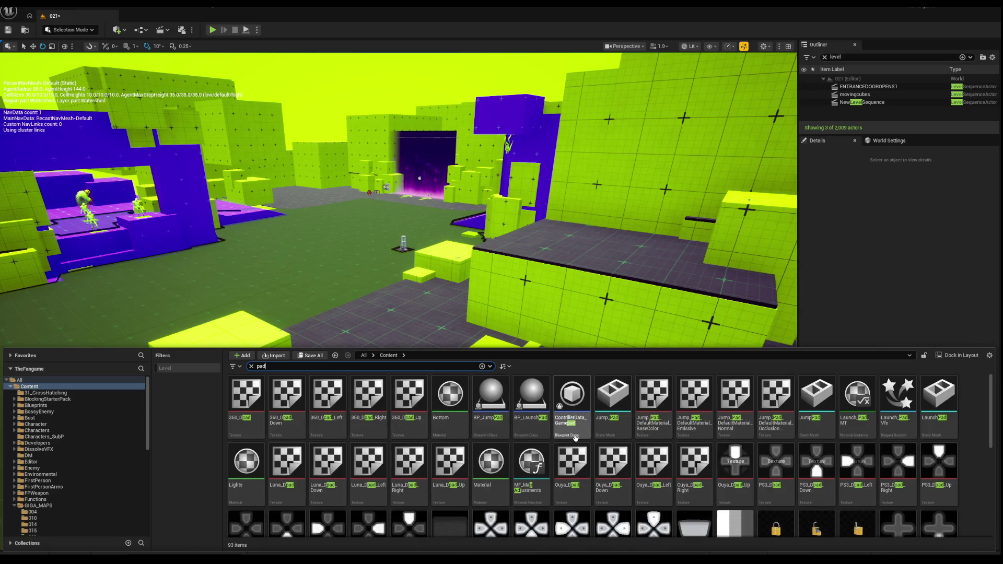
# Drag BP_LaunchPad into the level and move it onto the yellow floor square.
pyautogui.moveTo(532, 397)
pyautogui.mouseDown()
pyautogui.moveTo(392, 331)
pyautogui.moveTo(403, 340)
pyautogui.moveTo(389, 360)
pyautogui.moveTo(403, 339)
pyautogui.moveTo(408, 367)
pyautogui.moveTo(605, 457)
pyautogui.mouseUp()
pyautogui.press('f')
pyautogui.press('w')
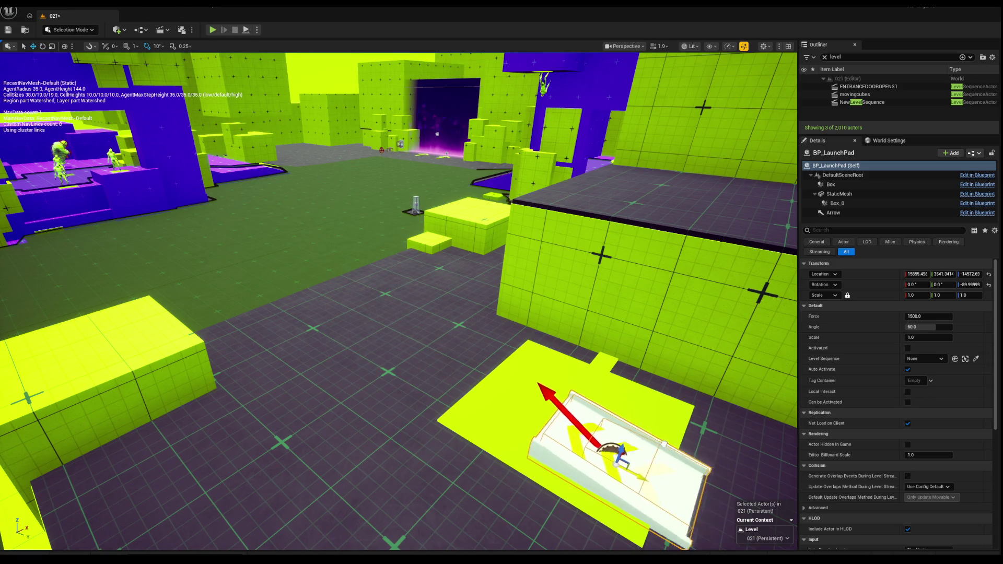
pyautogui.press('f')
pyautogui.moveTo(447, 360); pyautogui.dragTo(467, 365)
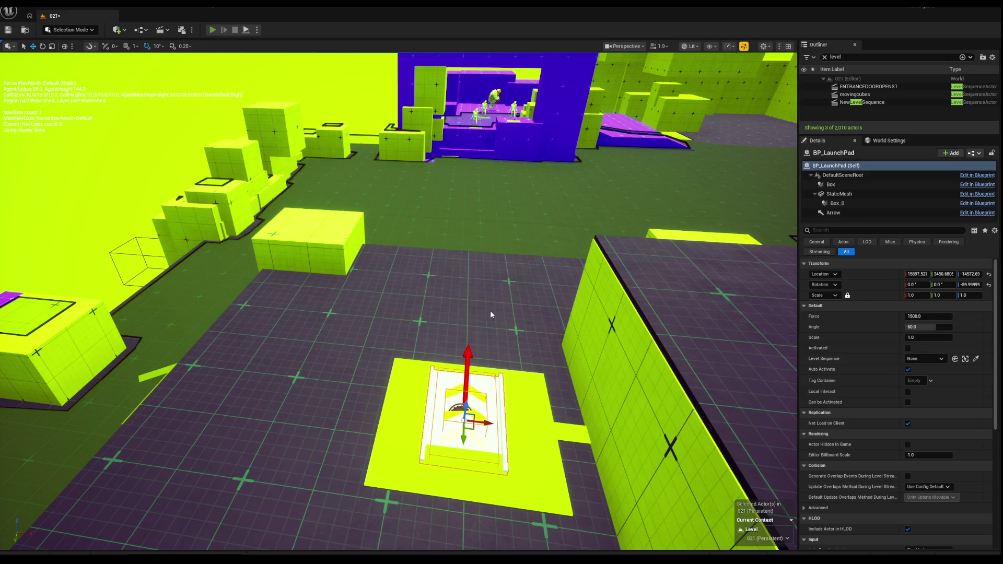
# Play-test the level, walking past the launch pad toward the purple wall, then stop.
pyautogui.hotkey('alt', 'p')
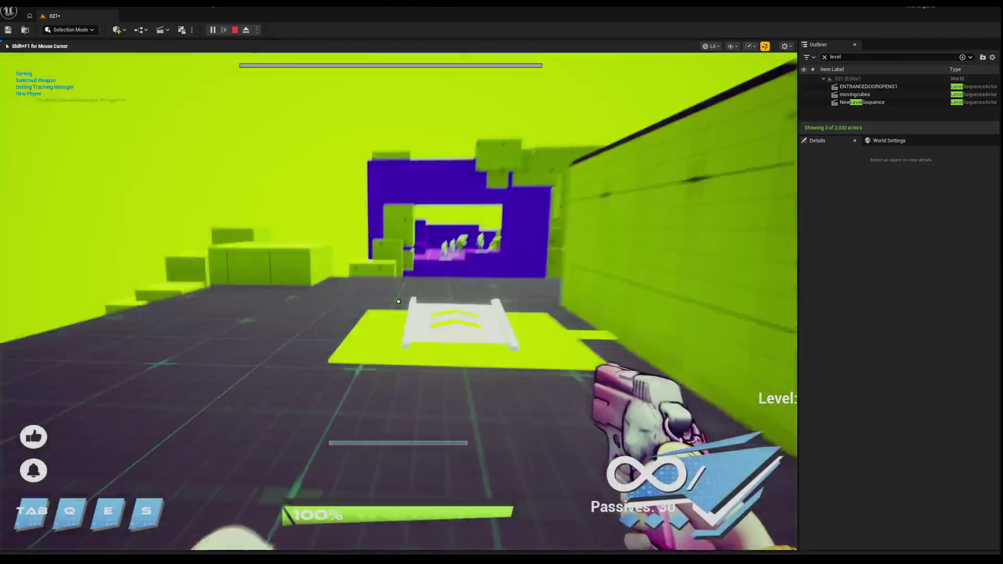
pyautogui.press('w')
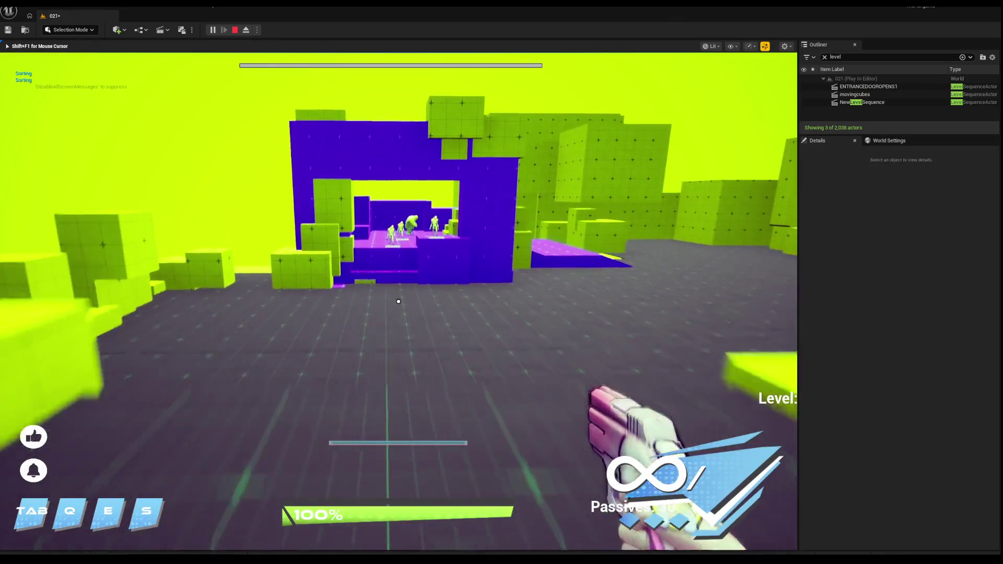
pyautogui.press('w')
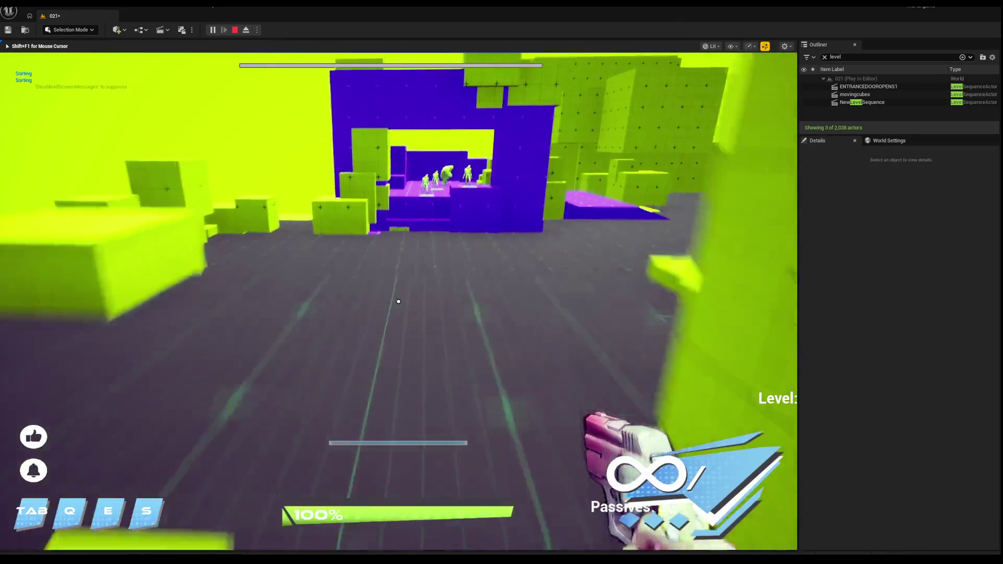
pyautogui.press('w')
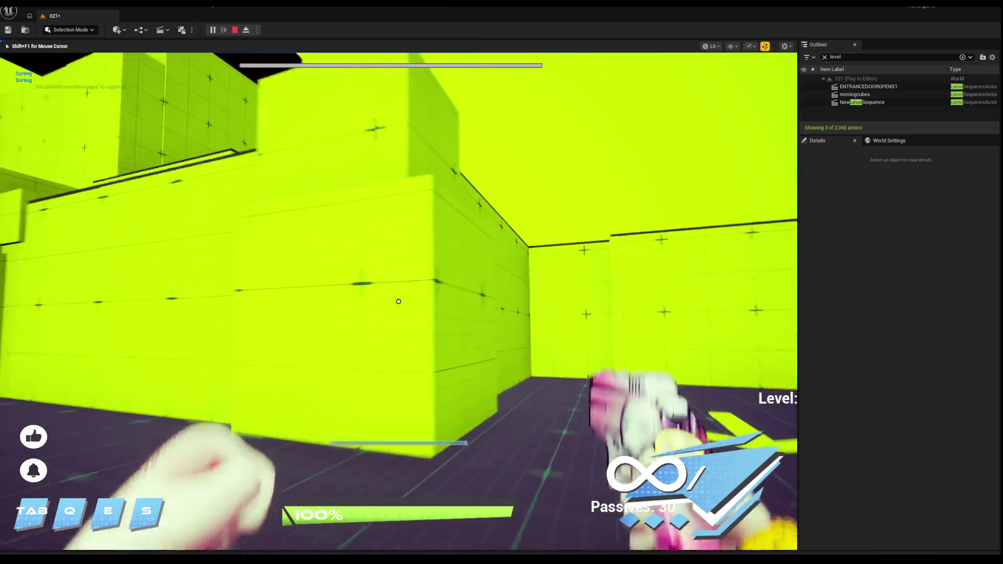
pyautogui.press('Escape')
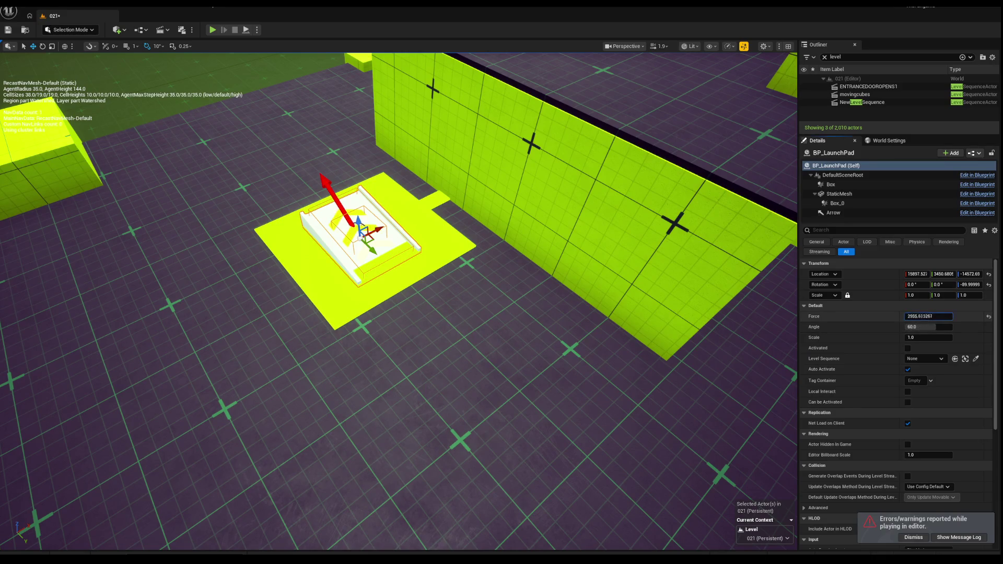
# Set BP_LaunchPad's Force to 2000.0 and start a new play test.
pyautogui.click(920, 315)
pyautogui.write('2000')
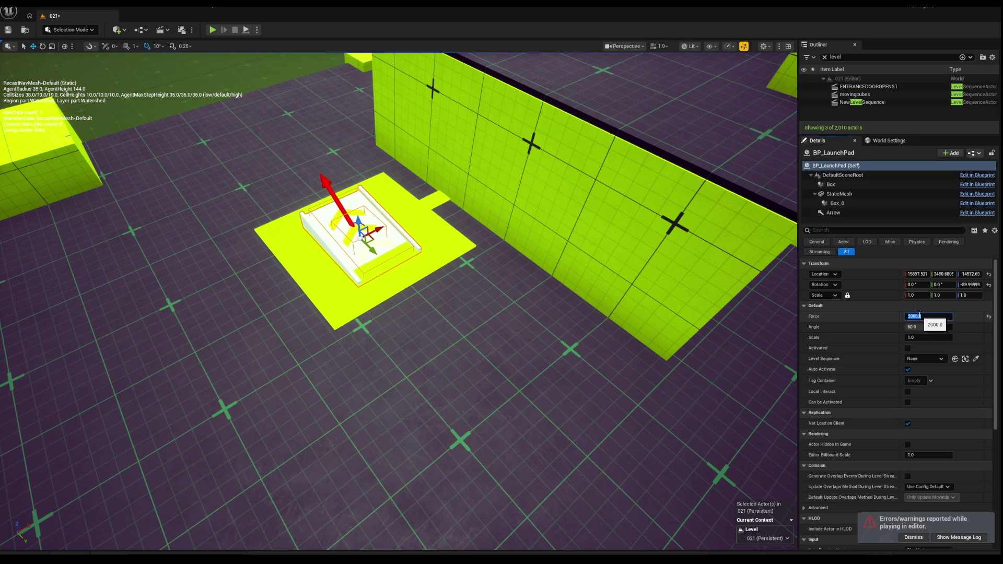
pyautogui.press('Return')
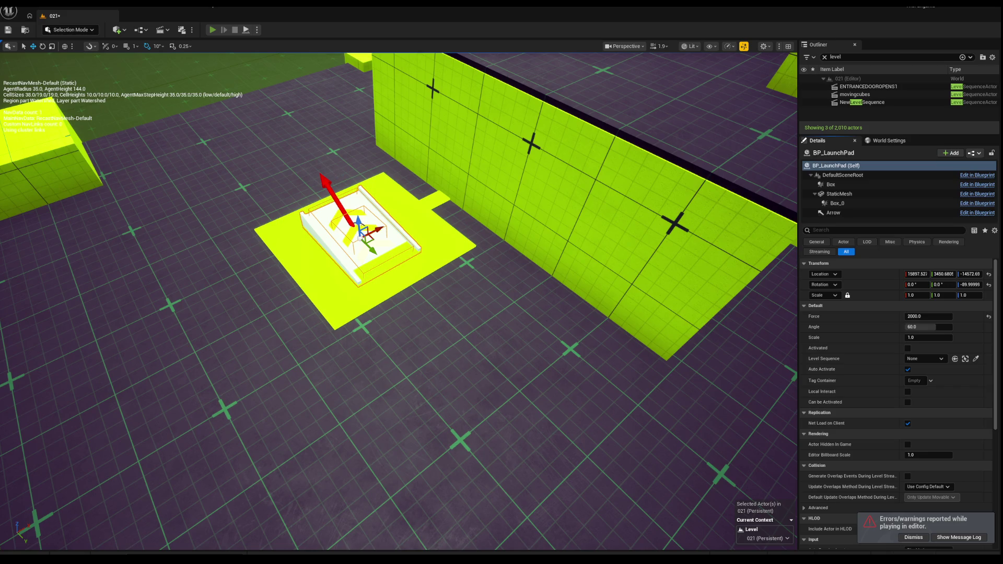
pyautogui.hotkey('alt', 'p')
# Run forward over the launch pad into the arena toward the spawned zombies.
pyautogui.press('w')
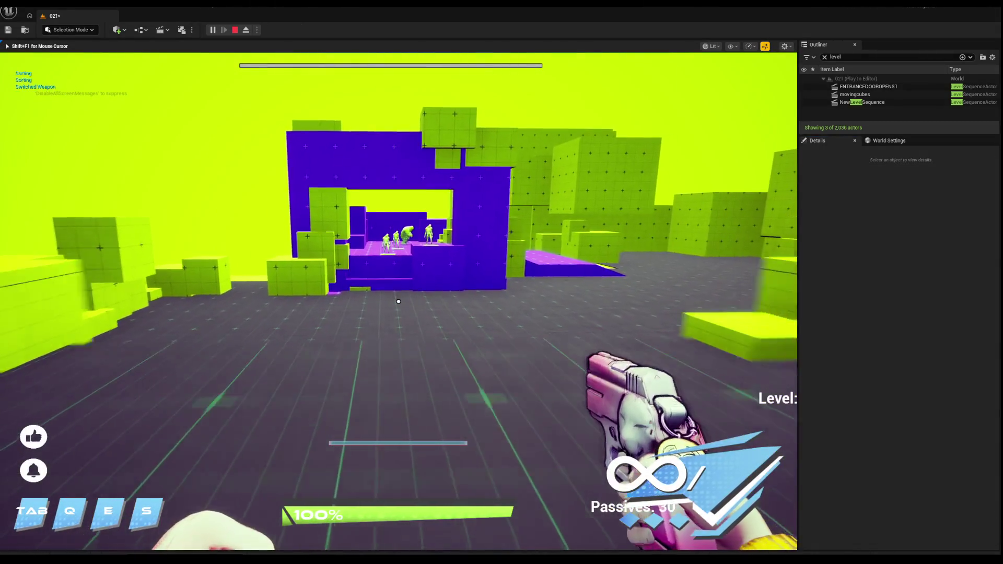
pyautogui.press('w')
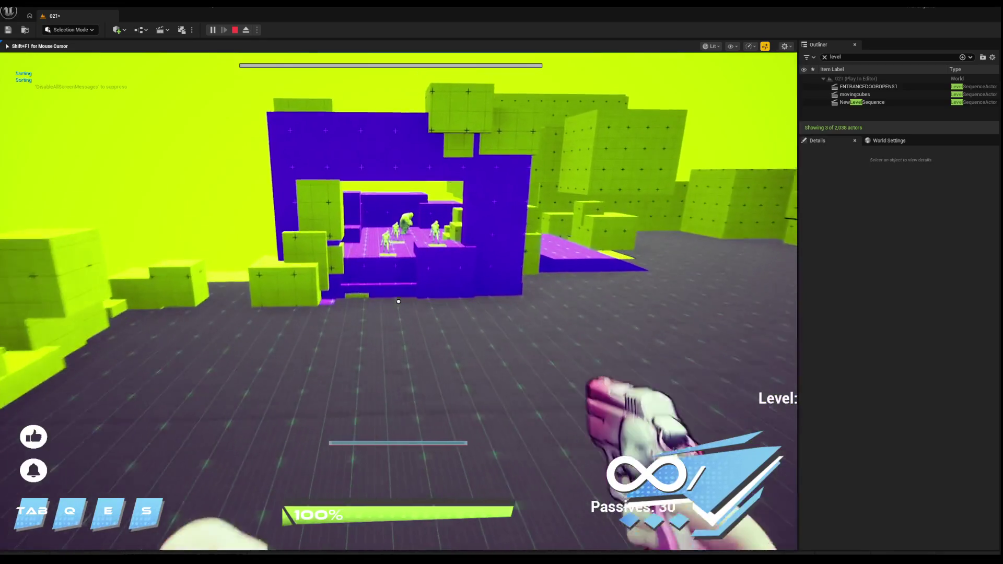
pyautogui.press('w')
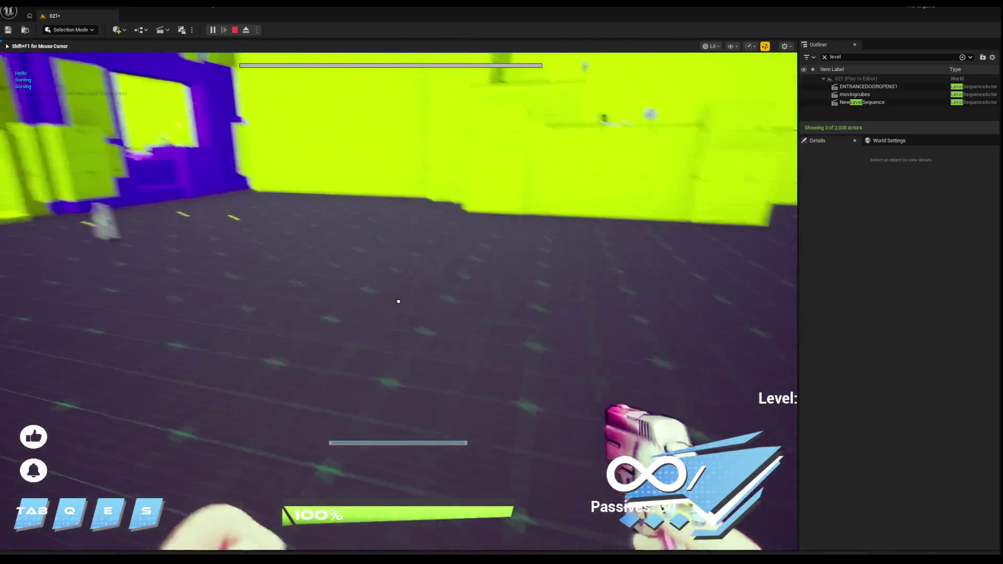
pyautogui.press('w')
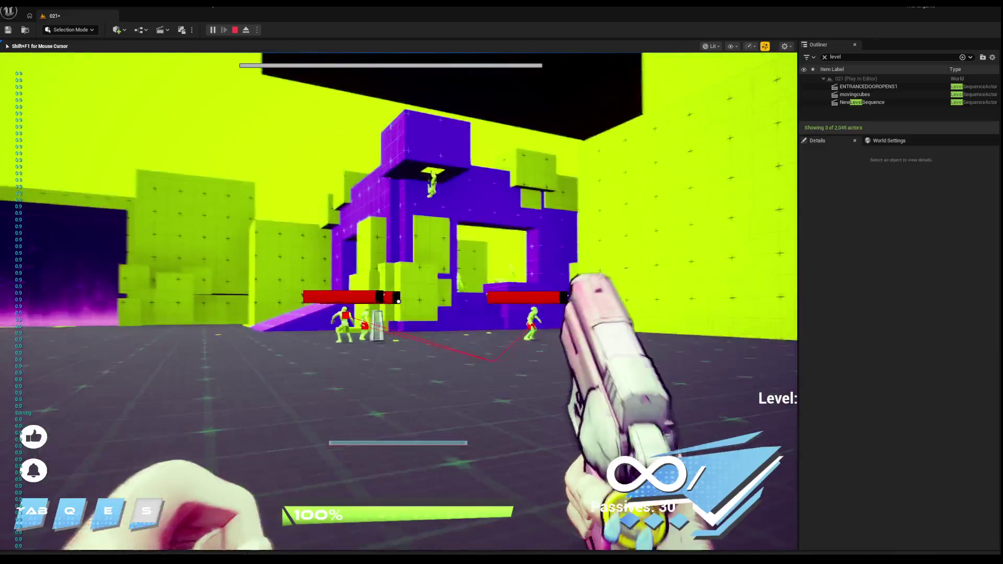
# Shoot the advancing zombies, backing away as they close in.
pyautogui.click(398, 301)
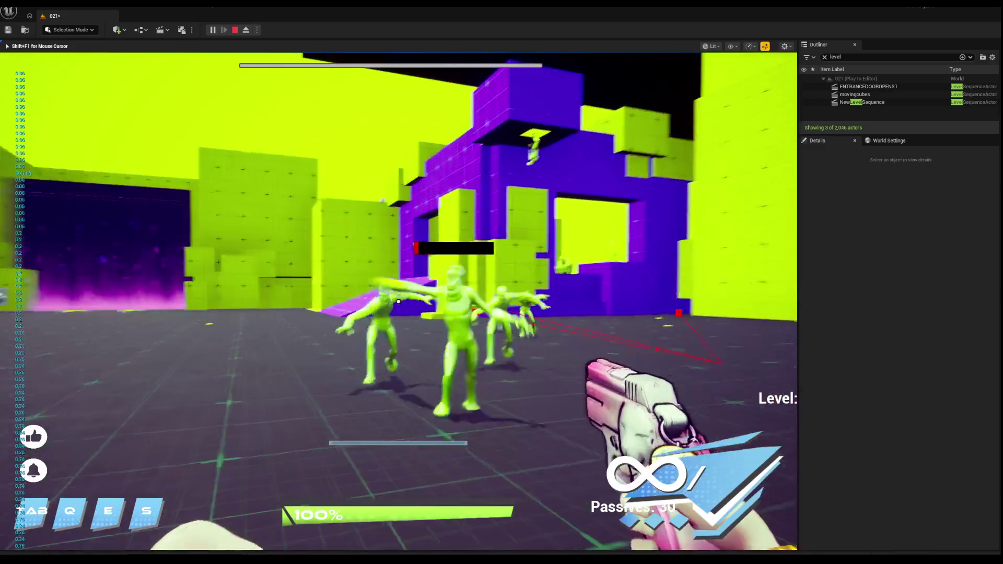
pyautogui.click(398, 301)
pyautogui.press('s')
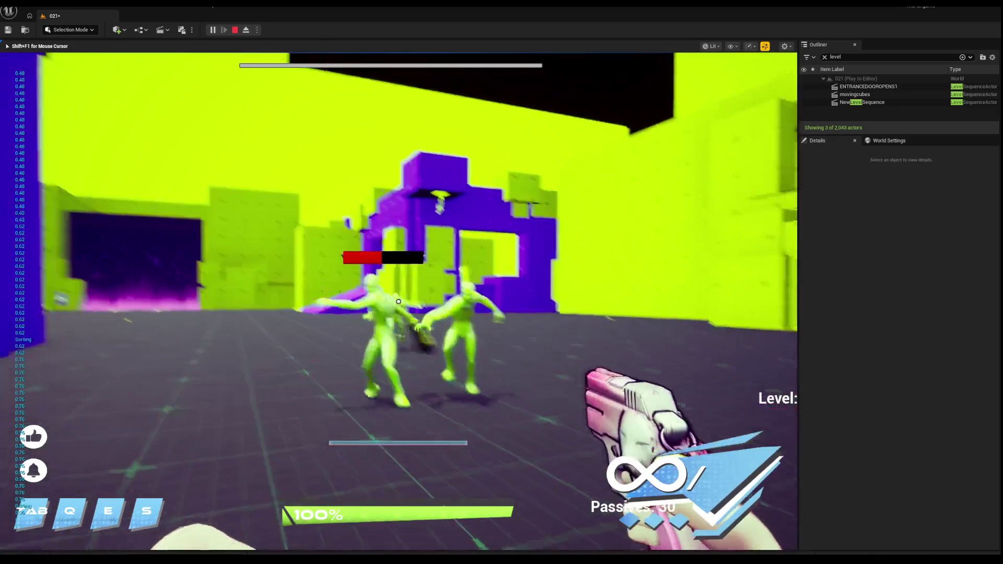
pyautogui.click(398, 302)
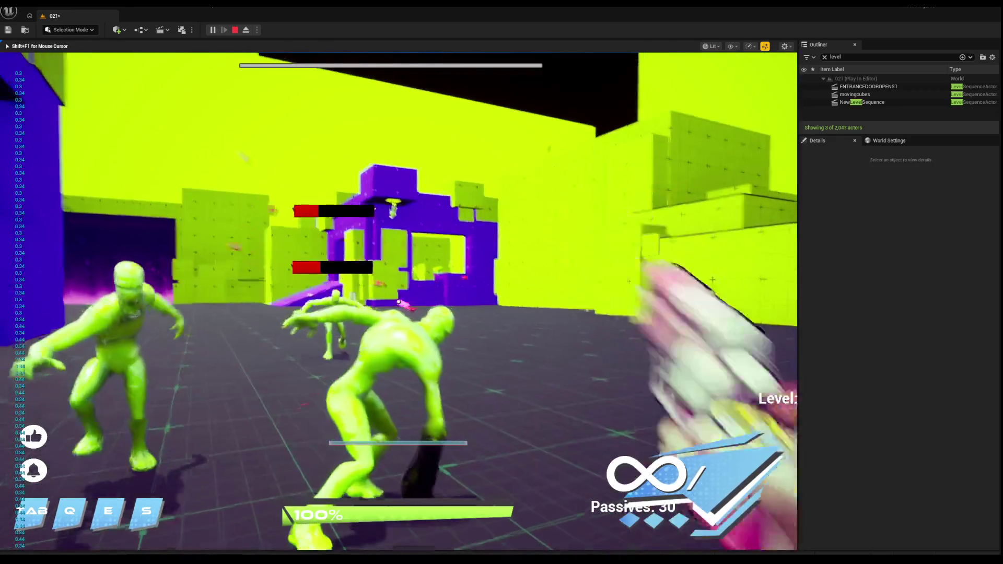
pyautogui.click(398, 301)
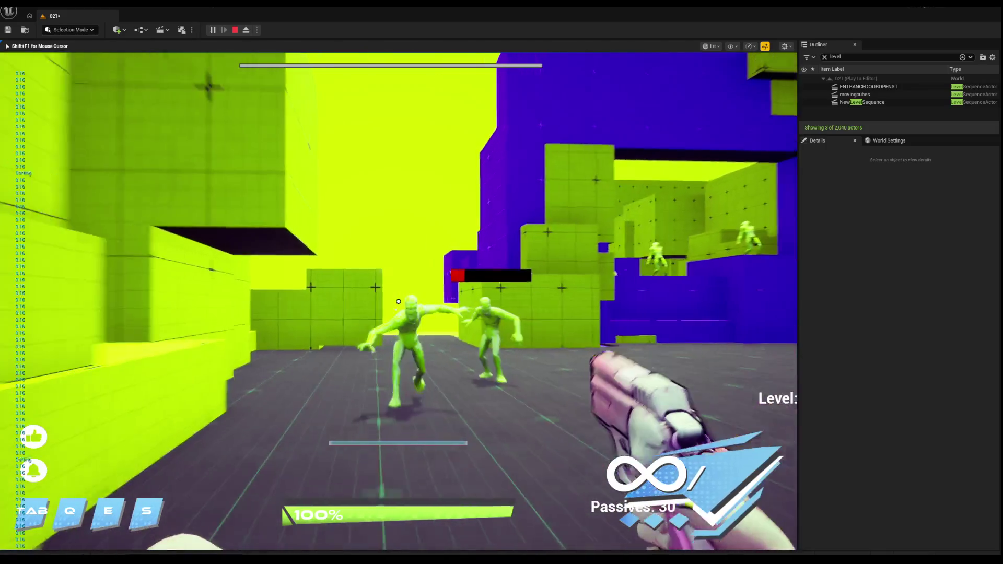
pyautogui.click(398, 302)
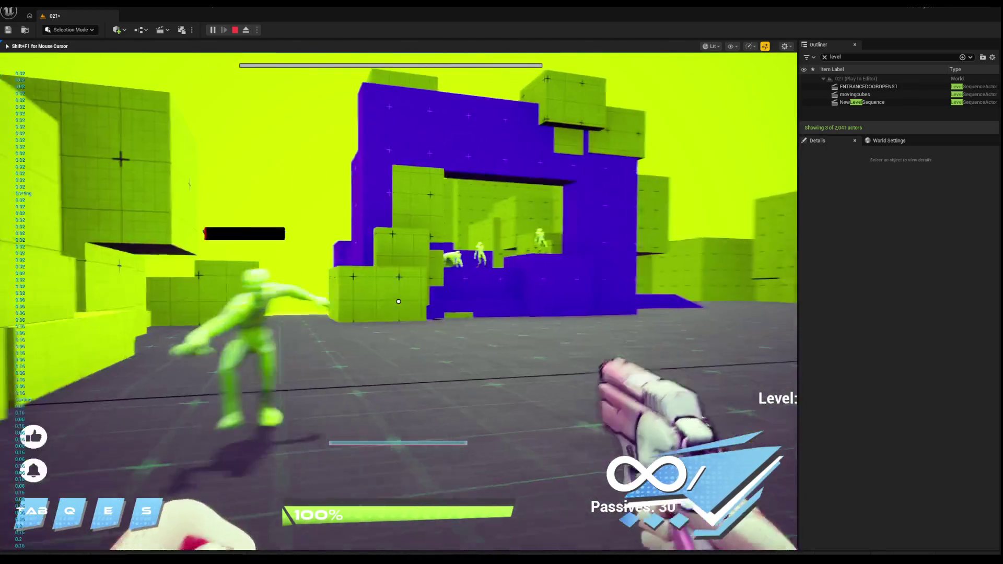
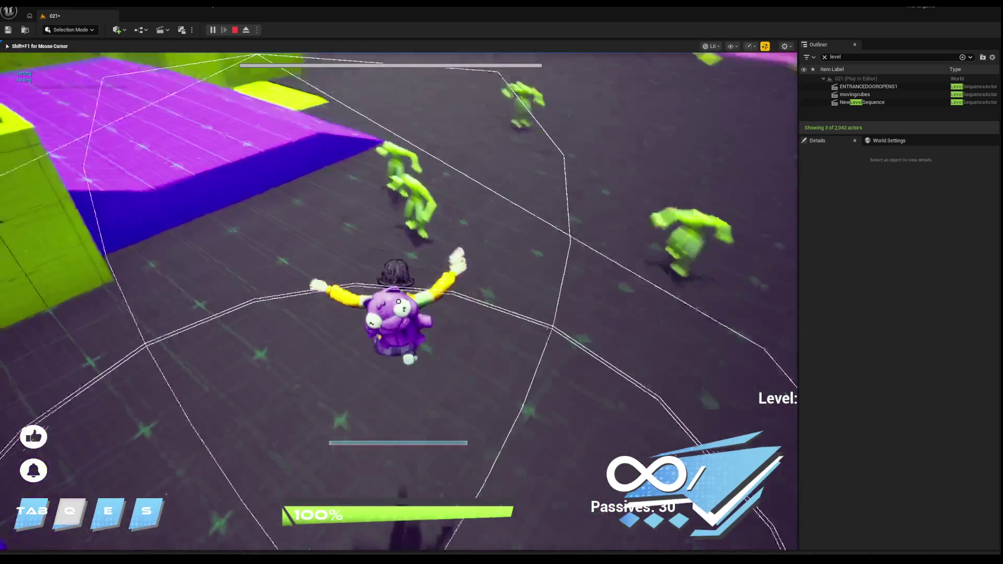
# Aim in first person, stop the play-test, and pull the editor camera back over the arena.
pyautogui.rightClick(399, 301)
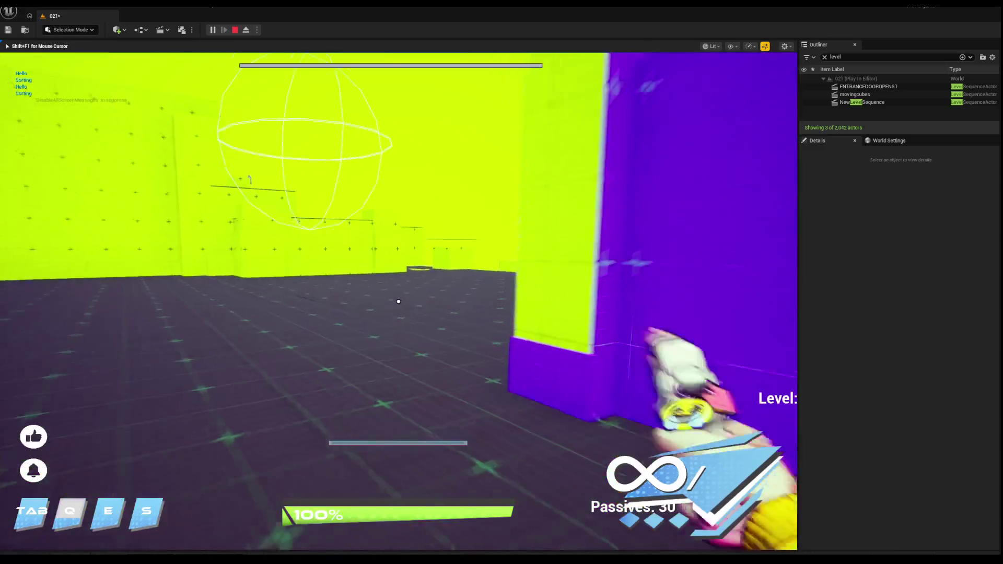
pyautogui.press('Escape')
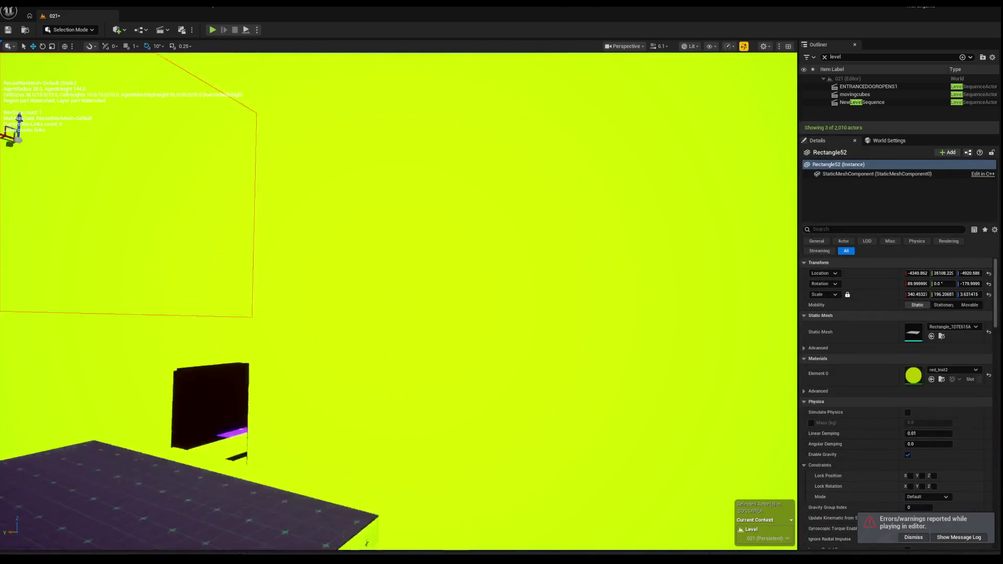
pyautogui.moveTo(397, 303); pyautogui.dragTo(397, 262)
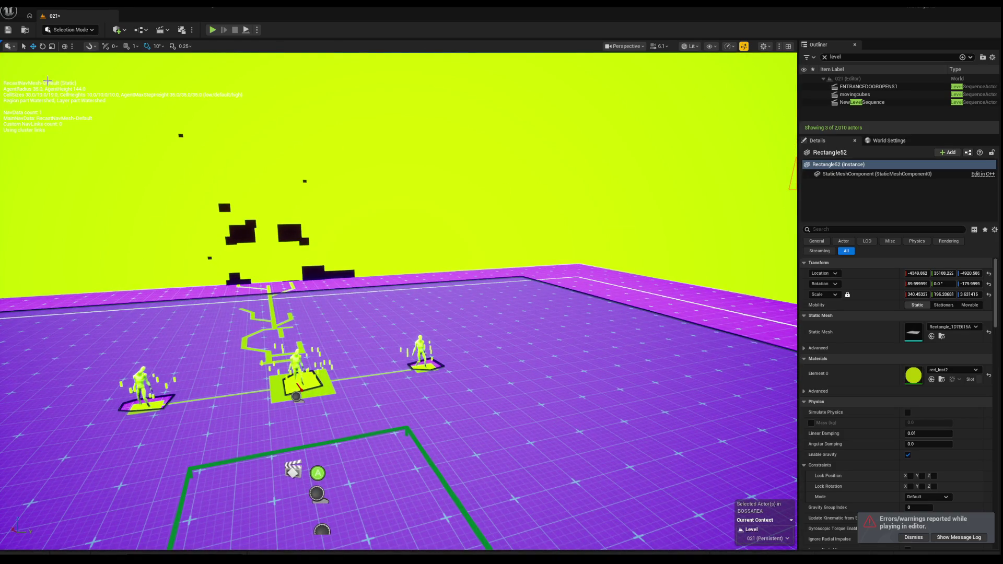
pyautogui.hotkey('alt', 'p')
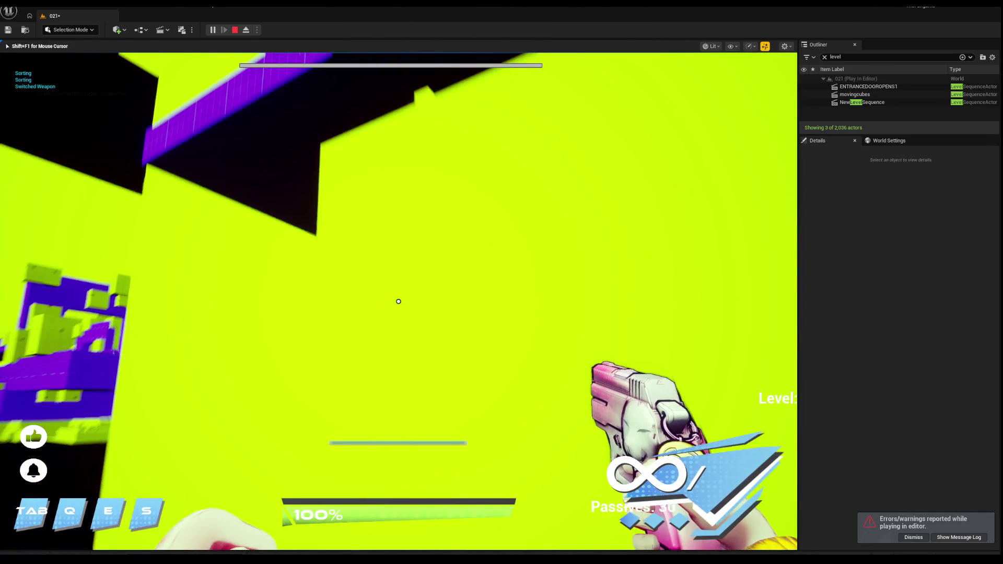
pyautogui.press('Escape')
pyautogui.moveTo(376, 271); pyautogui.dragTo(376, 212)
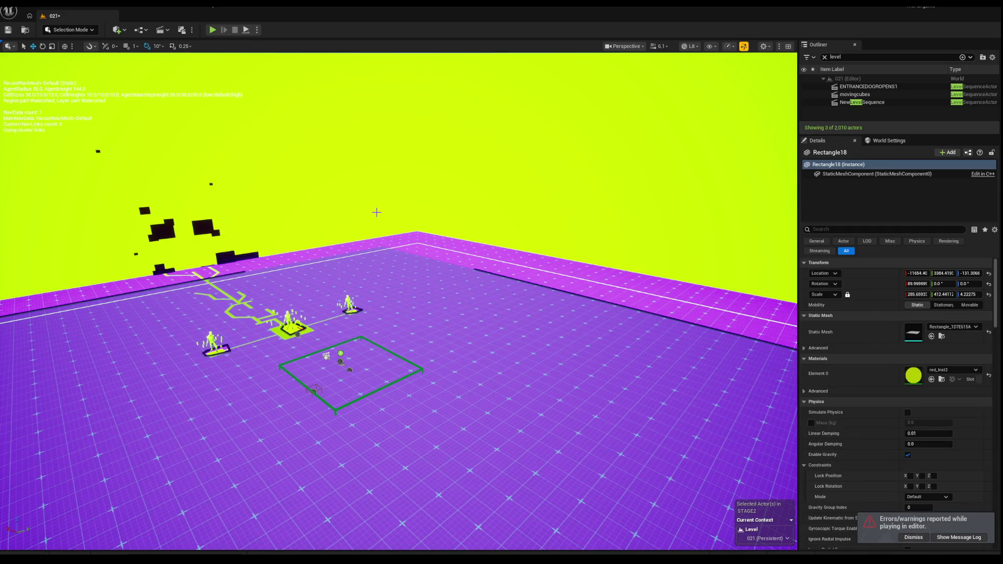
pyautogui.hotkey('alt', 'p')
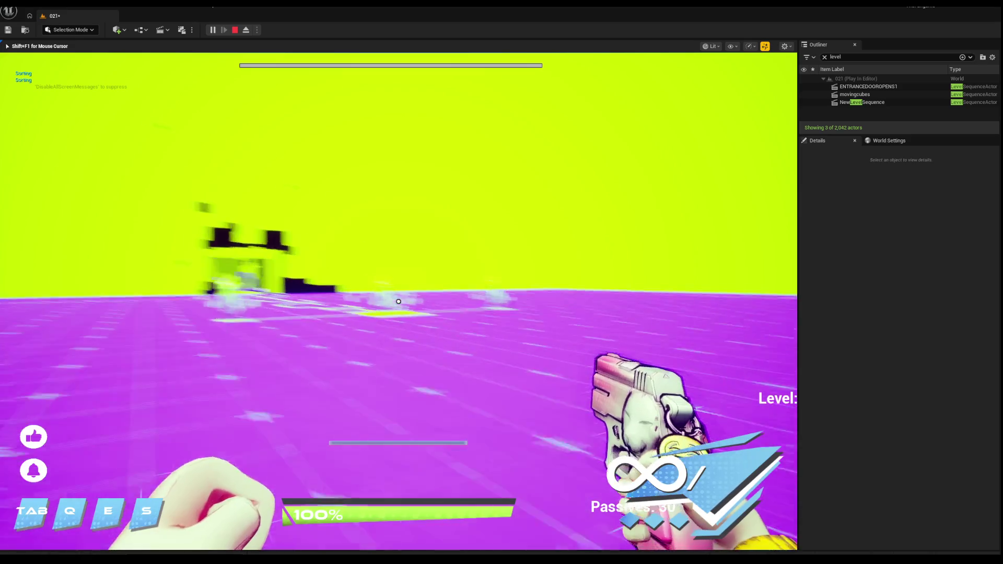
pyautogui.press('Escape')
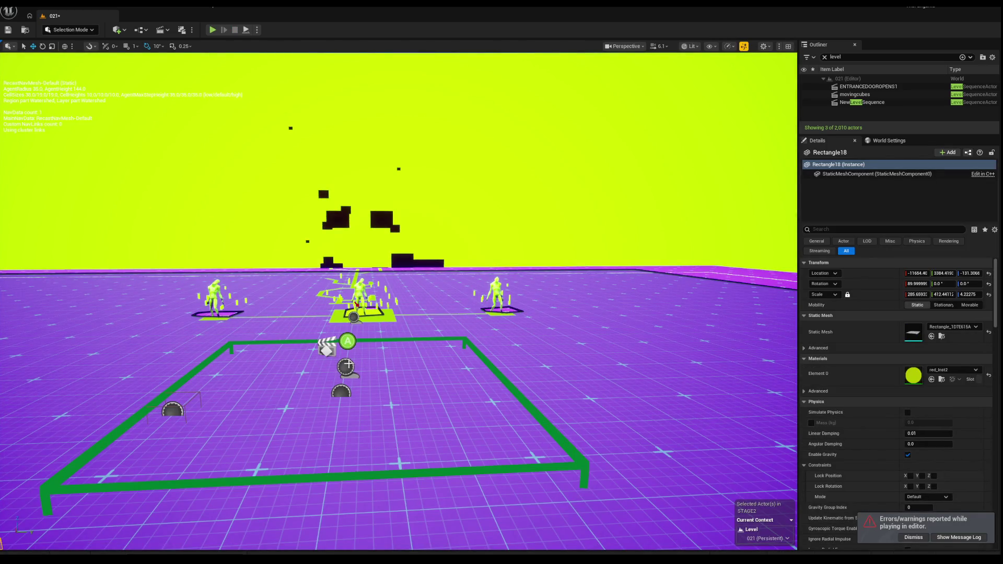
# Select and frame the WaveManager, then inspect the ENTRANCEDOOROPENS1 door sequence's Details.
pyautogui.click(326, 346)
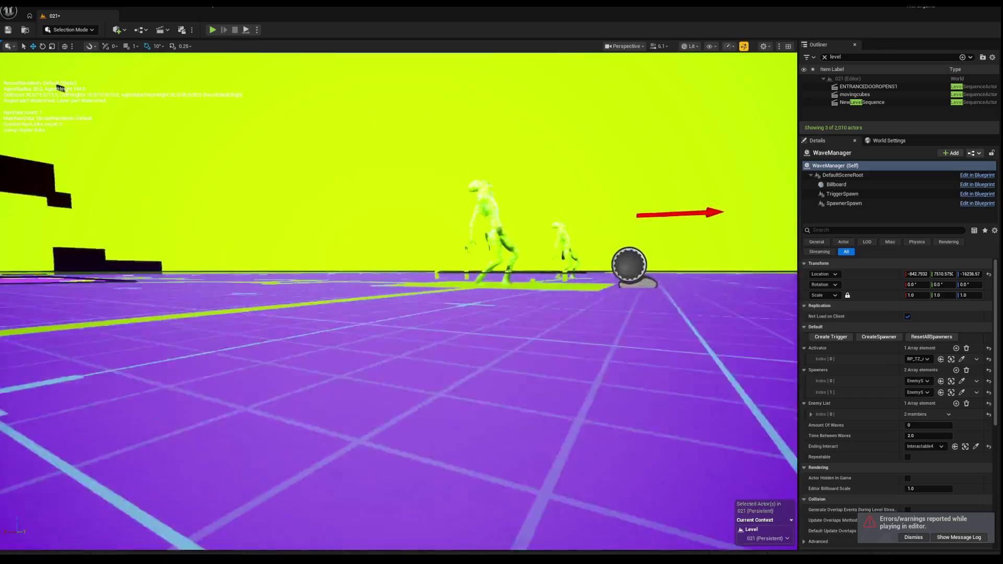
pyautogui.press('f')
pyautogui.scroll(5, 399, 300)
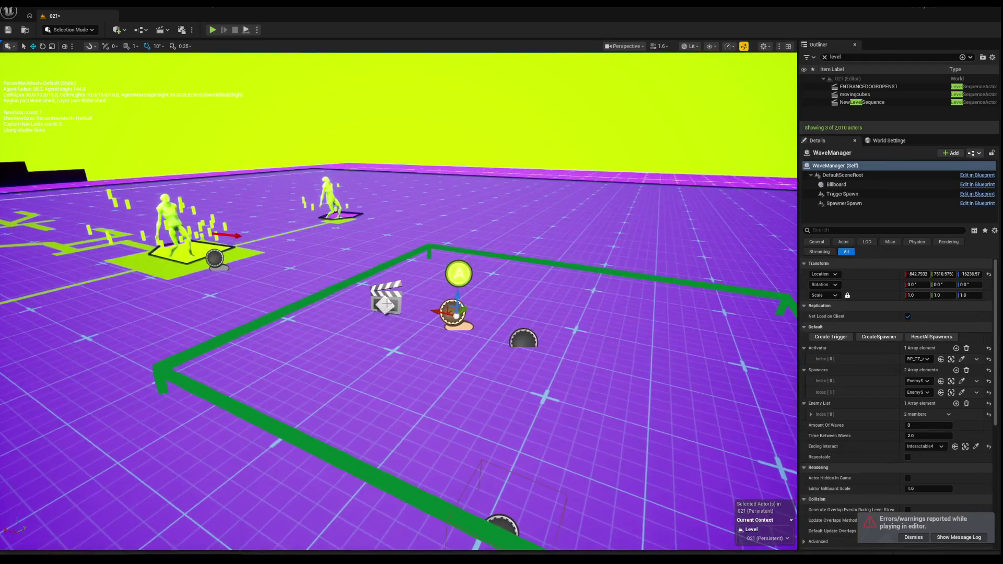
pyautogui.click(387, 300)
pyautogui.scroll(-5, 386, 332)
pyautogui.scroll(5, 438, 411)
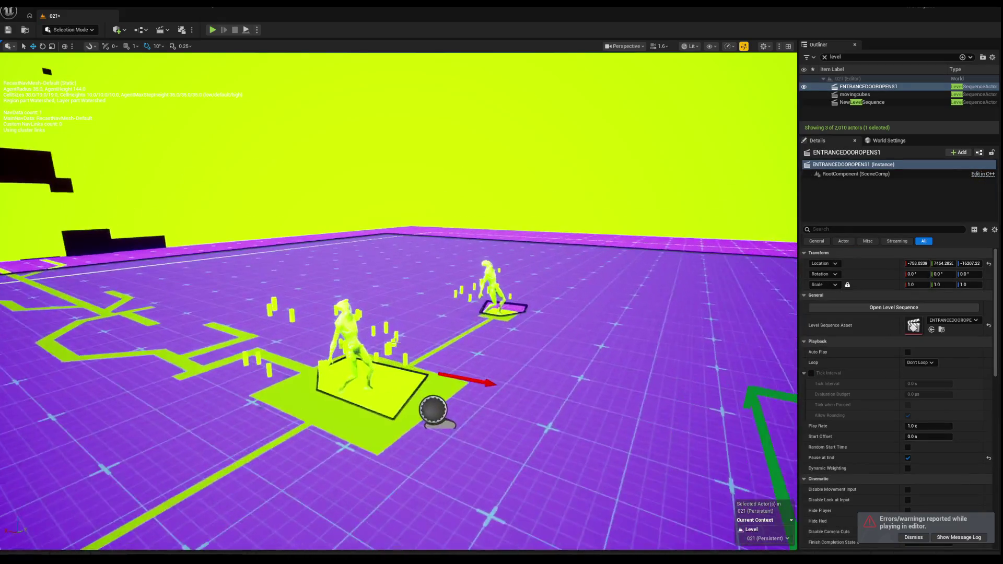
# Inspect EnemySpawner4 and Interactable4, then turn the camera toward the purple building.
pyautogui.click(439, 411)
pyautogui.scroll(-5, 438, 411)
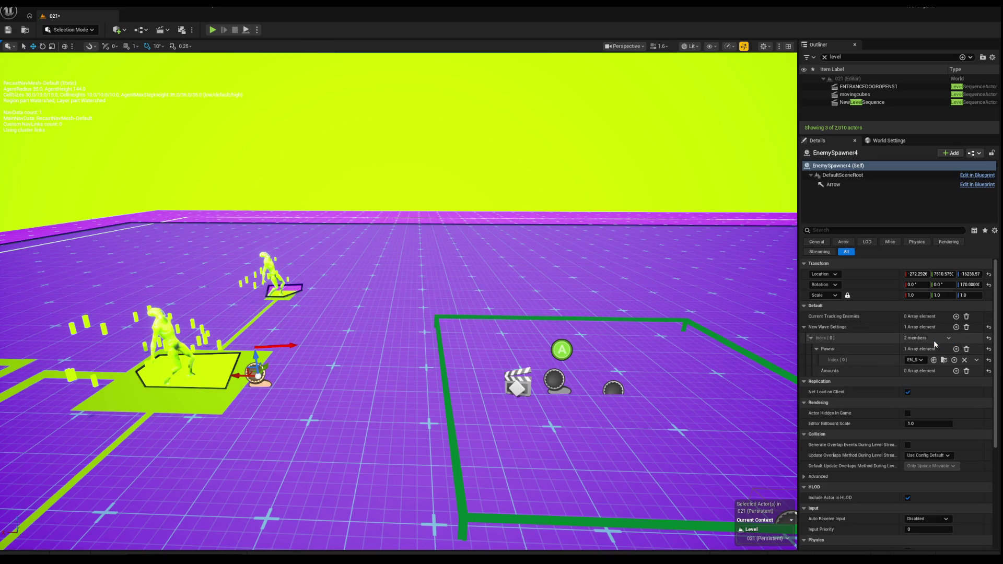
pyautogui.moveTo(492, 368); pyautogui.dragTo(492, 368)
pyautogui.click(493, 367)
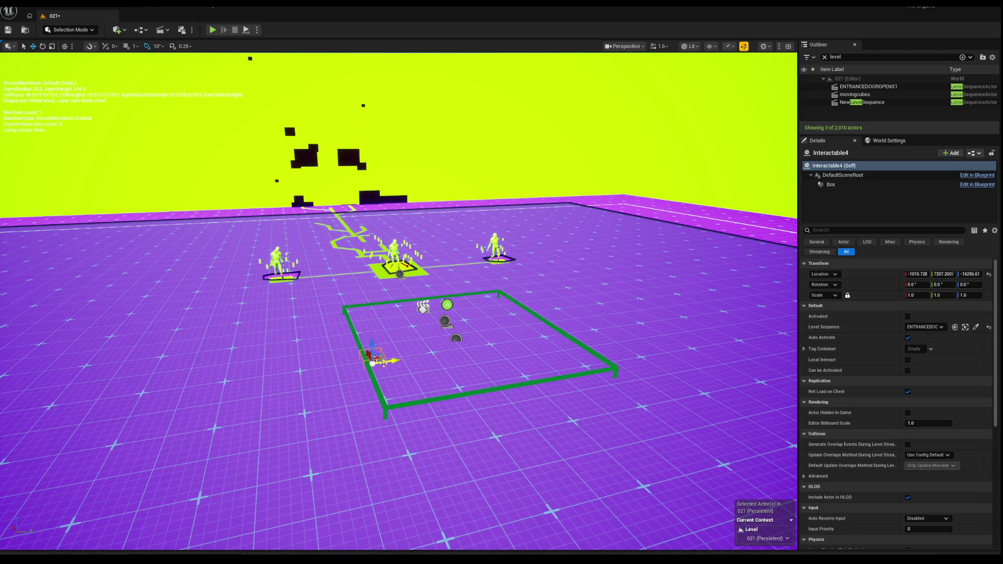
pyautogui.moveTo(648, 320); pyautogui.dragTo(648, 320)
pyautogui.scroll(3, 648, 320)
pyautogui.scroll(2, 648, 319)
pyautogui.moveTo(357, 109); pyautogui.dragTo(357, 109)
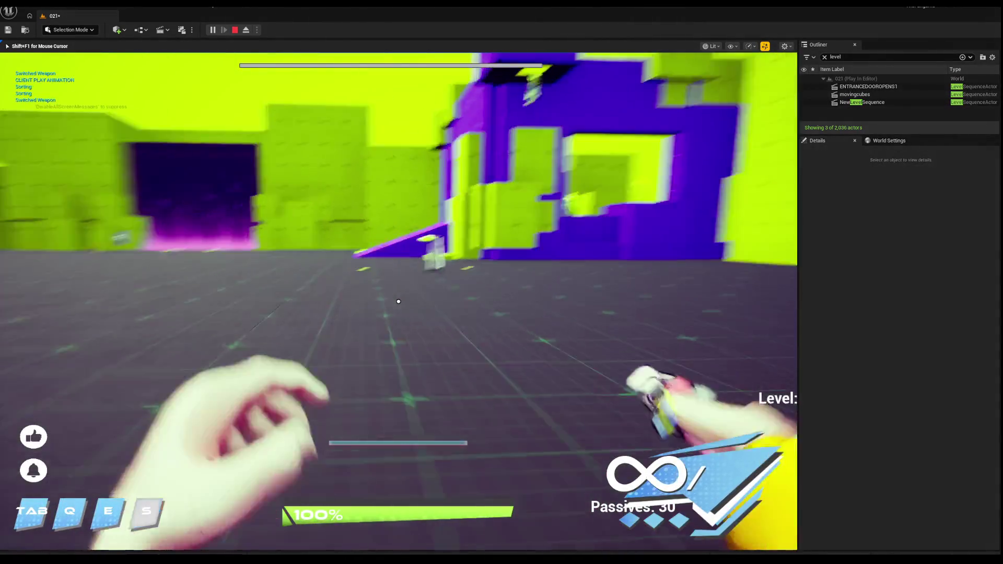
# Shoot down the first approaching enemies in the play-test.
pyautogui.click(398, 302)
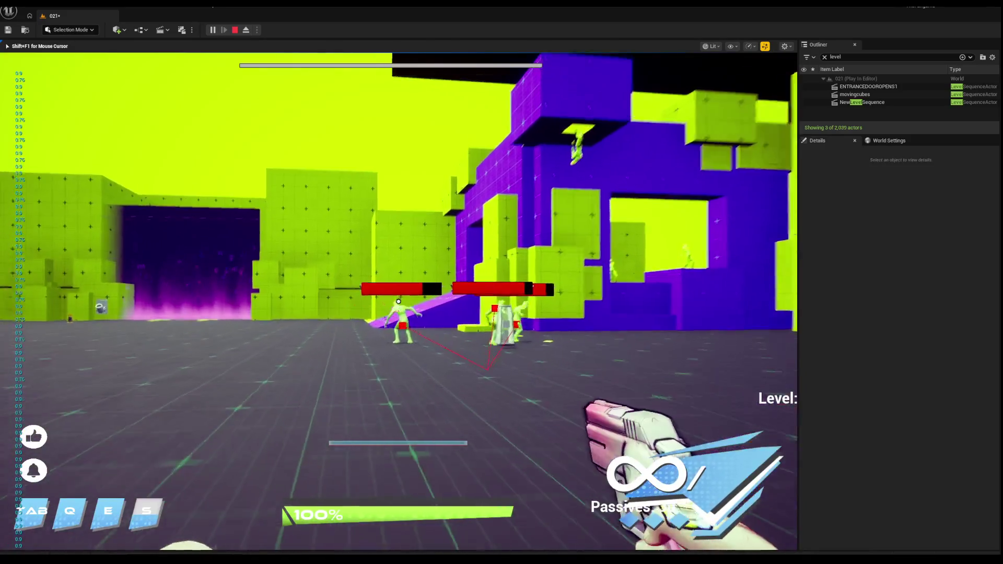
pyautogui.click(398, 301)
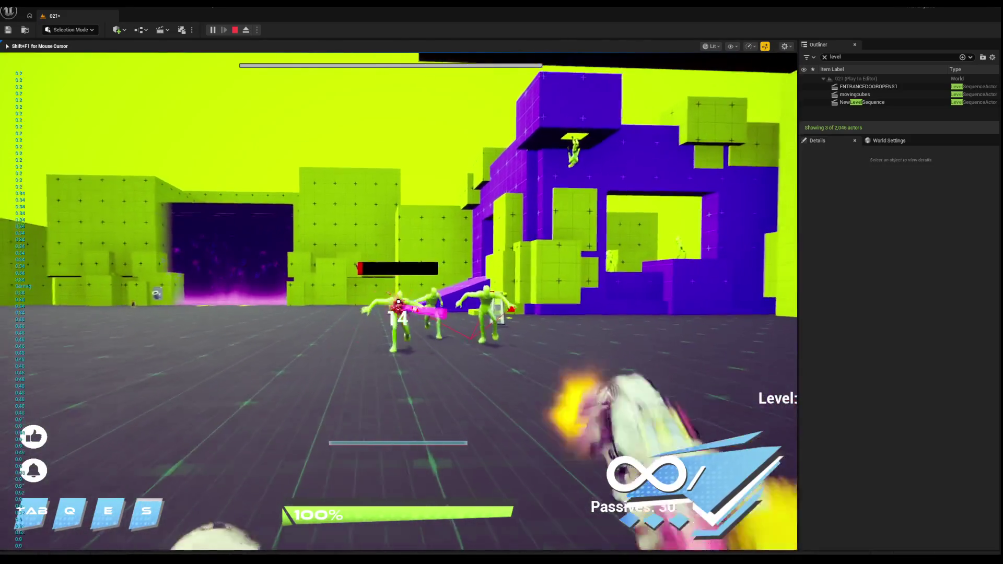
pyautogui.click(397, 301)
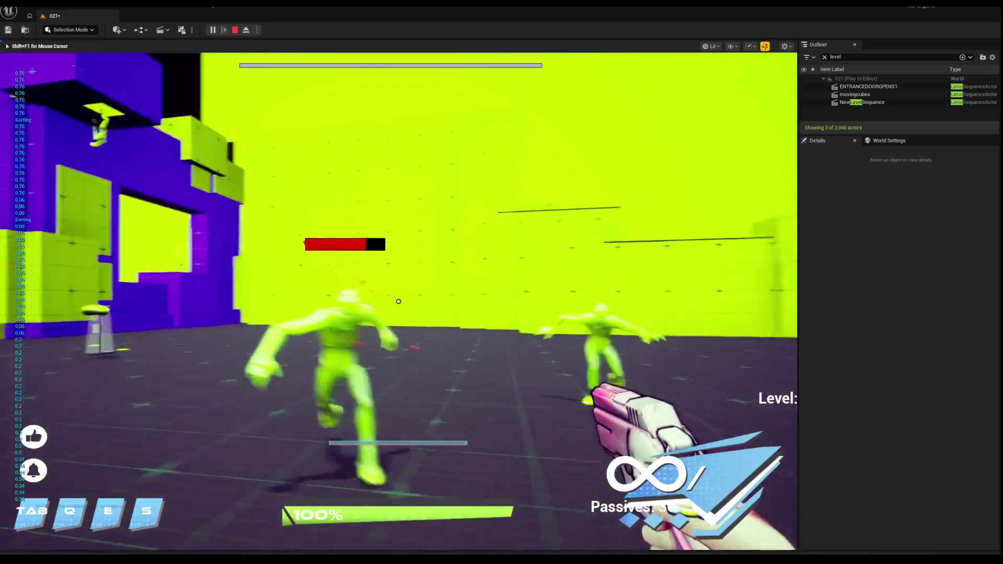
pyautogui.click(398, 301)
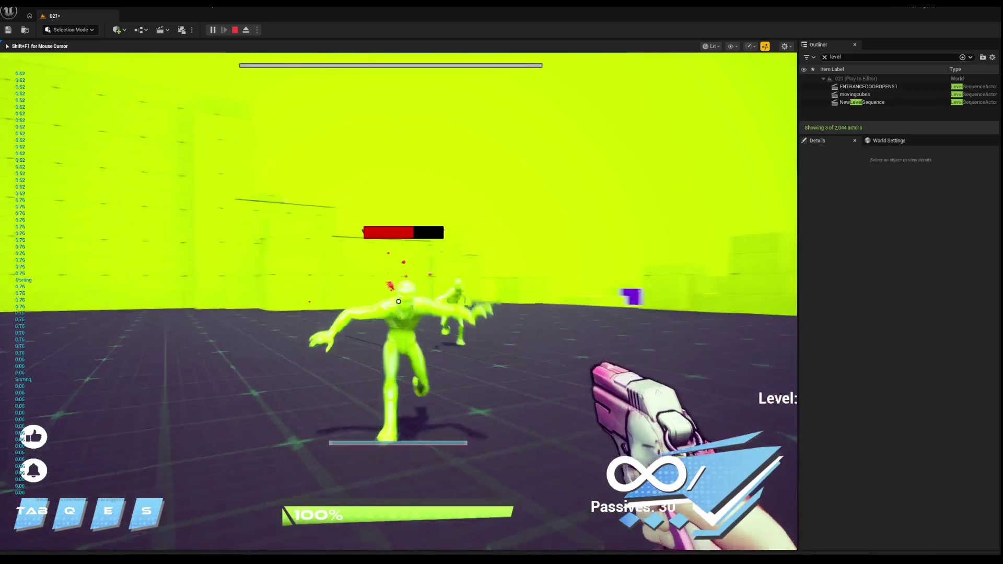
pyautogui.click(398, 301)
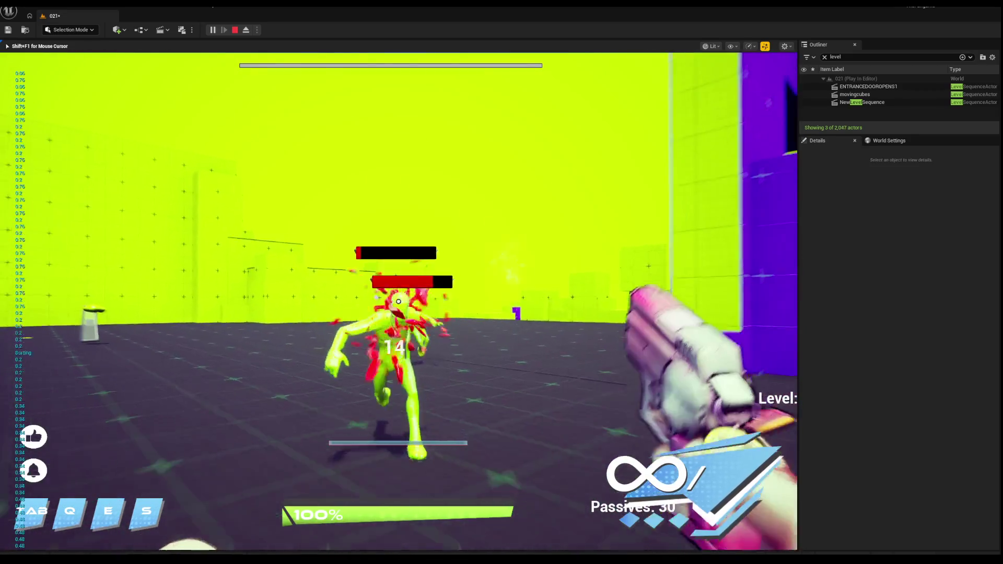
pyautogui.click(398, 301)
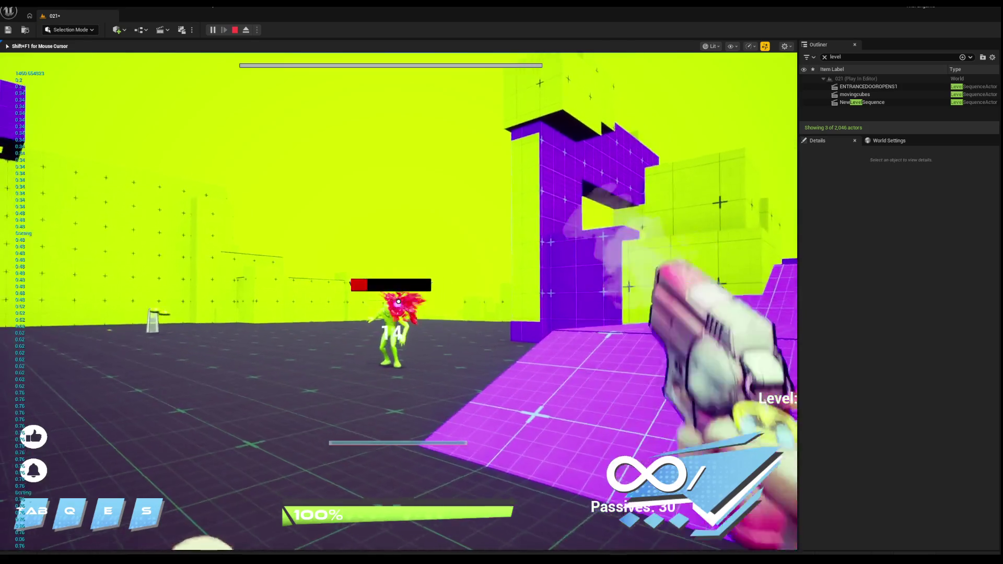
pyautogui.click(398, 301)
pyautogui.click(397, 301)
# Cross the courtyard, kill the ramp enemy, use the open-hand ability and activate the battery interactable.
pyautogui.press('w')
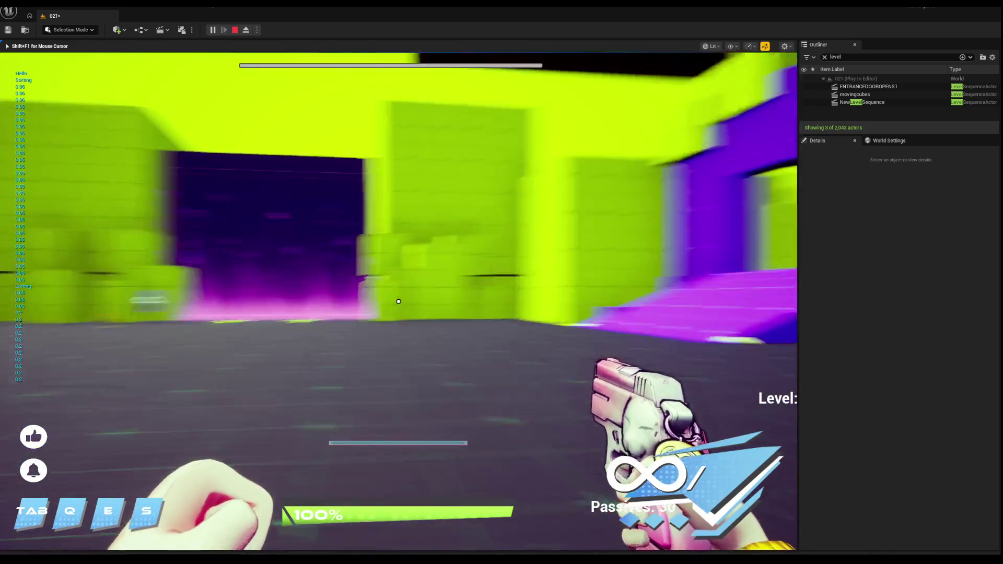
pyautogui.press('w')
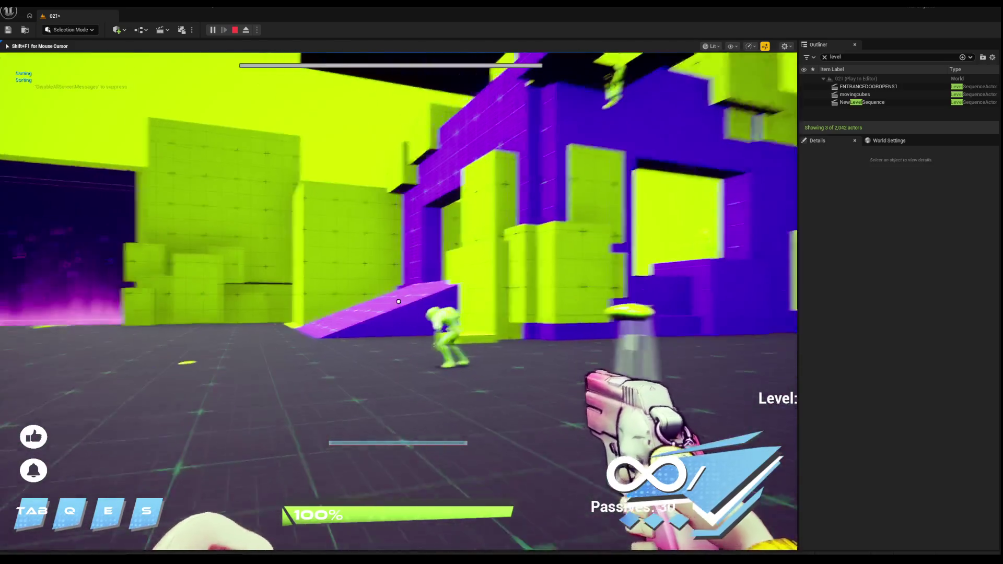
pyautogui.click(398, 301)
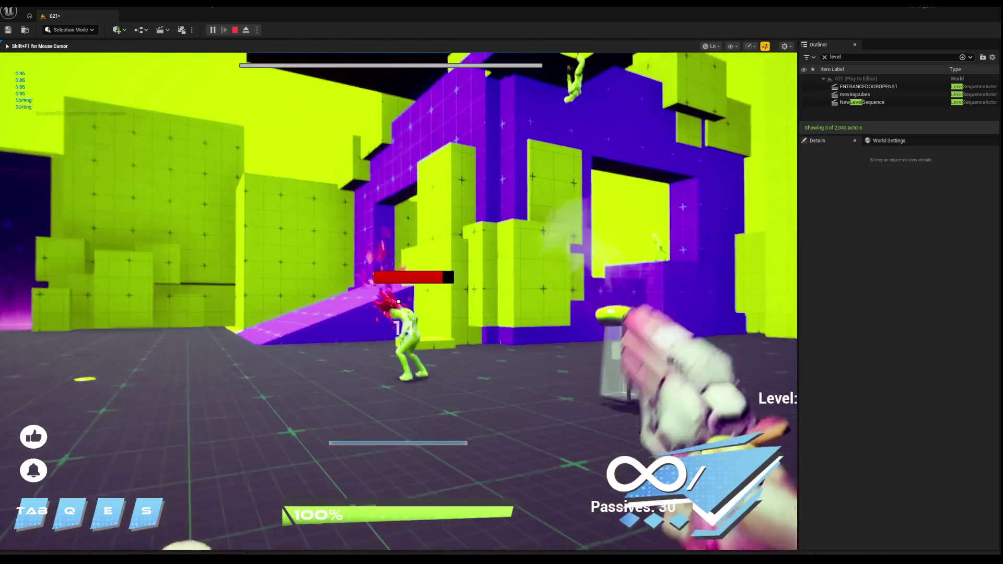
pyautogui.click(398, 302)
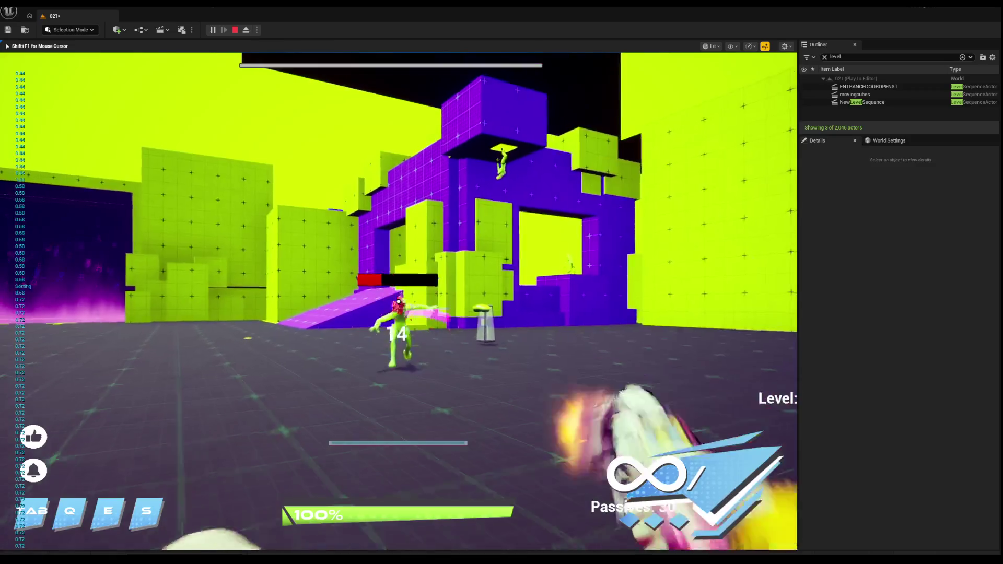
pyautogui.click(398, 302)
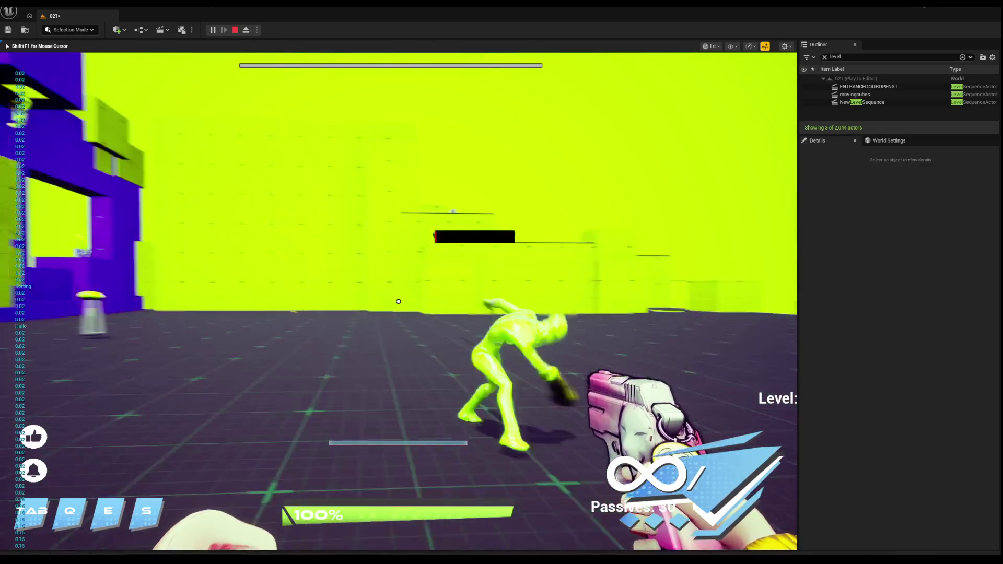
pyautogui.press('s')
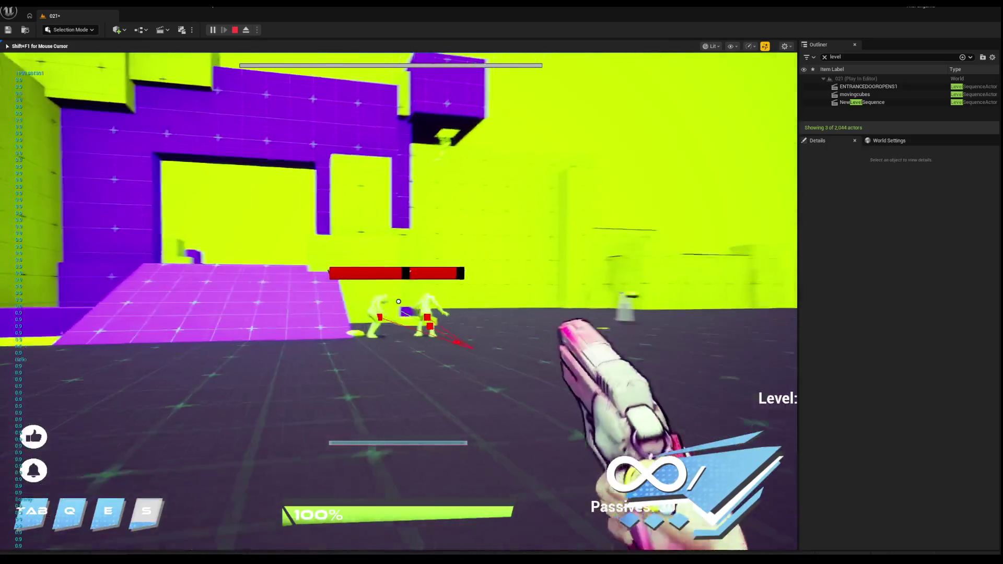
pyautogui.click(398, 301)
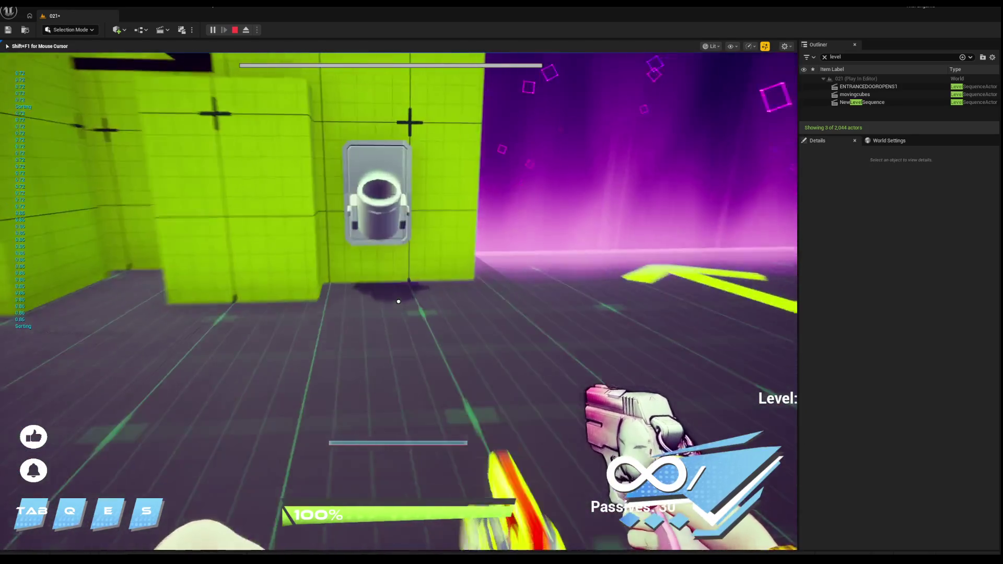
pyautogui.click(398, 302)
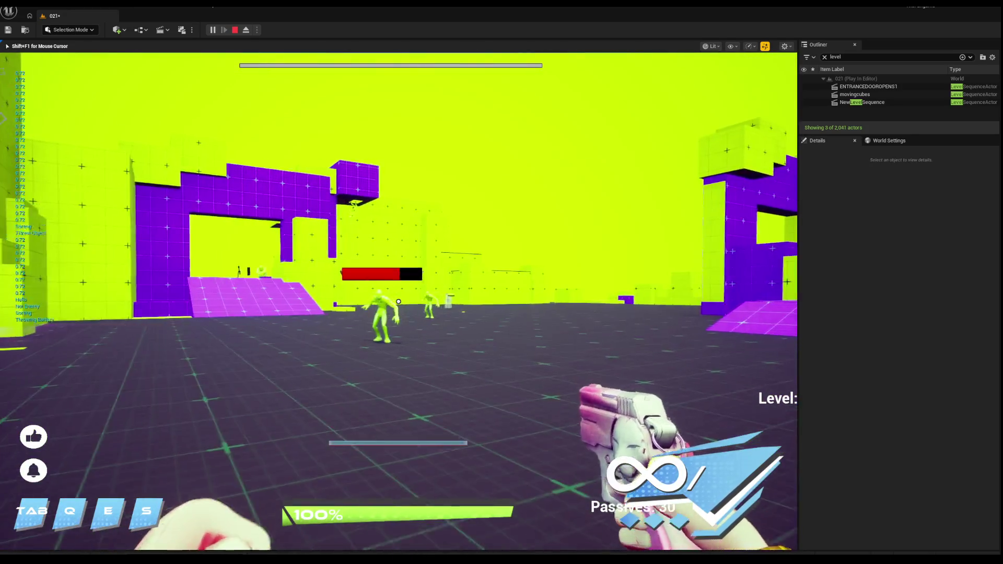
# Fight the zombies in the open arena, then end the play-test.
pyautogui.click(398, 301)
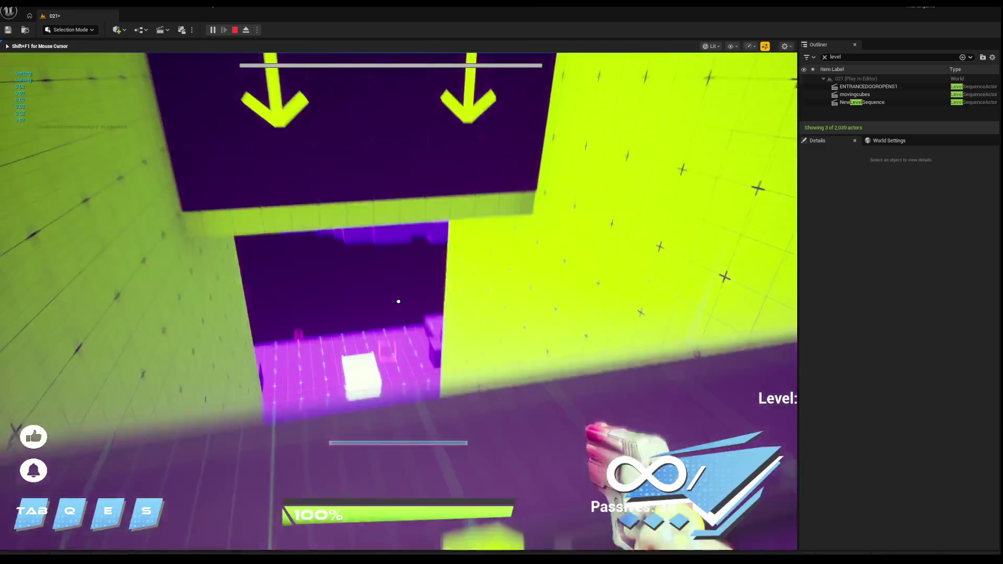
pyautogui.click(398, 301)
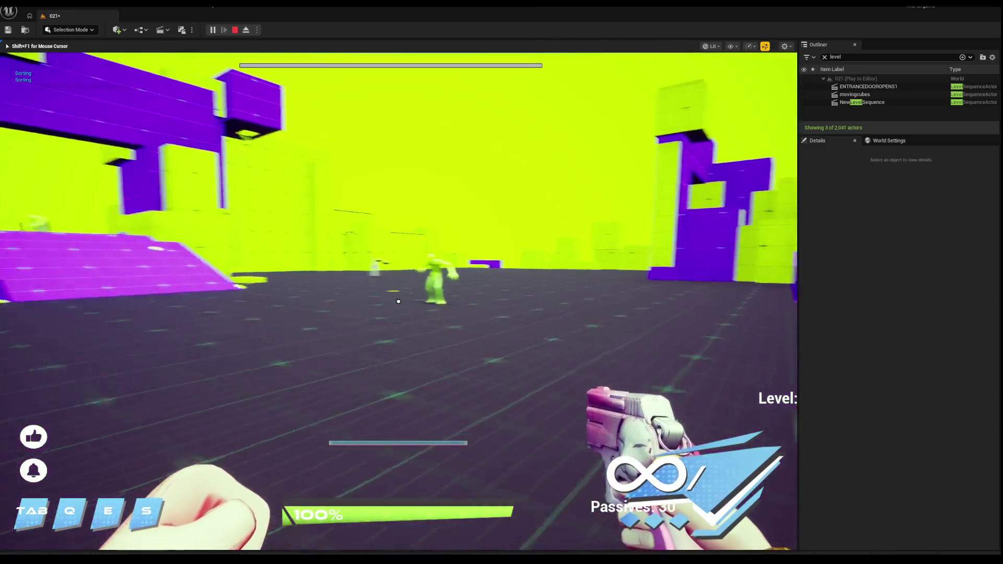
pyautogui.click(398, 301)
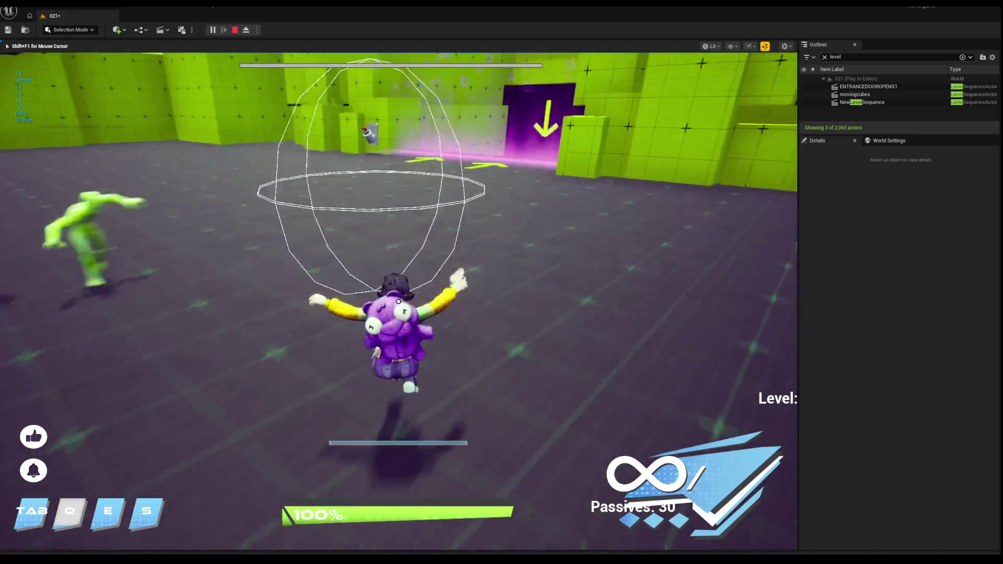
pyautogui.click(398, 301)
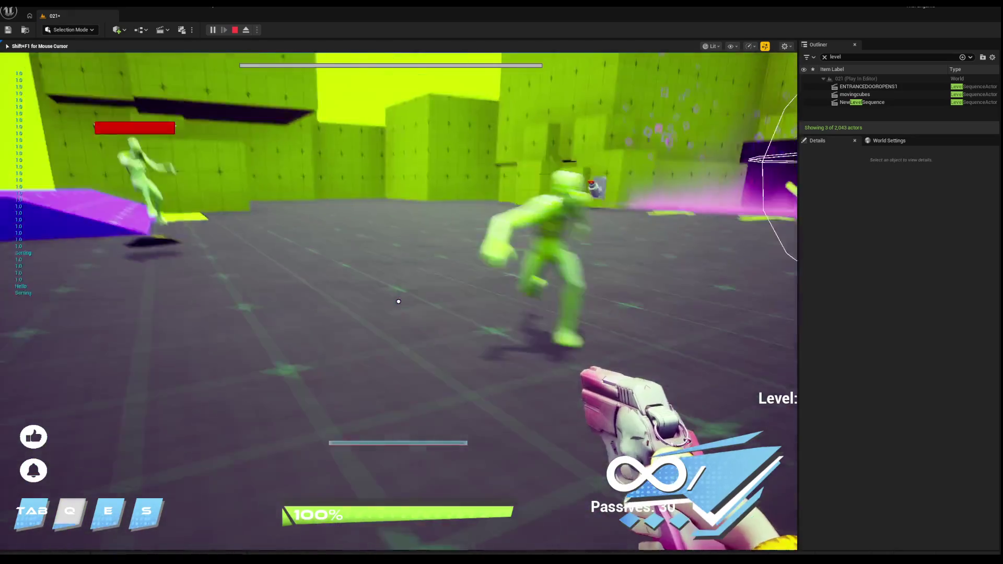
pyautogui.click(398, 302)
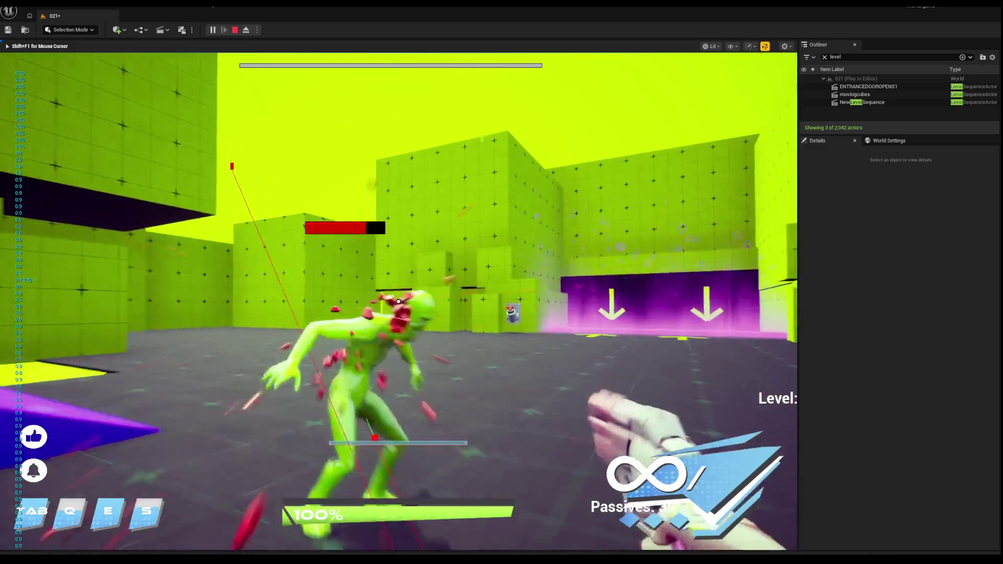
pyautogui.click(398, 302)
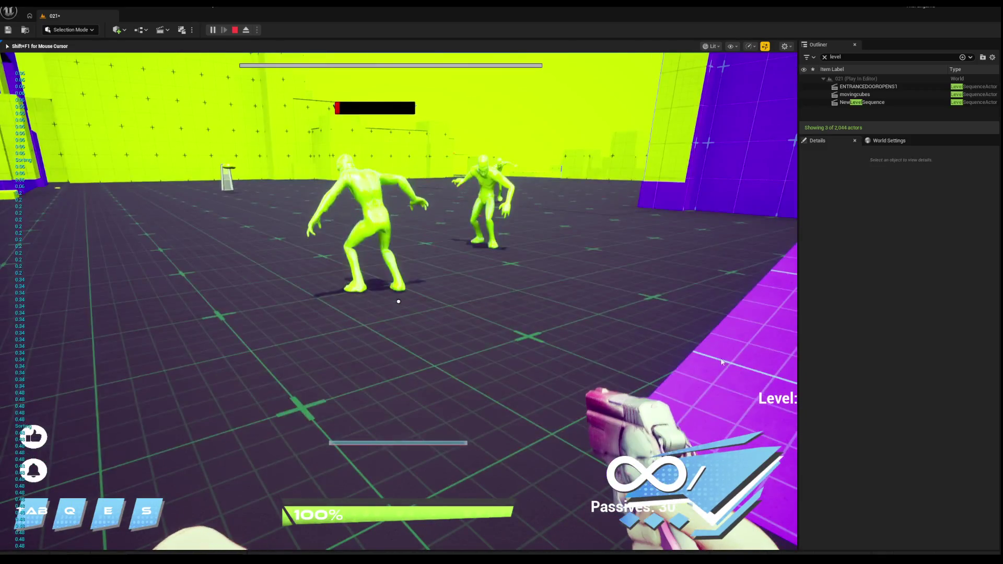
pyautogui.press('Escape')
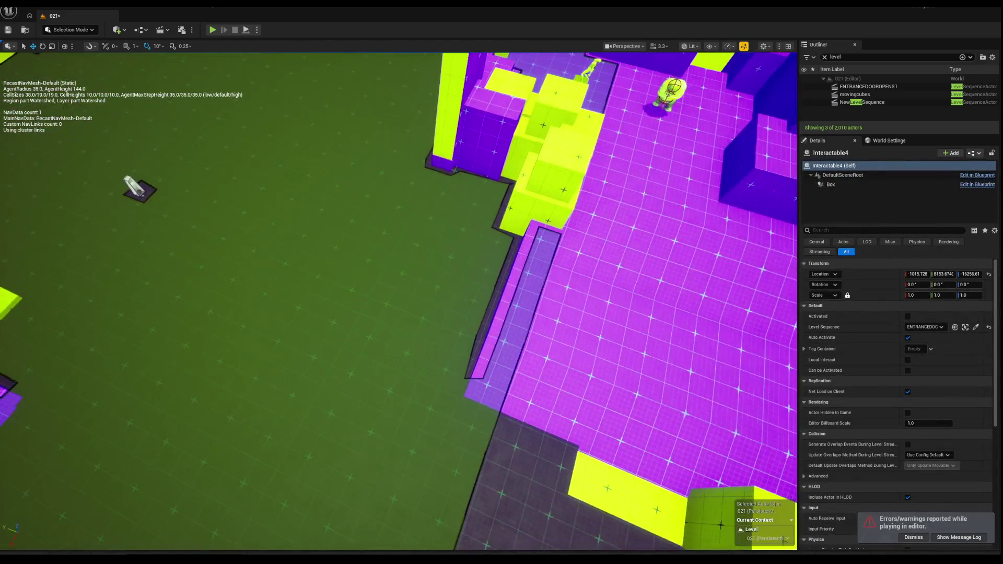
# Select and frame three green floor boxes in the editor viewport, one after another.
pyautogui.click(366, 300)
pyautogui.press('f')
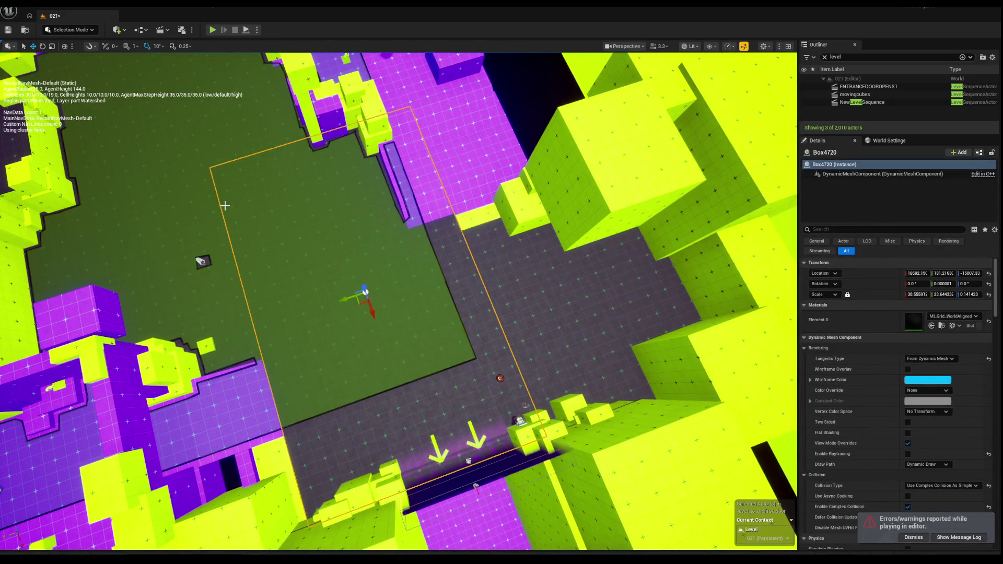
pyautogui.click(190, 194)
pyautogui.press('f')
pyautogui.click(616, 344)
pyautogui.press('f')
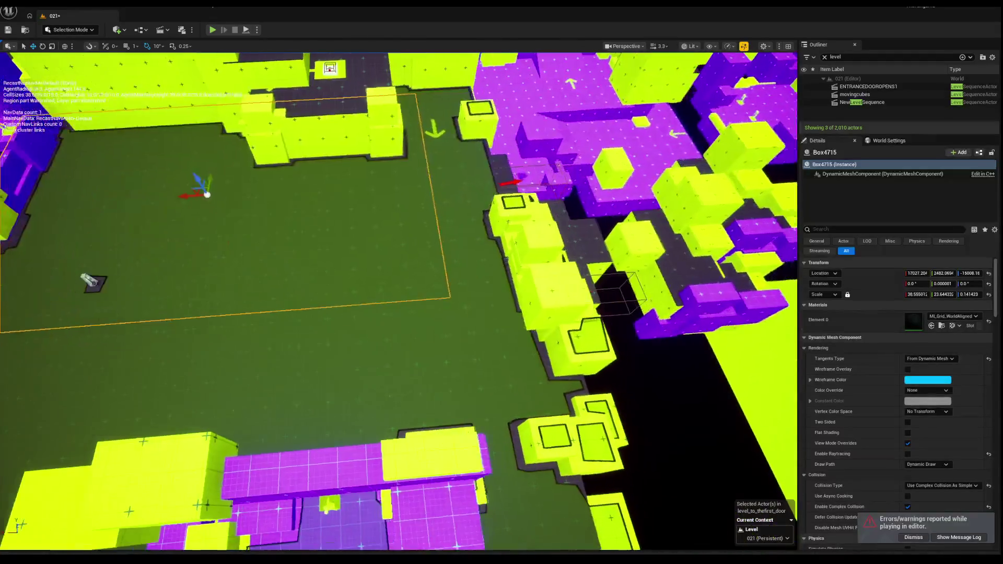
pyautogui.moveTo(411, 169); pyautogui.dragTo(394, 177)
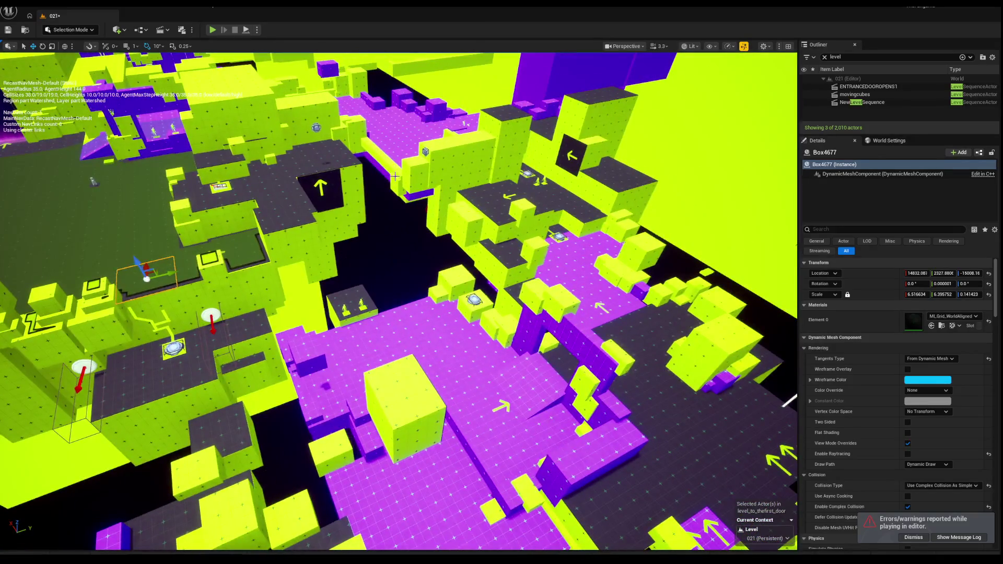
pyautogui.moveTo(434, 269); pyautogui.dragTo(426, 271)
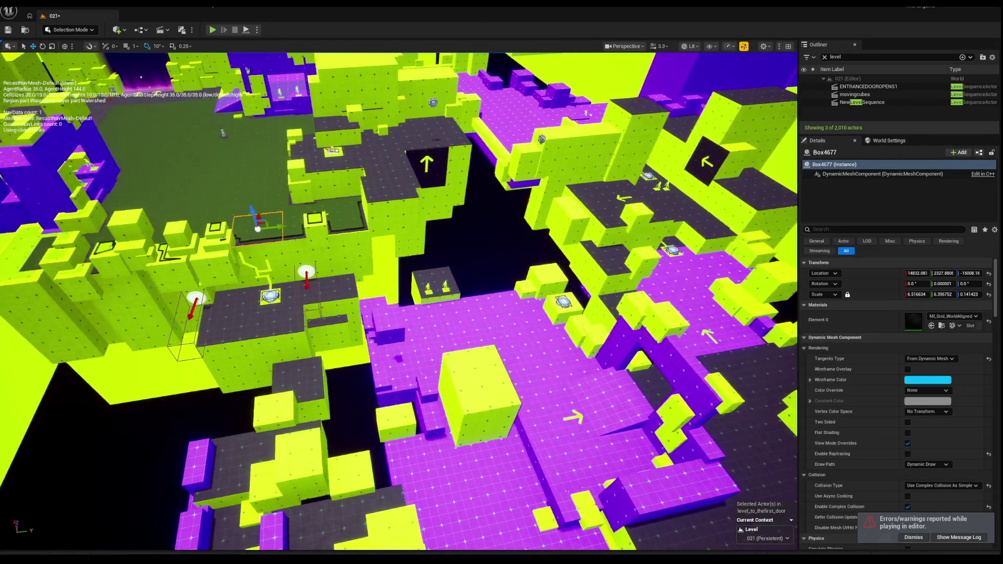
pyautogui.moveTo(371, 229); pyautogui.dragTo(366, 232)
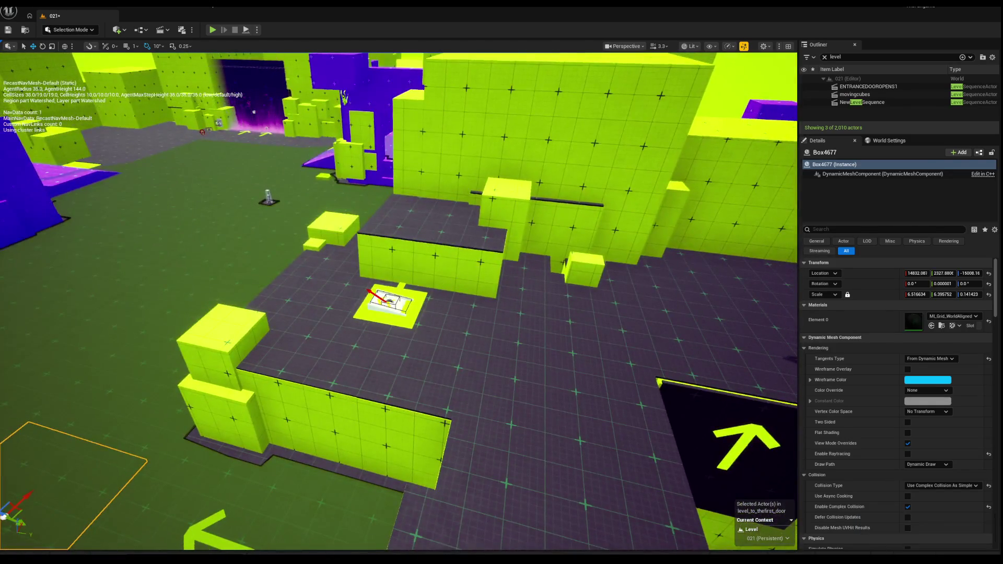
pyautogui.click(385, 298)
# Move BP_LaunchPad into the purple room and rotate it to 90°.
pyautogui.moveTo(517, 309); pyautogui.dragTo(517, 309)
pyautogui.moveTo(282, 291); pyautogui.dragTo(274, 293)
pyautogui.press('f')
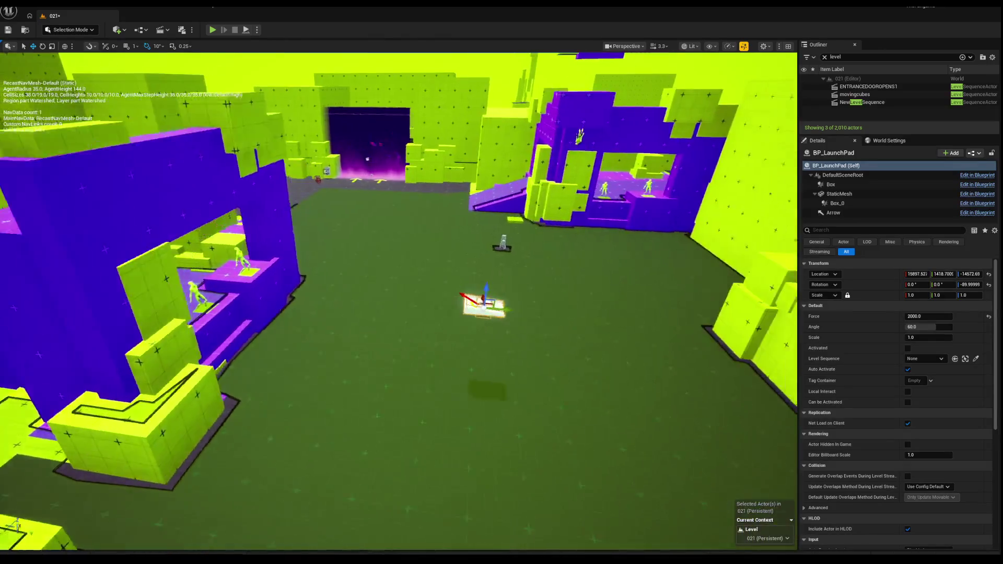
pyautogui.press('w')
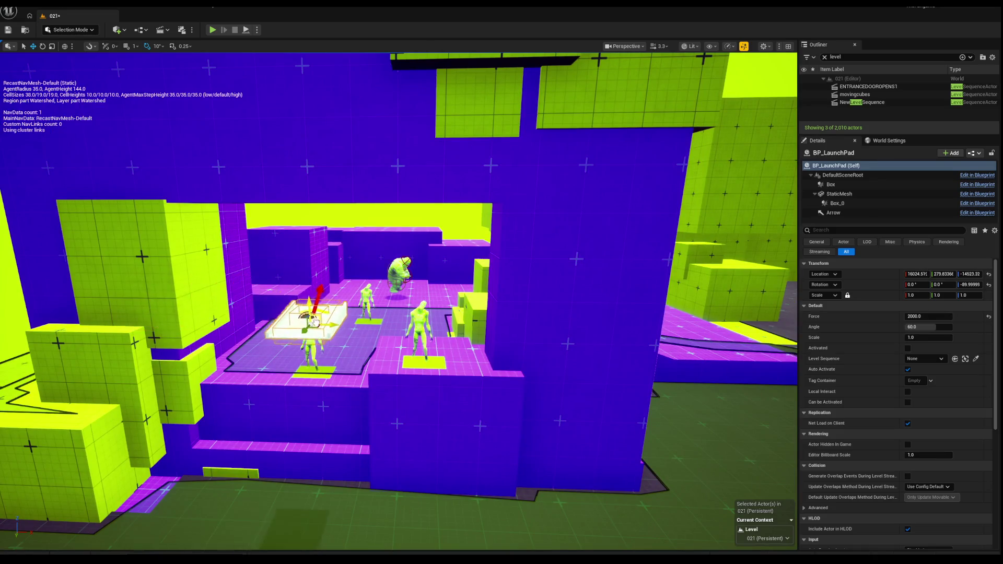
pyautogui.press('w')
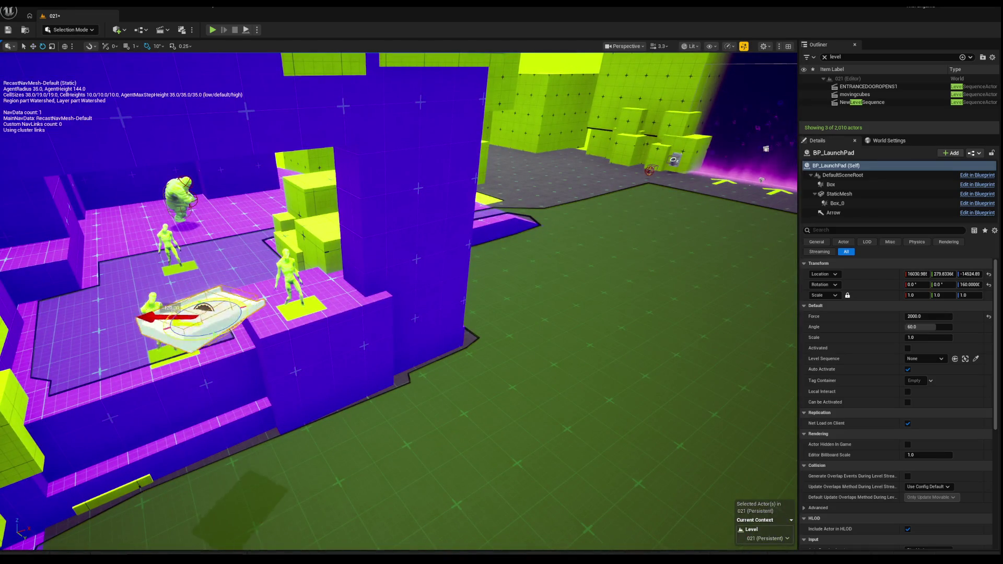
# Fly over to the dark arrow platform and select its green block.
pyautogui.press('s')
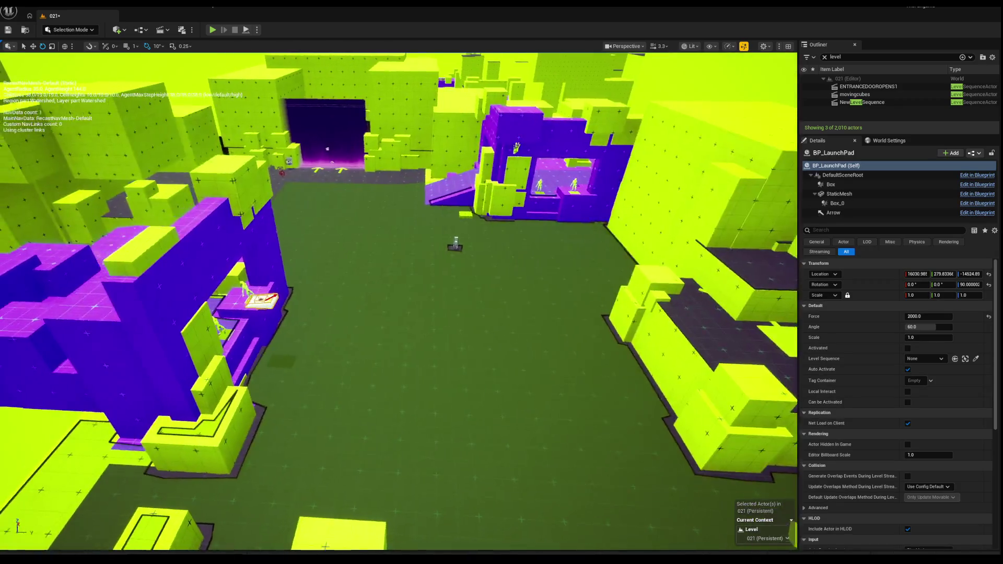
pyautogui.press('w')
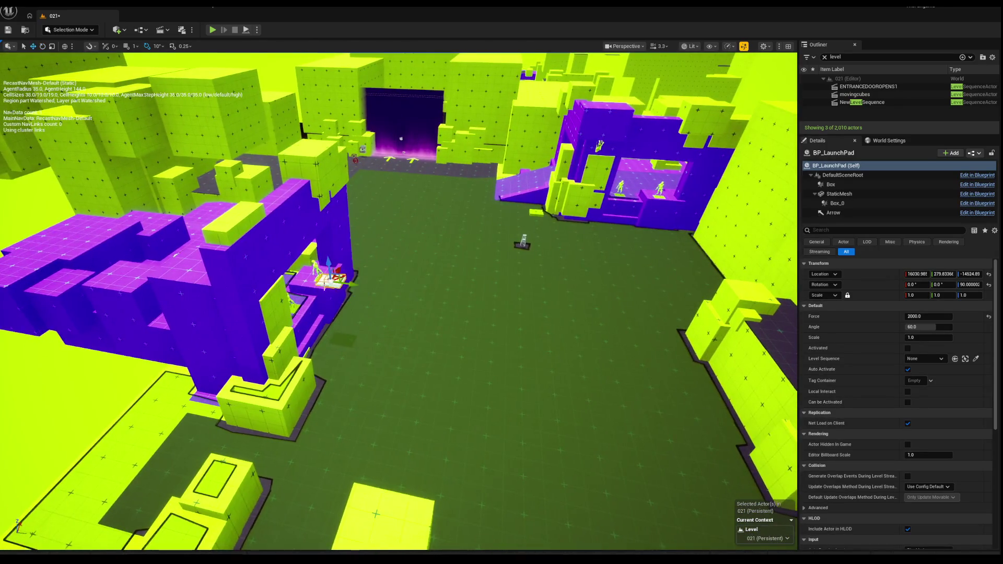
pyautogui.press('w')
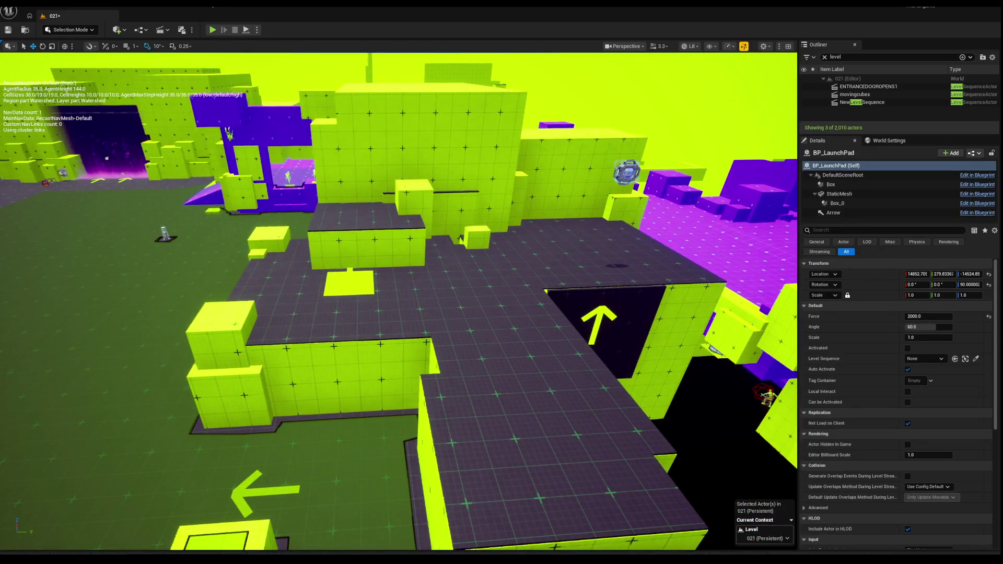
pyautogui.click(379, 241)
# Delete green block Box4104, the yellow floor plate and a yellow bar.
pyautogui.press('f')
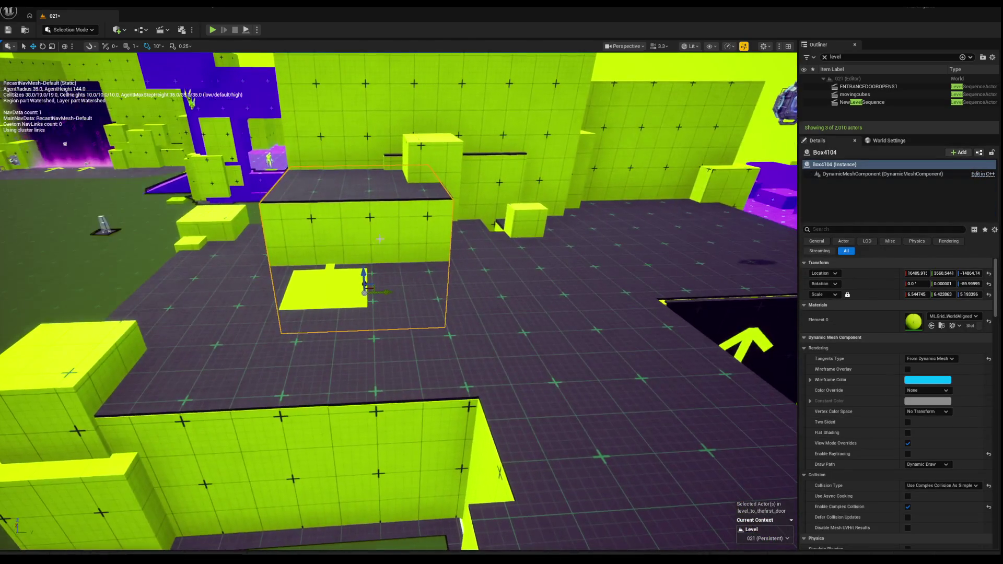
pyautogui.press('Delete')
pyautogui.click(314, 287)
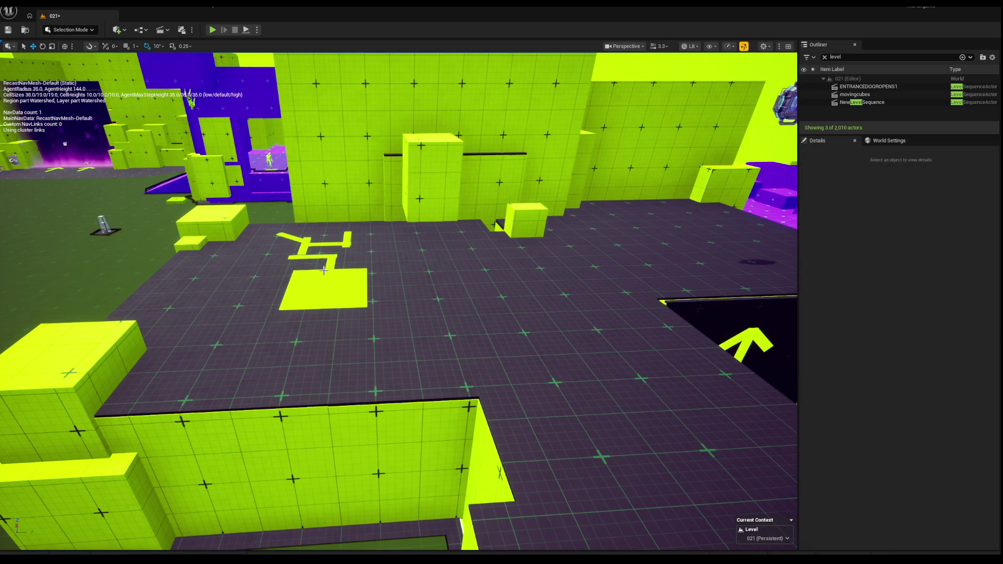
pyautogui.press('Delete')
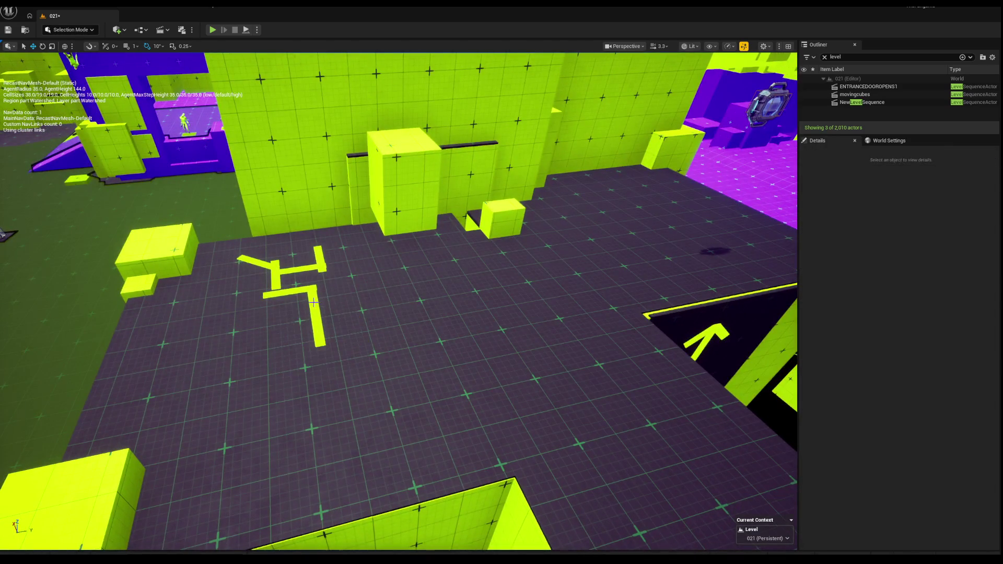
pyautogui.click(313, 313)
pyautogui.press('Delete')
# Delete the remaining yellow L-piece parts and the diagonal bar.
pyautogui.click(281, 293)
pyautogui.press('Delete')
pyautogui.click(300, 268)
pyautogui.press('Delete')
pyautogui.click(319, 261)
pyautogui.press('Delete')
pyautogui.click(276, 266)
pyautogui.press('Delete')
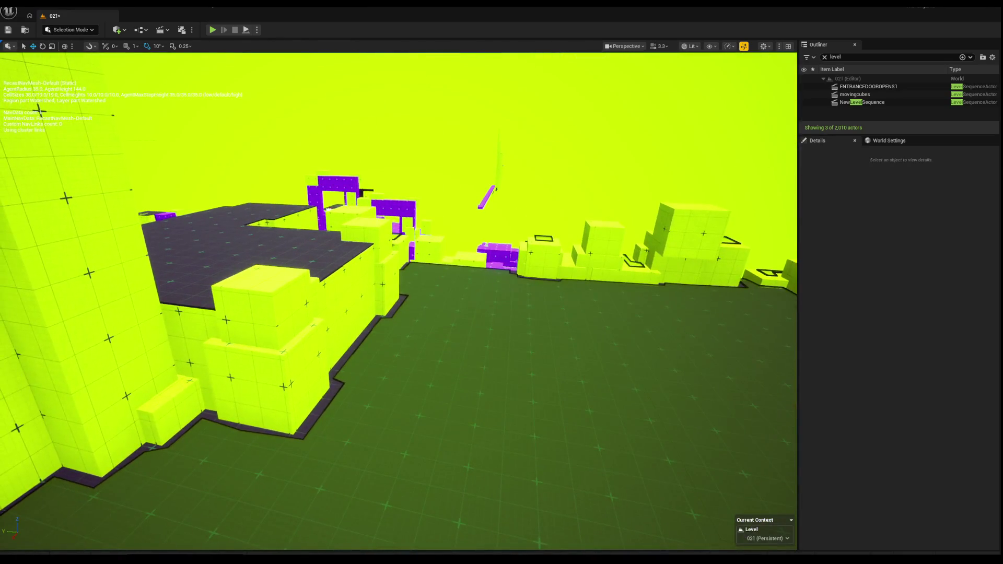
pyautogui.click(376, 303)
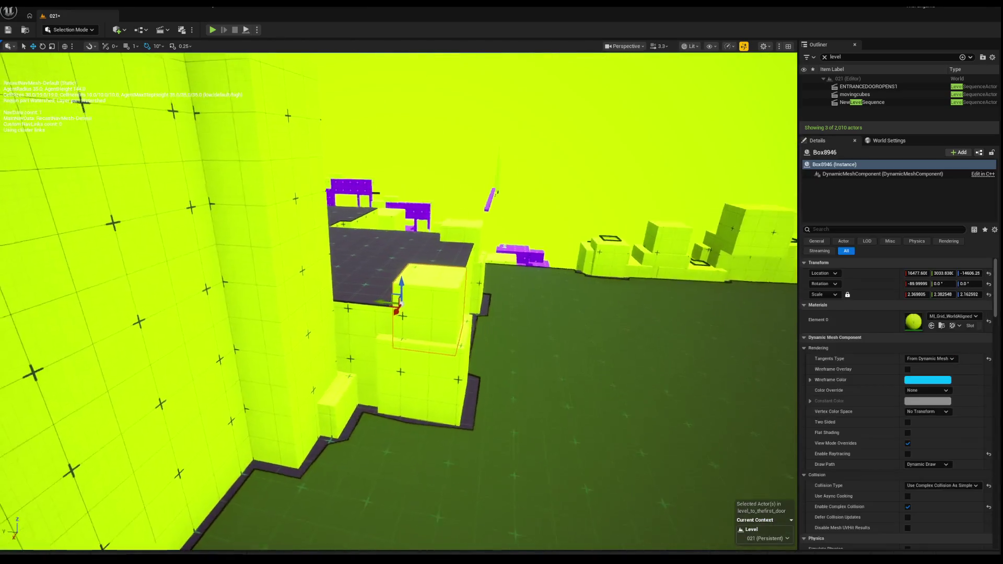
# Undo a stray move of Box8946, then Alt-drag it left to create copy Box9303.
pyautogui.moveTo(376, 302); pyautogui.dragTo(291, 279)
pyautogui.hotkey('ctrl', 'z')
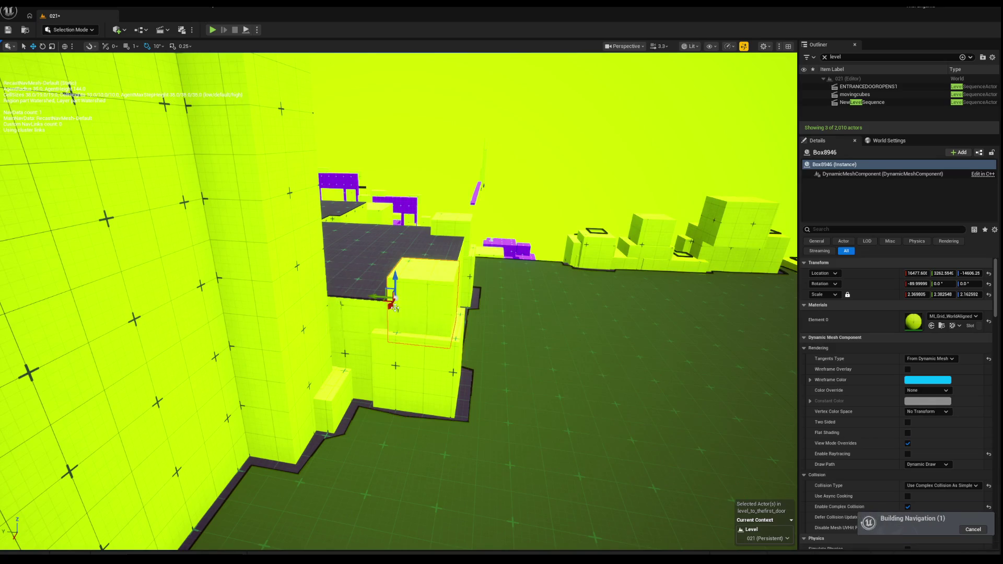
pyautogui.moveTo(377, 296)
pyautogui.mouseDown()
pyautogui.moveTo(315, 292)
pyautogui.moveTo(314, 281)
pyautogui.moveTo(365, 292)
pyautogui.mouseUp()
pyautogui.press('r')
pyautogui.press('w')
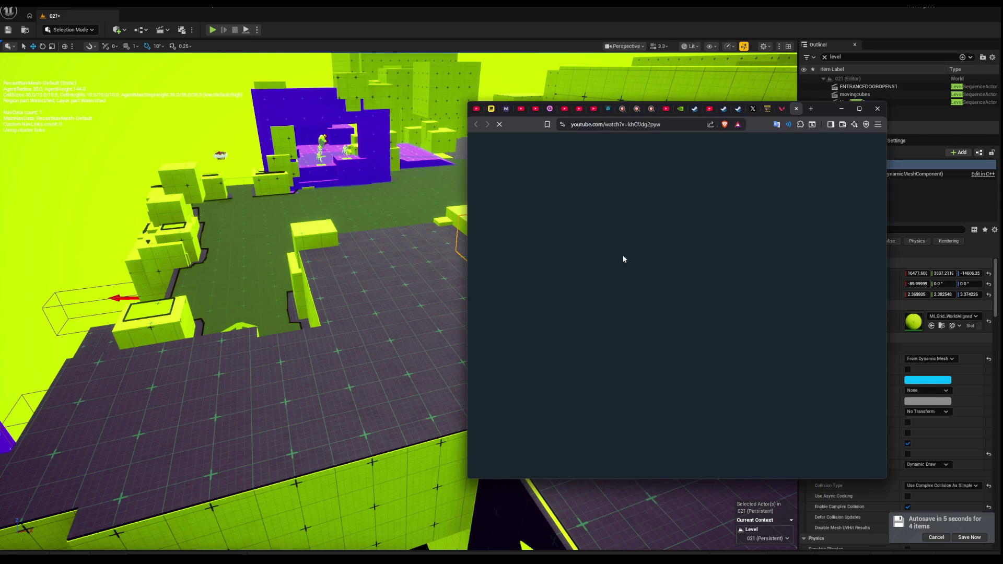
# Bring the YouTube window over the editor and set the tutorial's playback speed to 2x.
pyautogui.moveTo(821, 112); pyautogui.dragTo(494, 153)
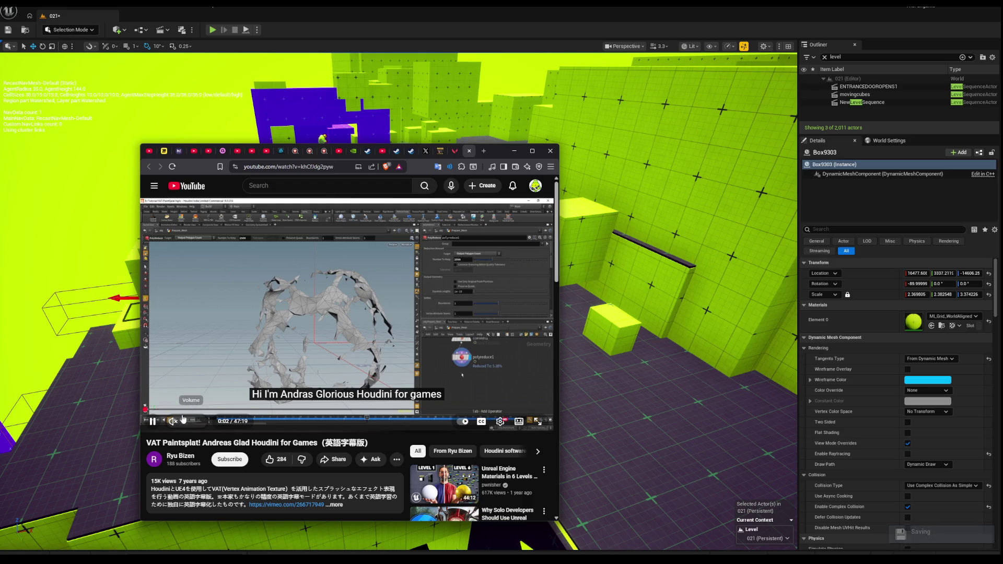
pyautogui.moveTo(171, 410)
pyautogui.mouseDown()
pyautogui.moveTo(328, 410)
pyautogui.moveTo(187, 412)
pyautogui.mouseUp()
pyautogui.click(500, 421)
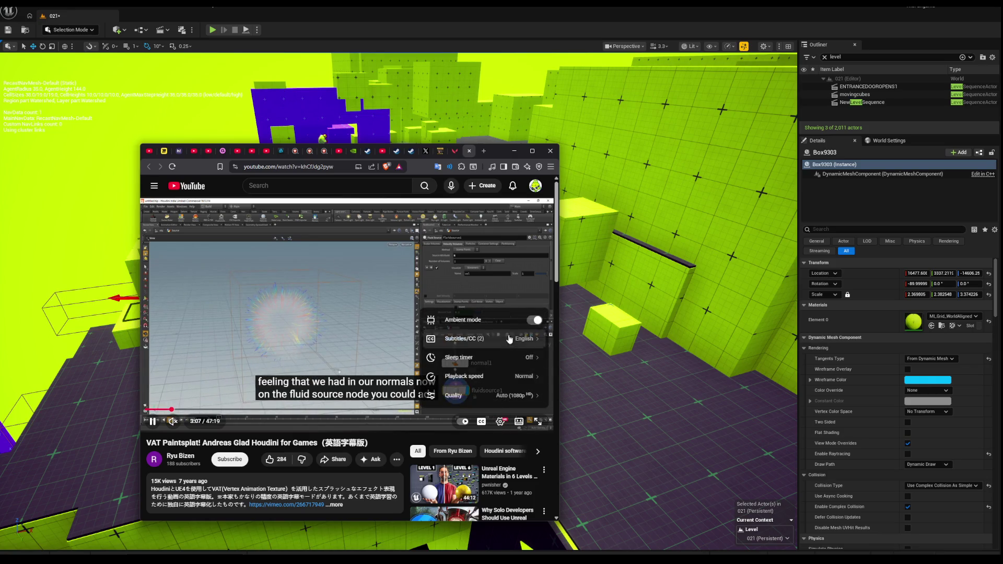
pyautogui.scroll(-2, 508, 400)
pyautogui.click(477, 298)
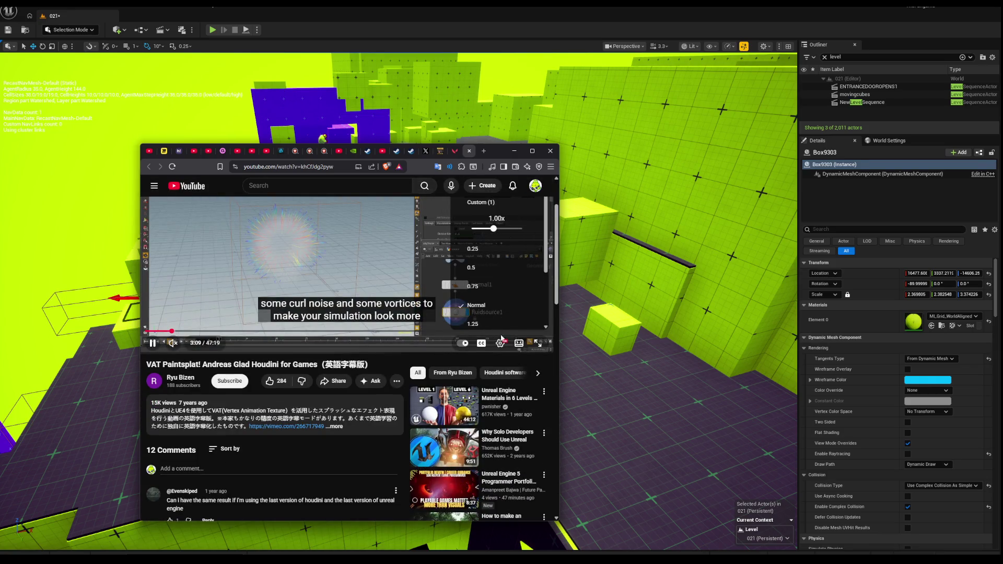
pyautogui.scroll(-2, 480, 323)
pyautogui.click(478, 319)
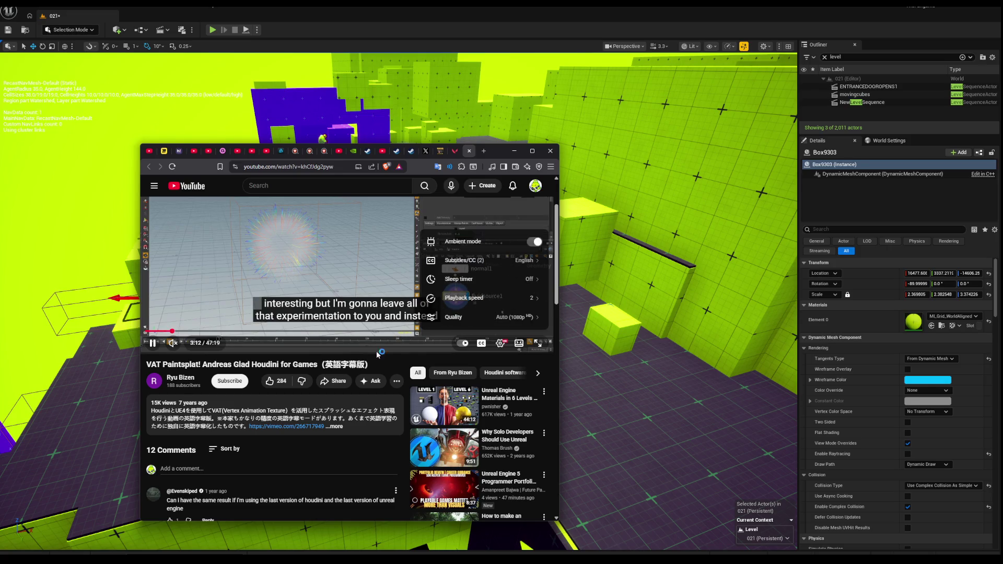
pyautogui.scroll(2, 374, 399)
pyautogui.click(390, 435)
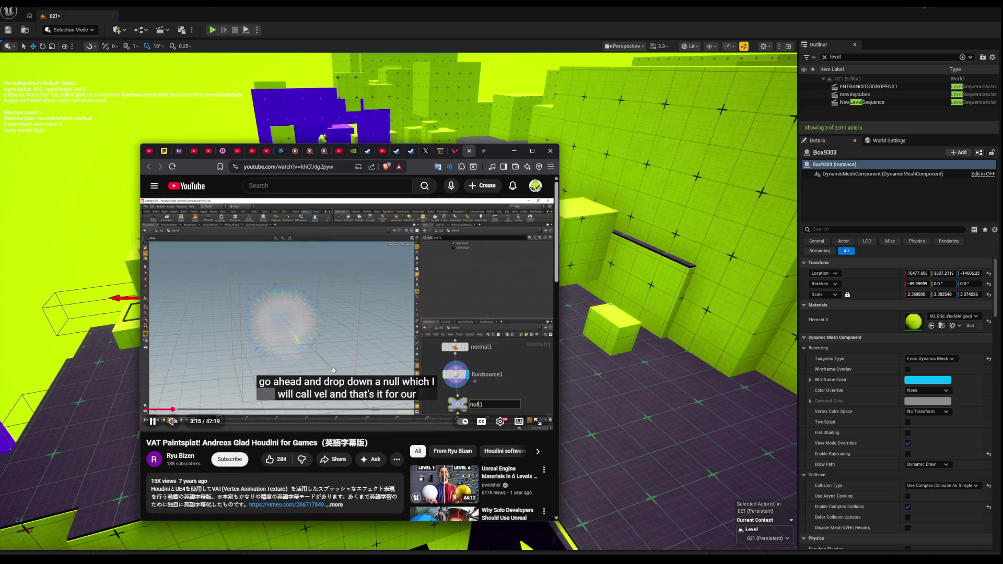
# Skip ahead to about 8:04 and widen the browser window for a larger player.
pyautogui.click(196, 410)
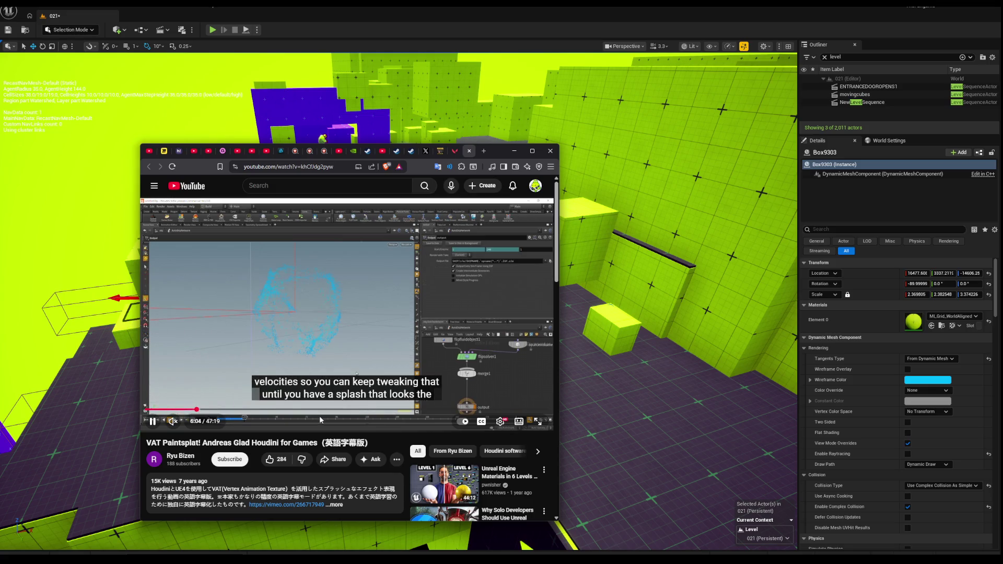
pyautogui.click(214, 410)
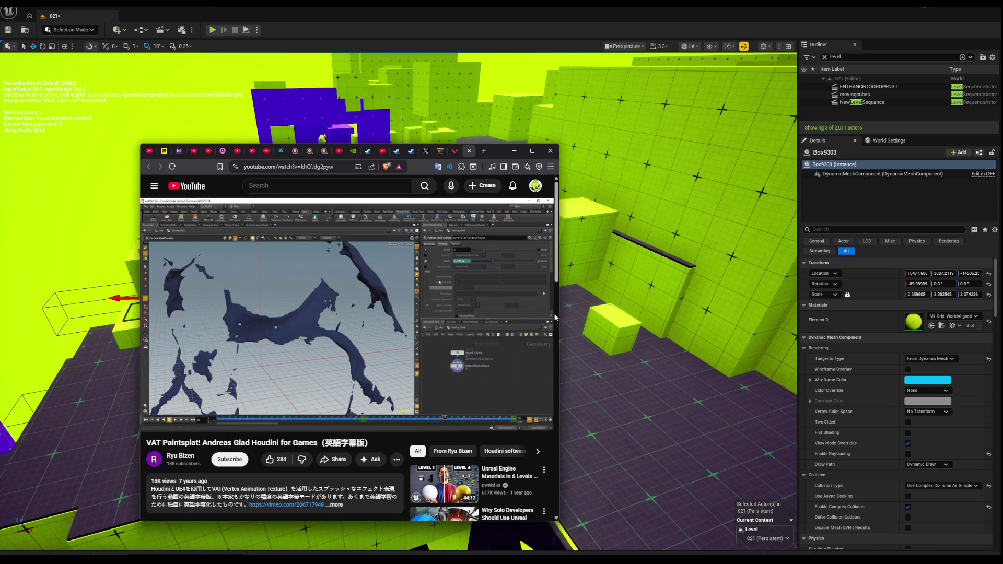
pyautogui.moveTo(560, 315); pyautogui.dragTo(713, 315)
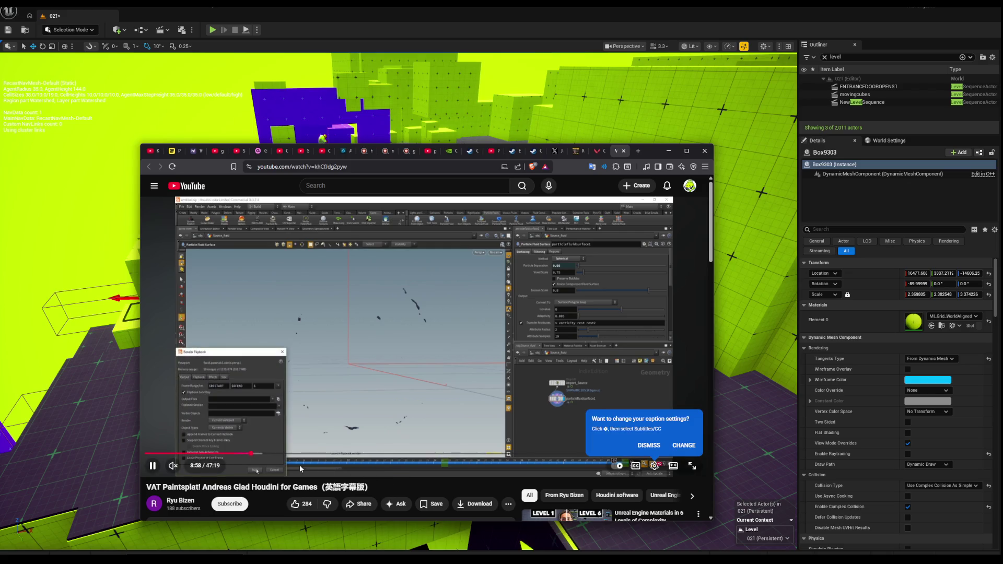
# Skim the tutorial from about 10:31 to 19:42, returning to the material editor part.
pyautogui.click(270, 454)
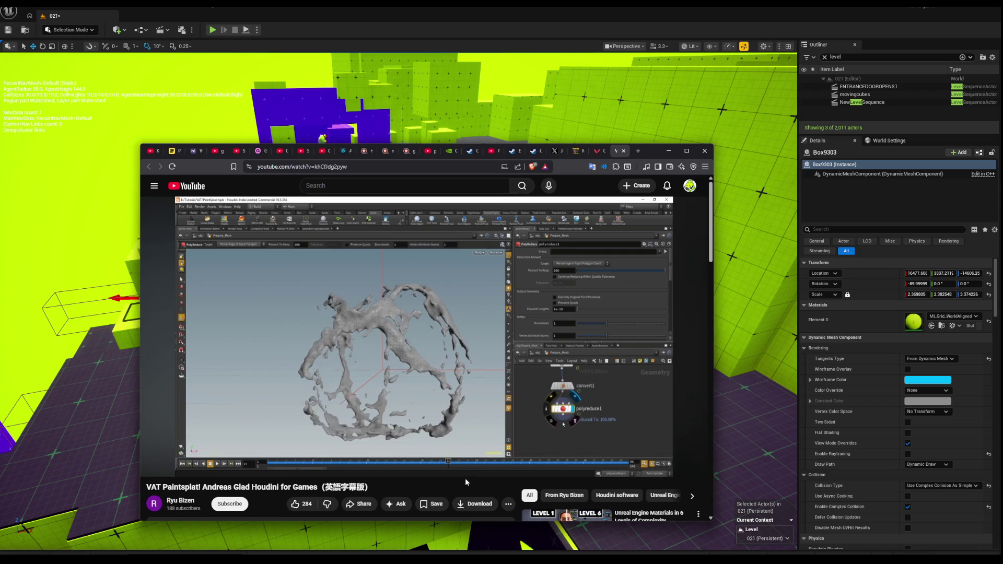
pyautogui.click(295, 454)
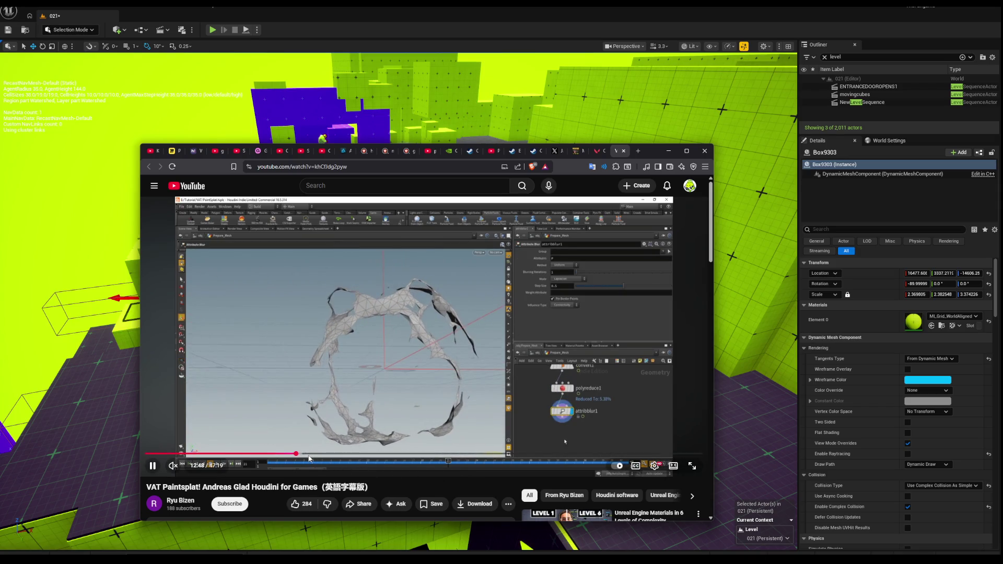
pyautogui.press('Right')
pyautogui.press('Right')
pyautogui.press('Right')
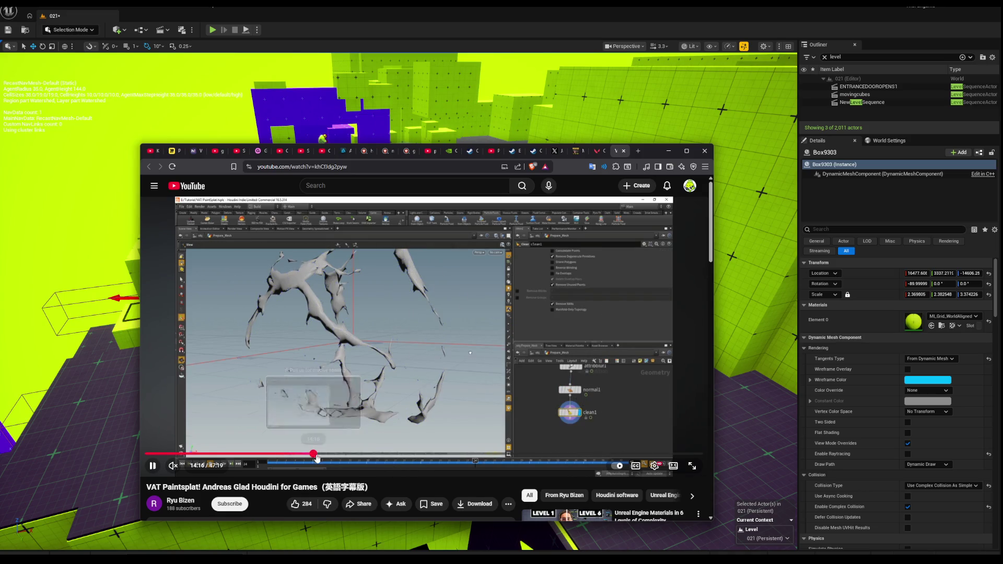
pyautogui.click(314, 454)
pyautogui.click(330, 455)
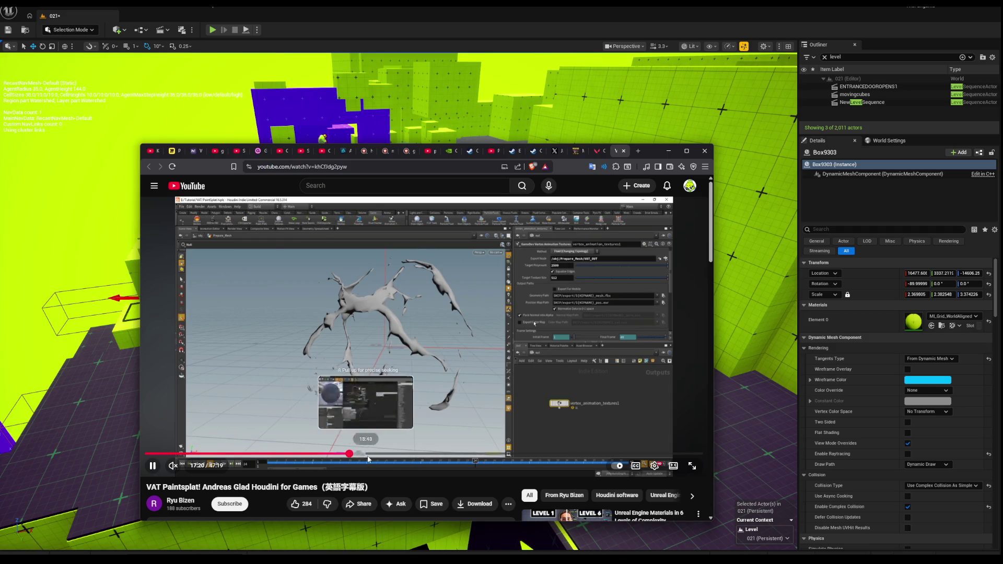
pyautogui.click(349, 454)
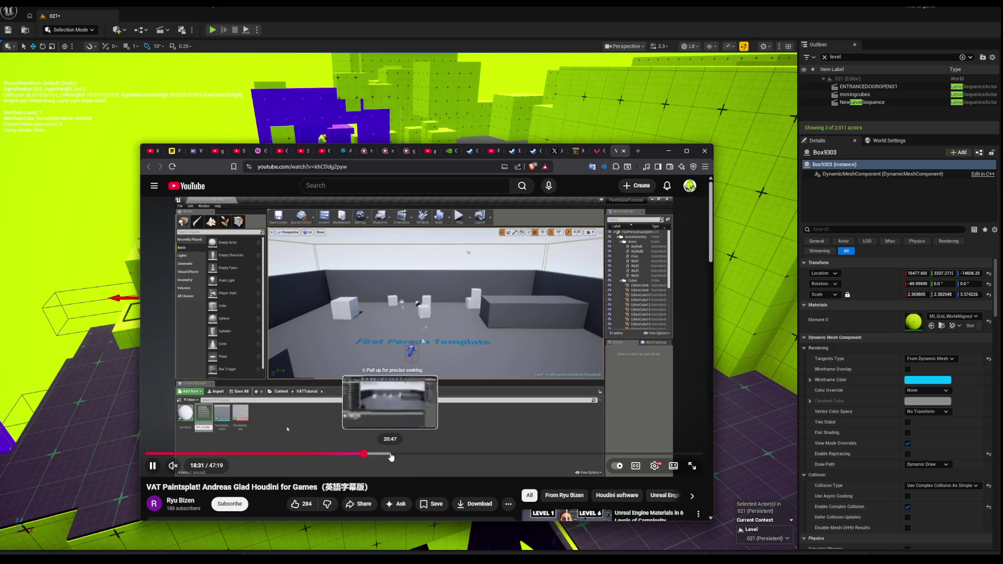
pyautogui.click(364, 454)
pyautogui.click(377, 454)
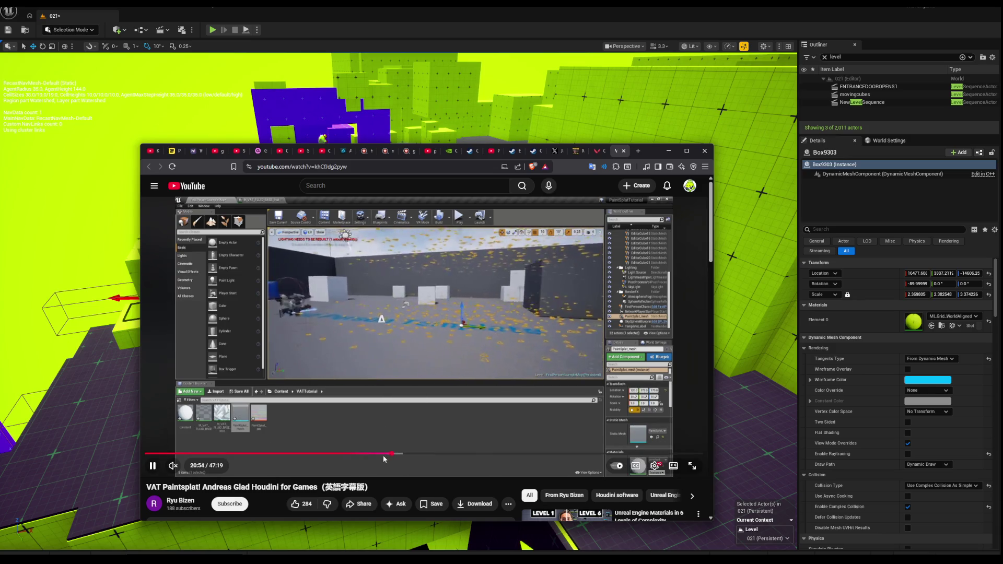
pyautogui.click(377, 454)
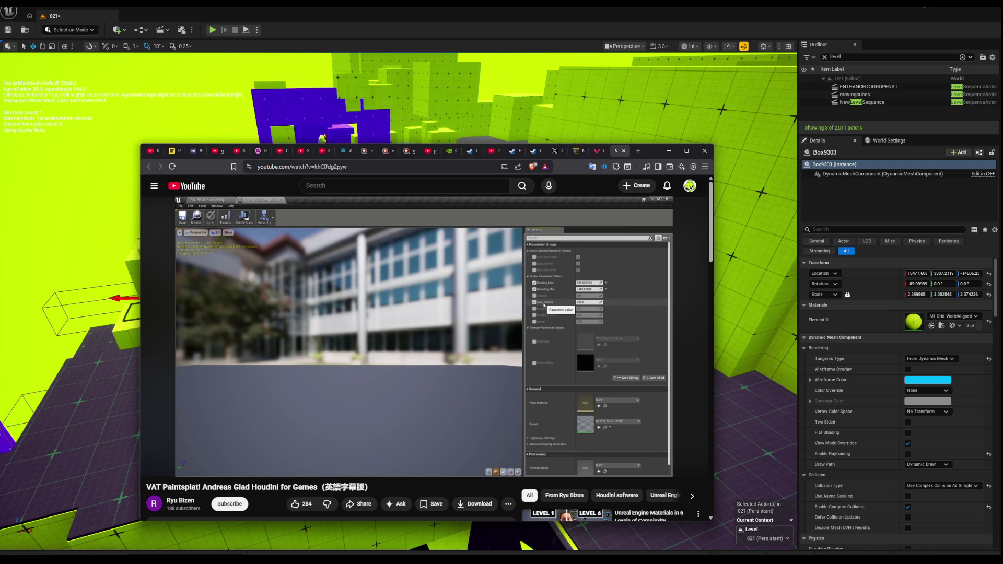
pyautogui.click(384, 454)
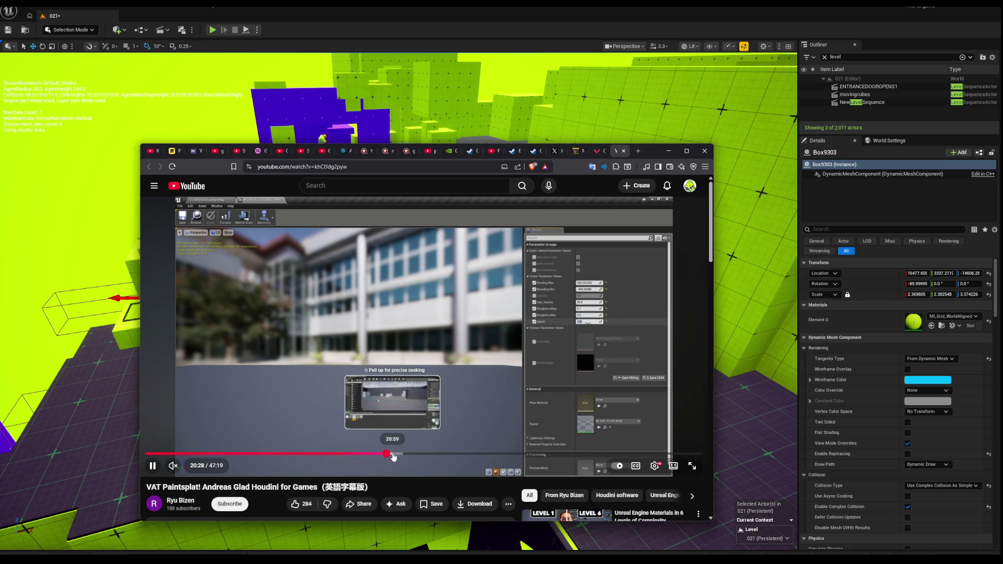
# Skim onward from about 20:55 to the Unreal test level near 33:15.
pyautogui.click(392, 457)
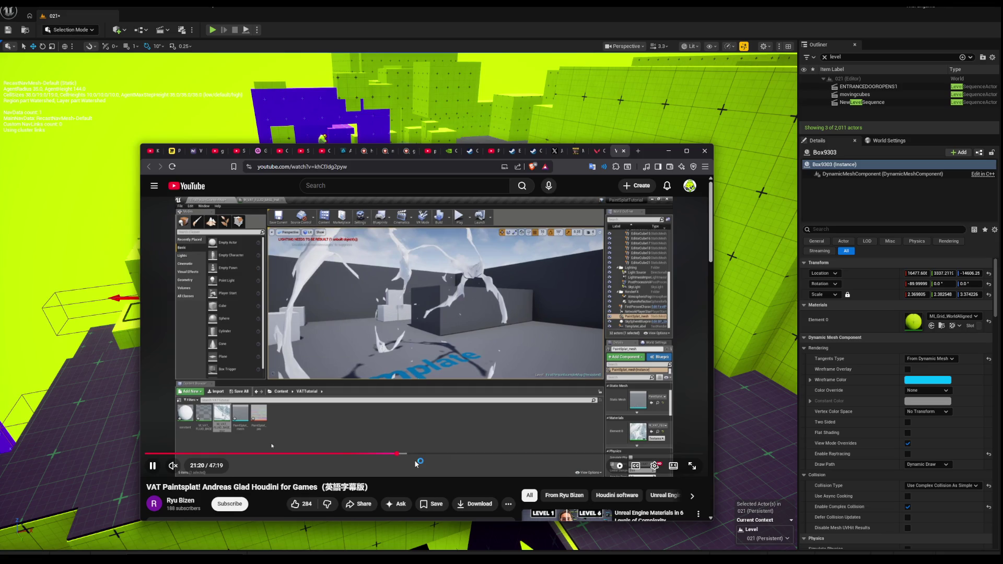
pyautogui.moveTo(452, 365)
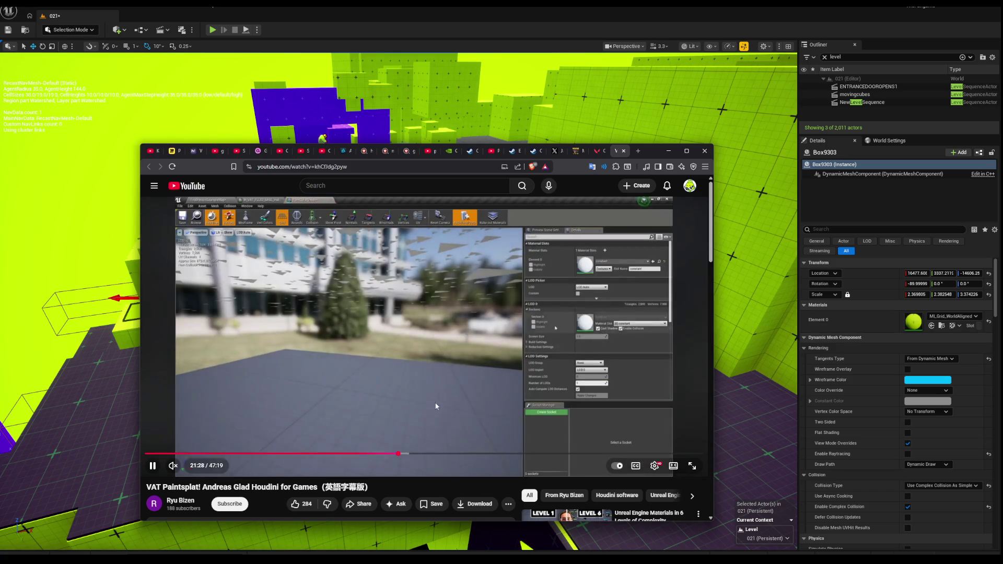
pyautogui.click(408, 456)
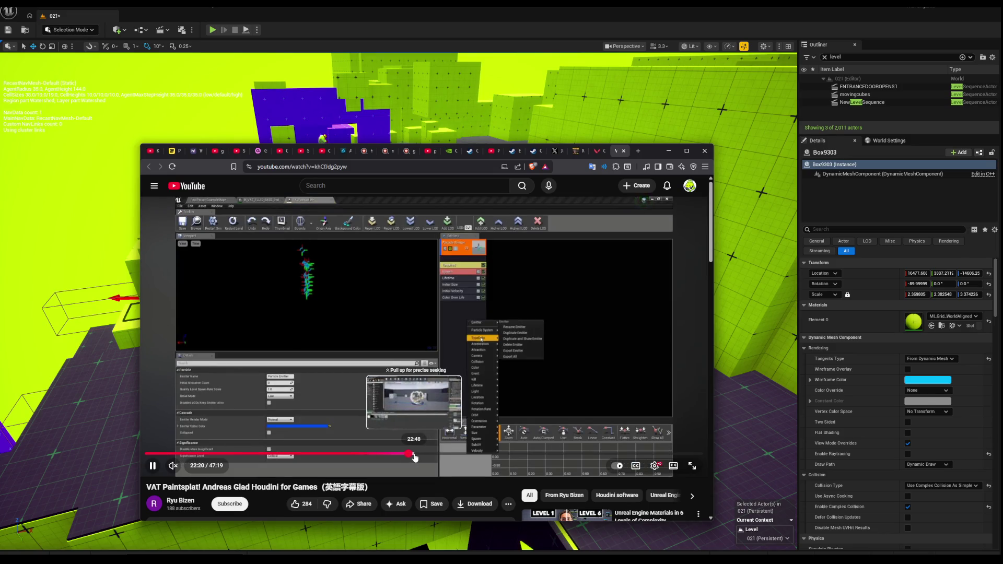
pyautogui.click(416, 455)
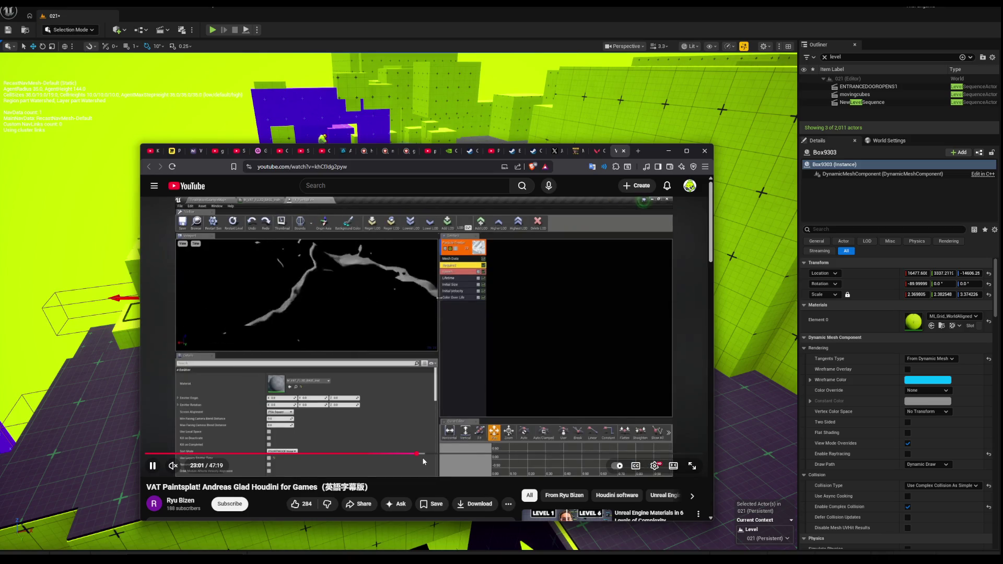
pyautogui.moveTo(422, 458); pyautogui.dragTo(473, 456)
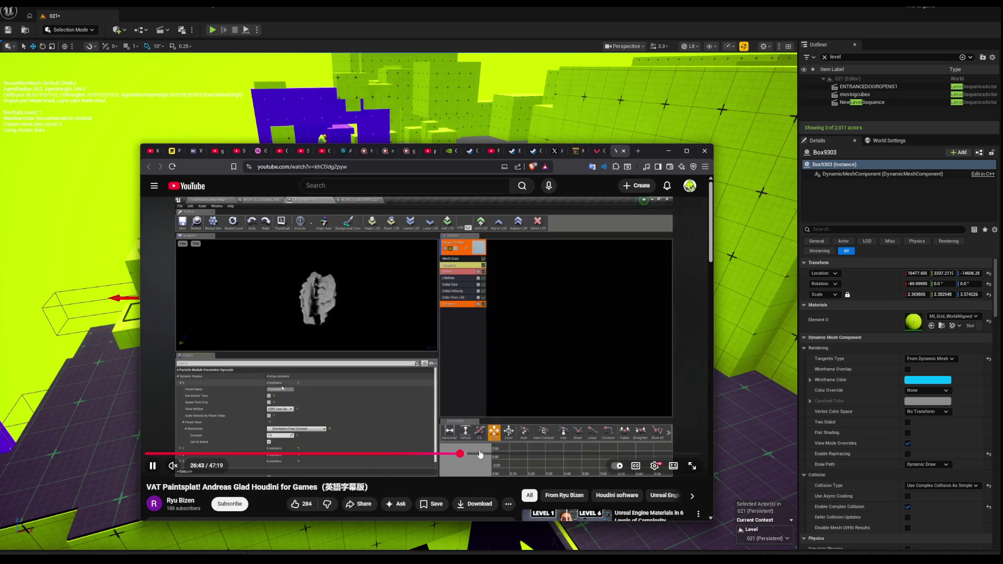
pyautogui.click(469, 457)
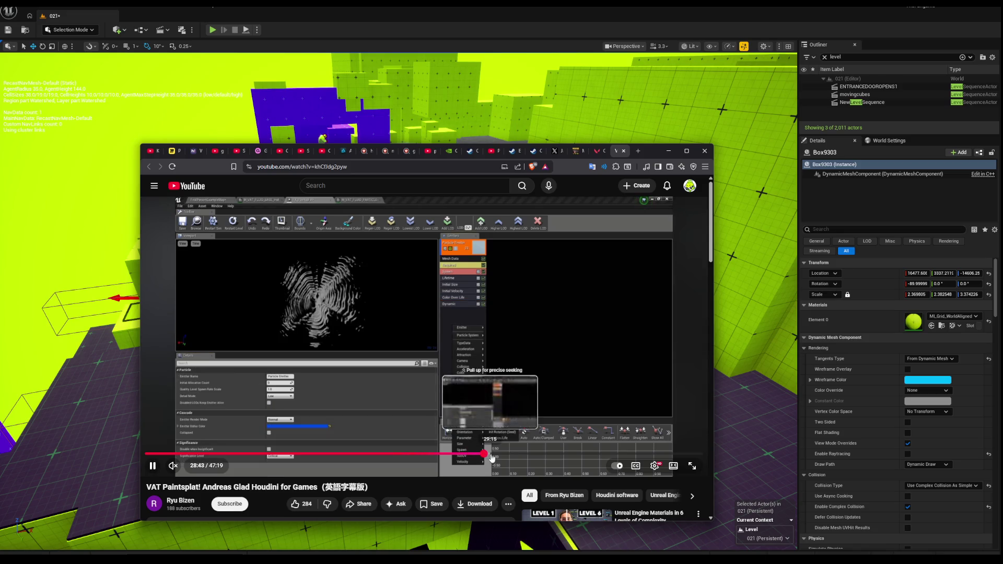
pyautogui.click(484, 454)
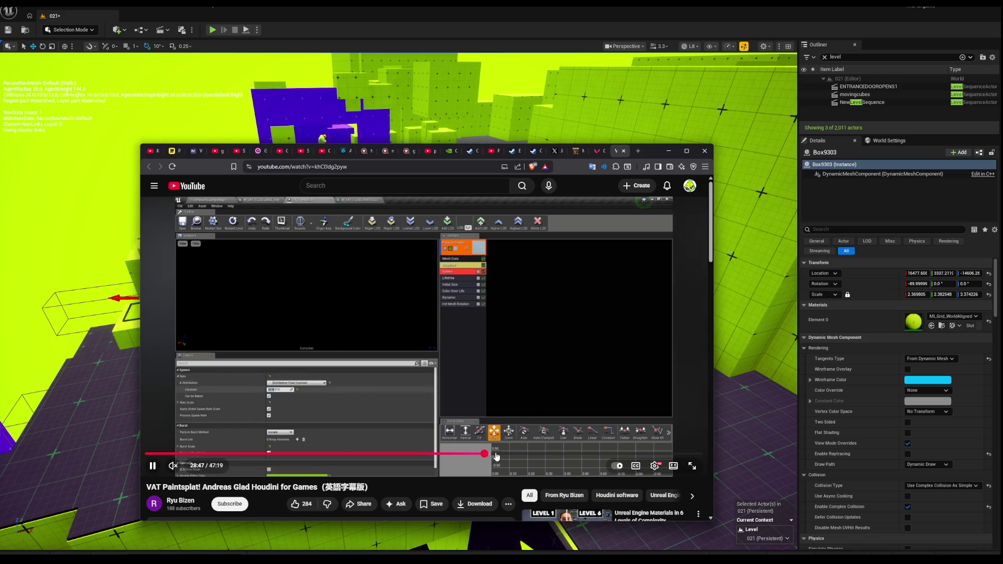
pyautogui.click(506, 454)
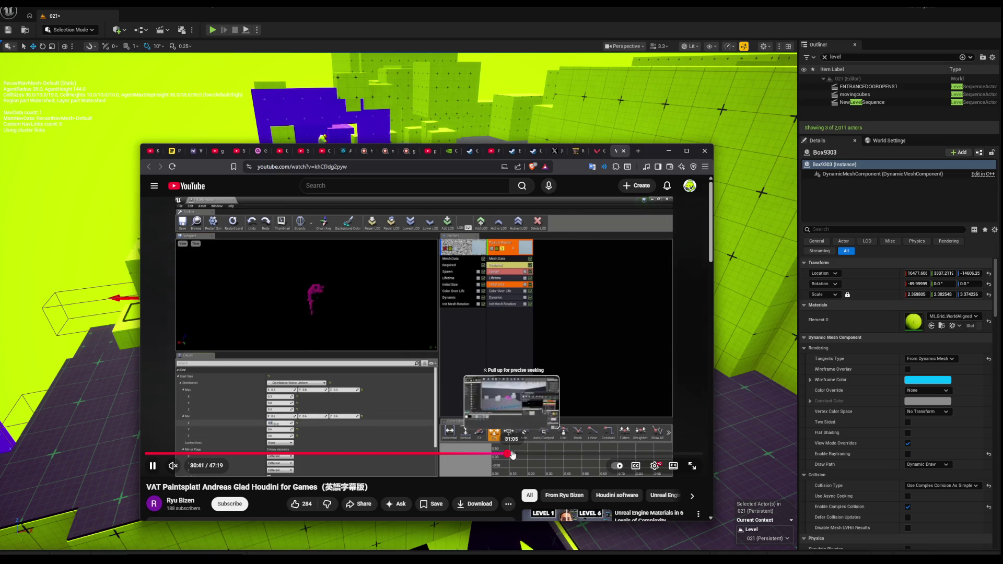
pyautogui.click(513, 454)
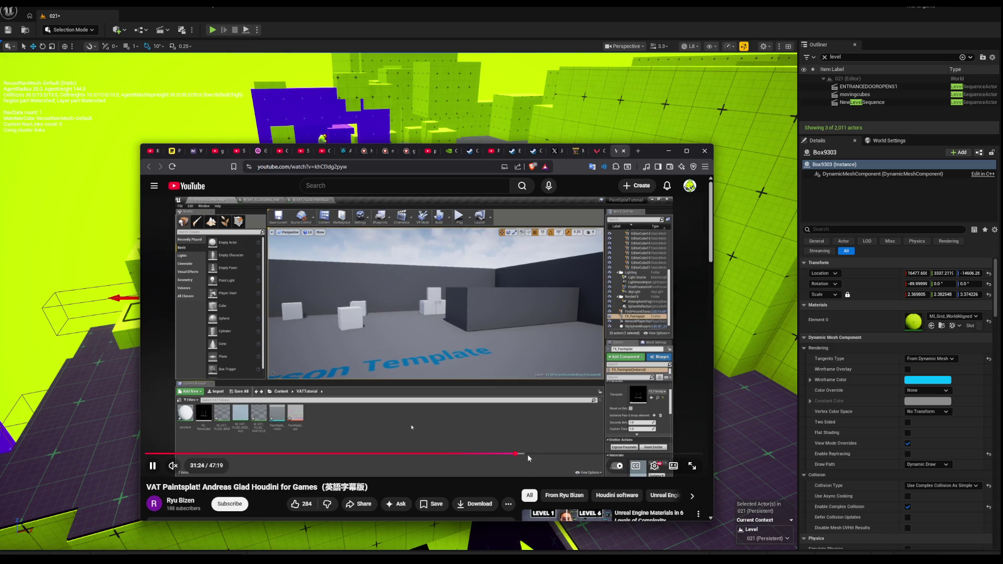
pyautogui.click(525, 453)
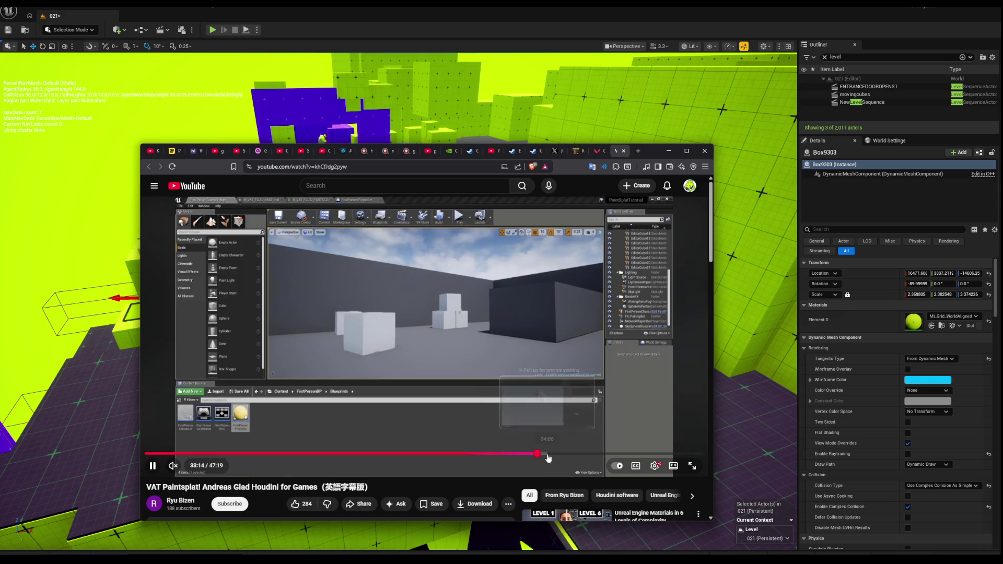
pyautogui.click(546, 454)
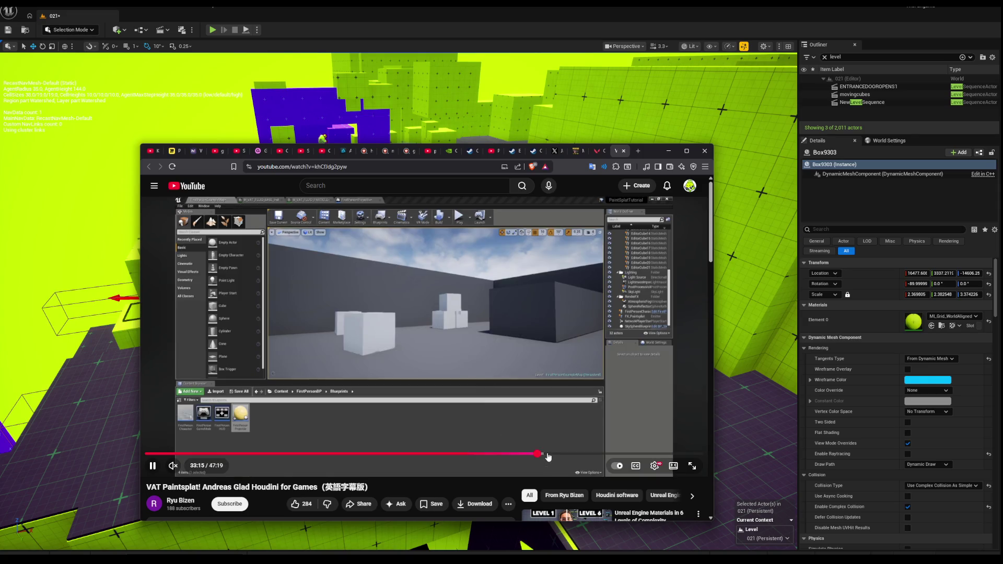
# Skip from 35:04 through the Houdini splat mesh and mask sections to the Blueprint event graph.
pyautogui.click(557, 454)
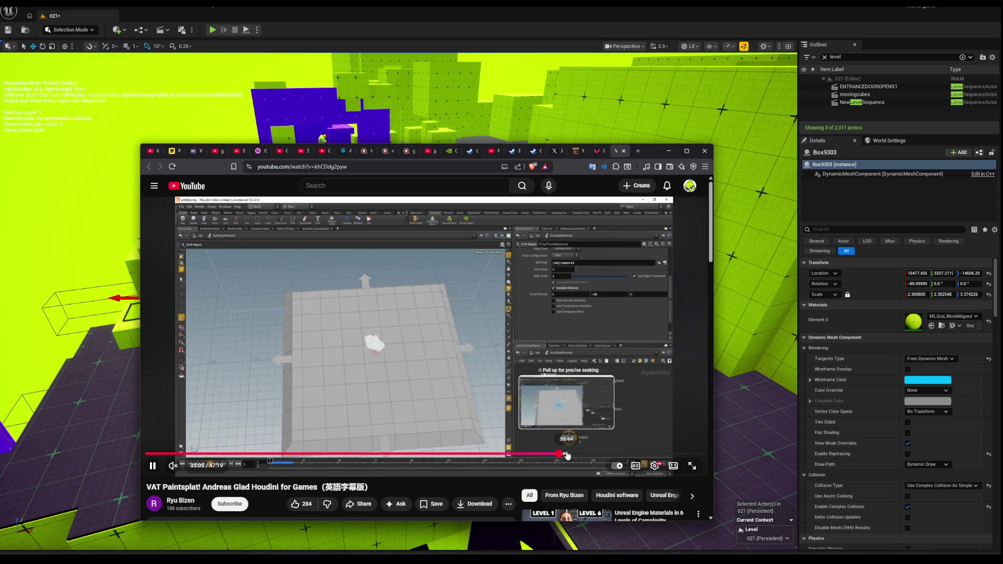
pyautogui.click(576, 454)
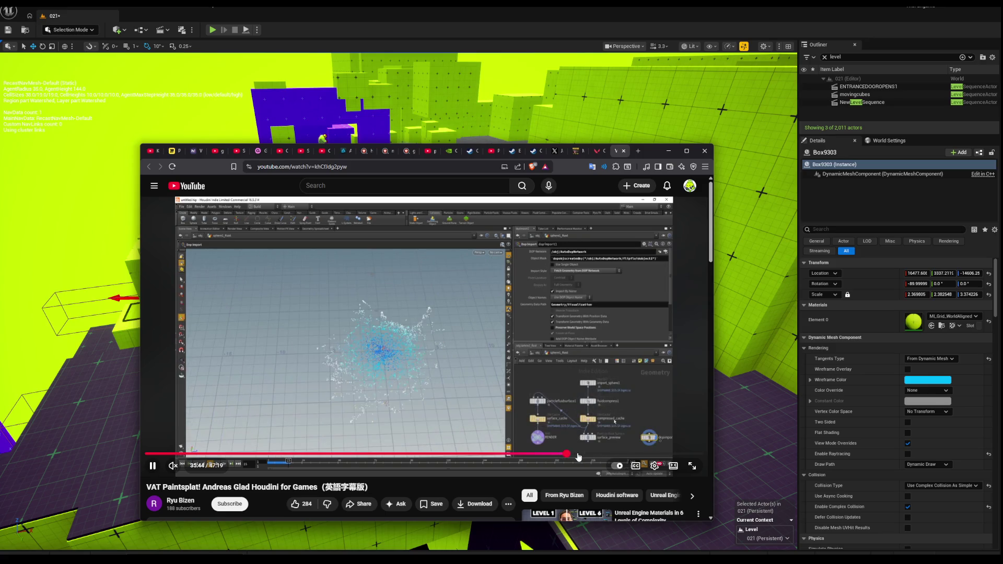
pyautogui.click(587, 453)
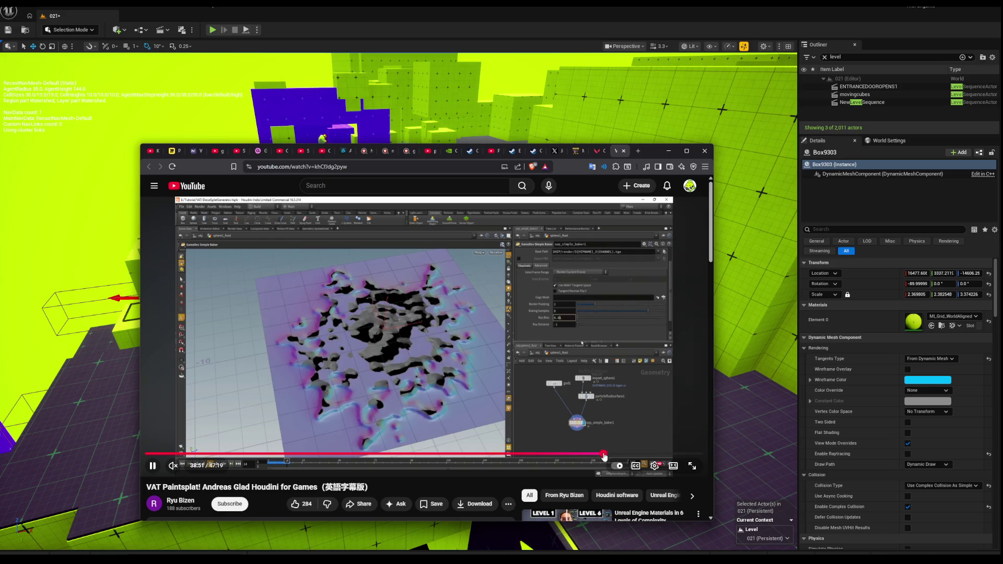
pyautogui.click(611, 454)
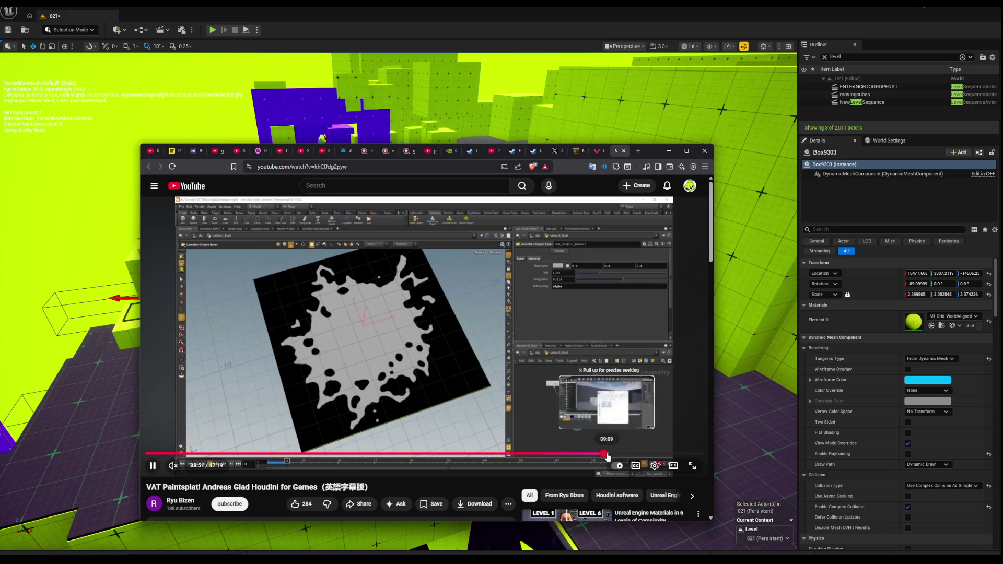
pyautogui.click(631, 454)
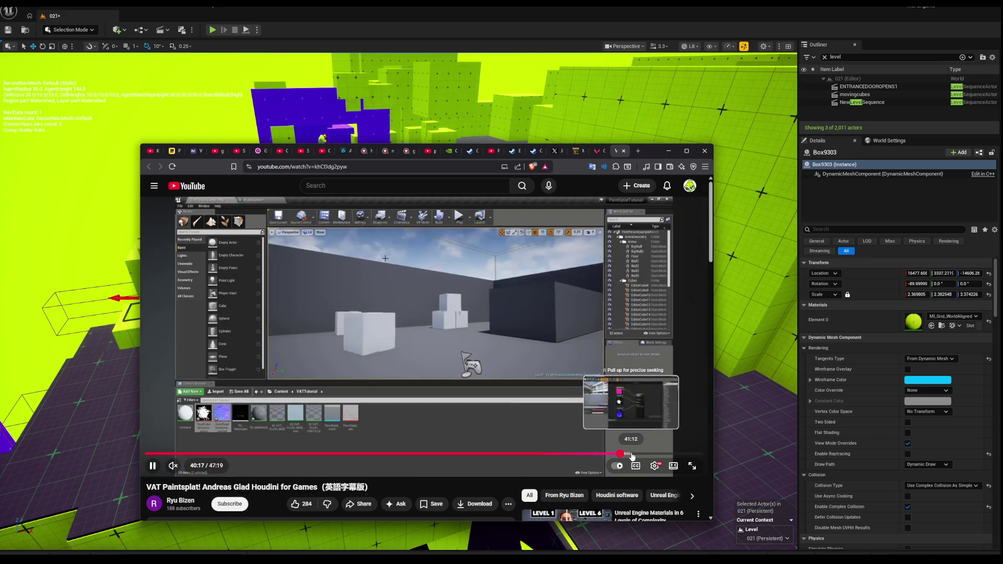
pyautogui.click(637, 454)
pyautogui.click(641, 454)
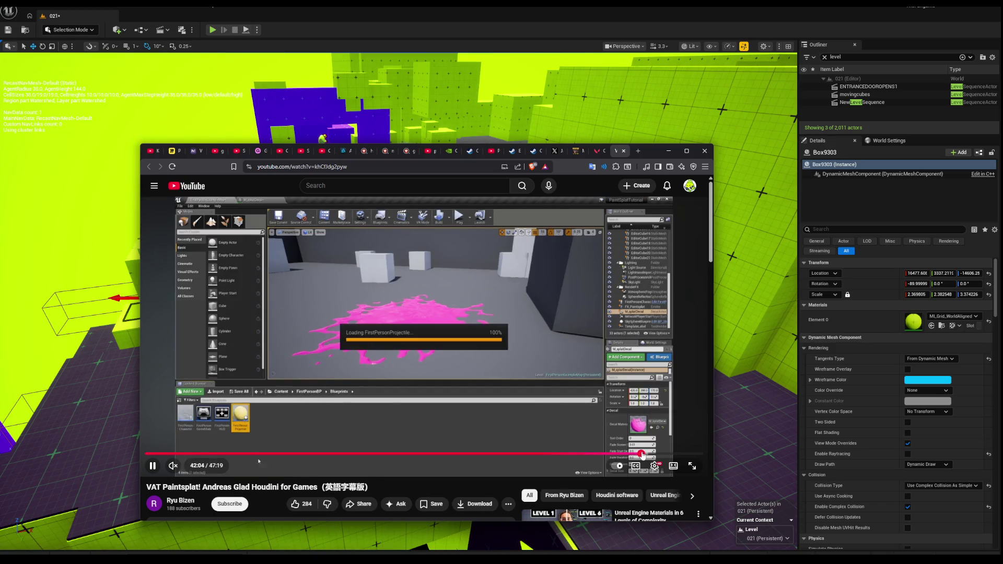
pyautogui.click(653, 453)
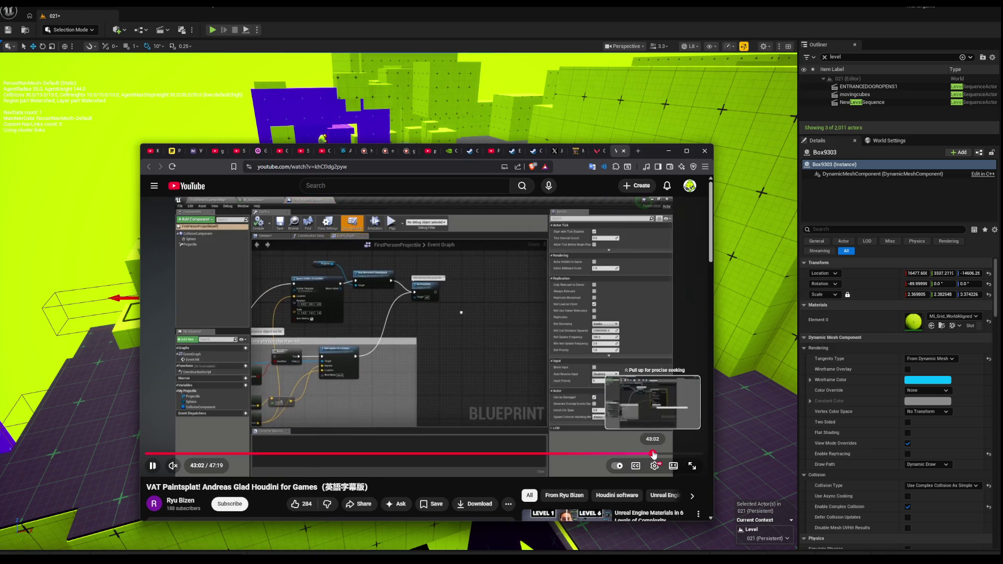
# Move back and forth within the Blueprint walkthrough, settling around 45:06.
pyautogui.click(647, 453)
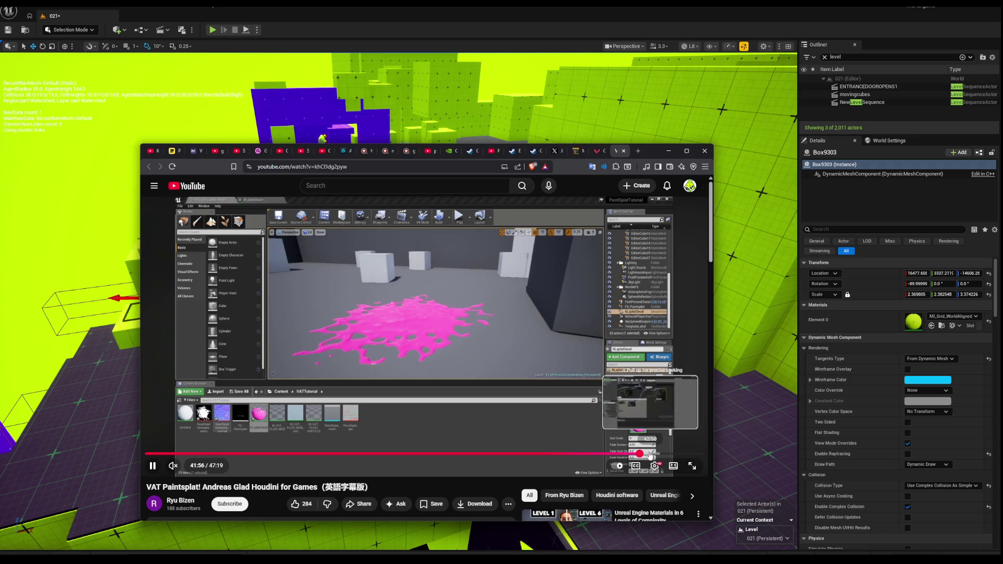
pyautogui.click(647, 454)
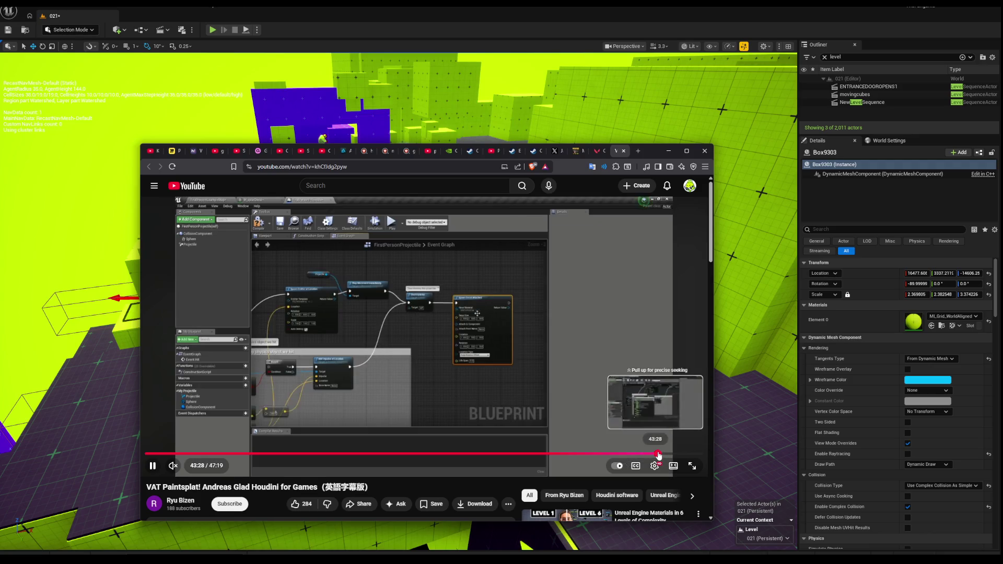
pyautogui.moveTo(657, 455); pyautogui.dragTo(678, 456)
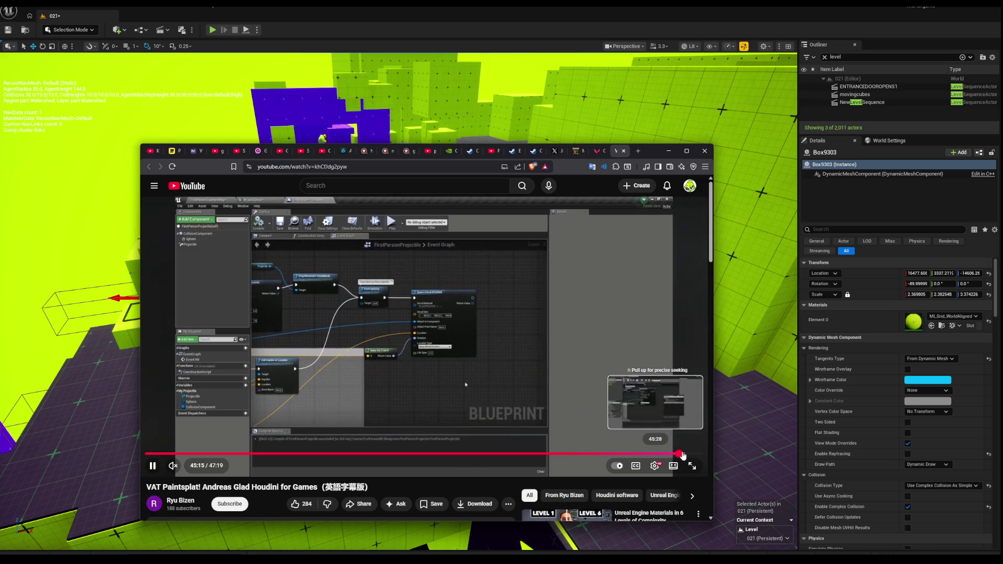
pyautogui.click(685, 456)
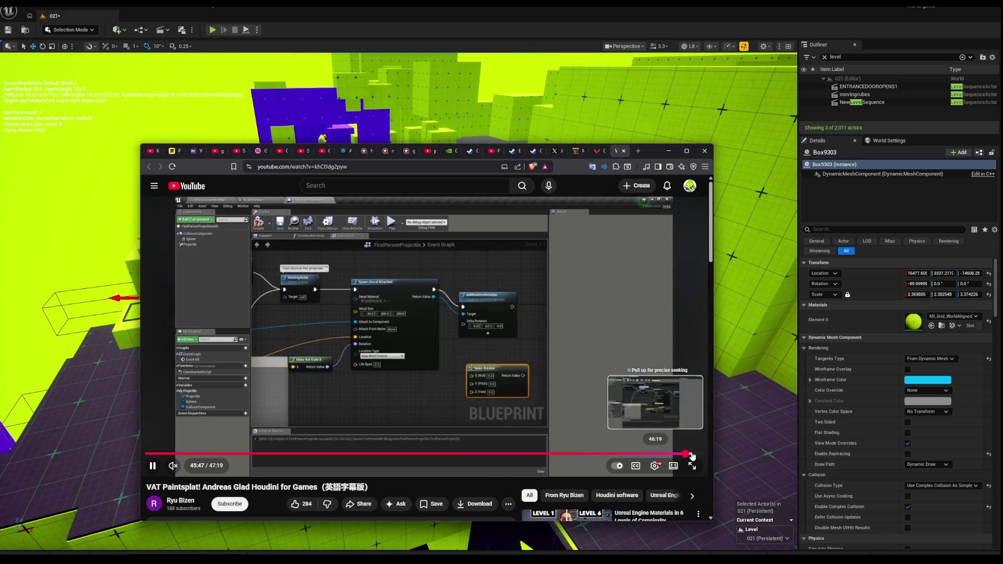
pyautogui.click(691, 455)
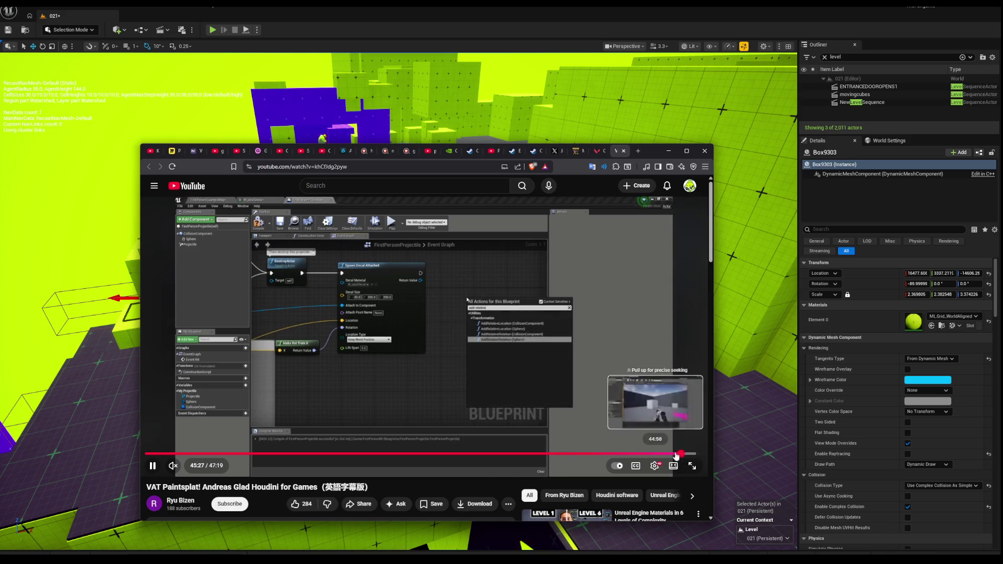
pyautogui.click(667, 455)
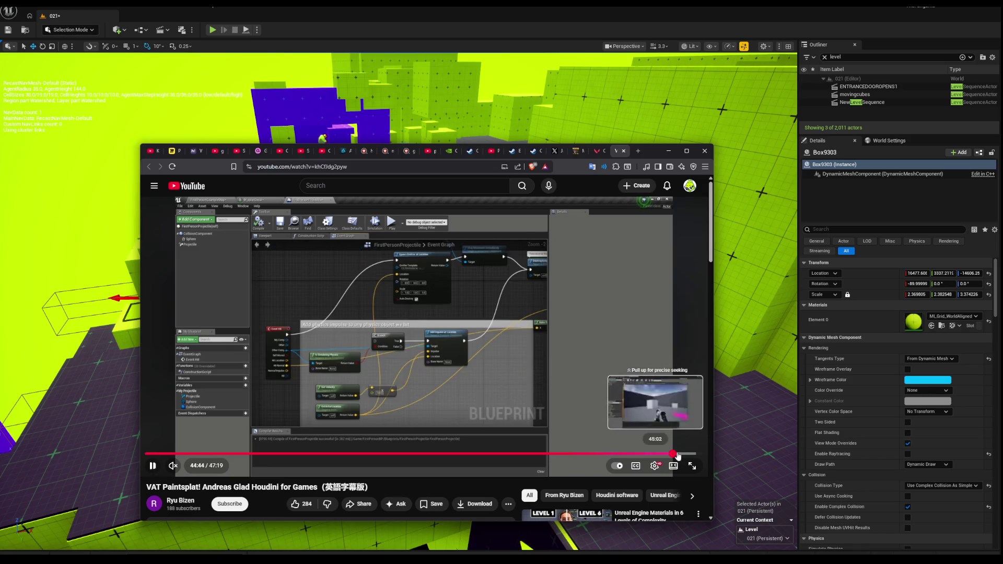
pyautogui.click(680, 455)
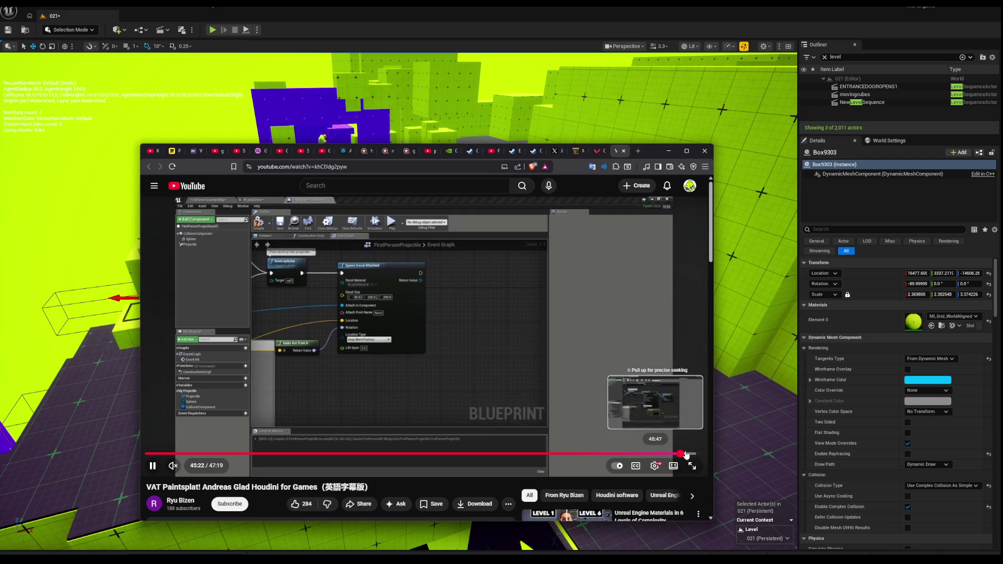
pyautogui.click(677, 454)
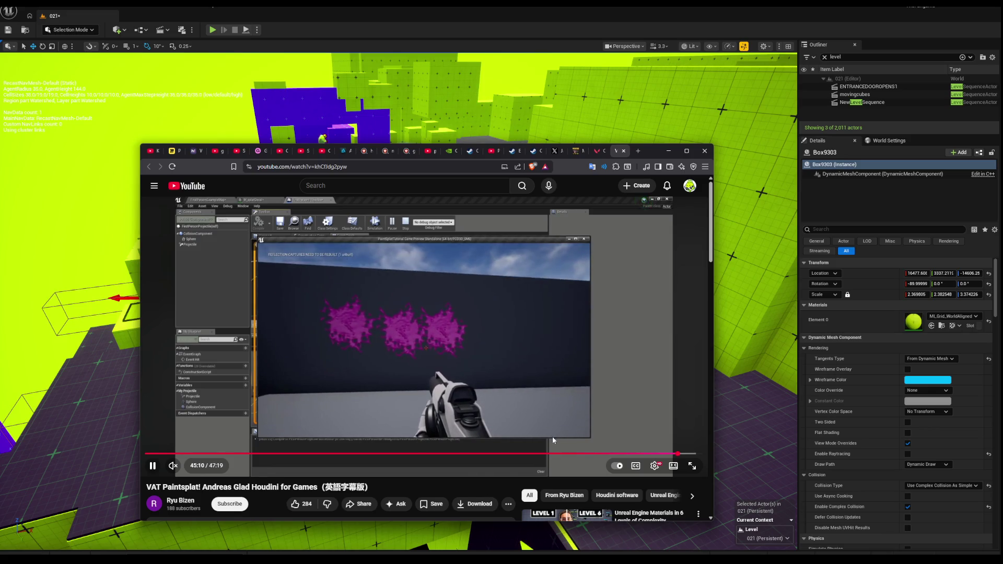
# Rewind to rewatch the in-game splat demo and pause on the projectile Blueprint graph.
pyautogui.click(673, 454)
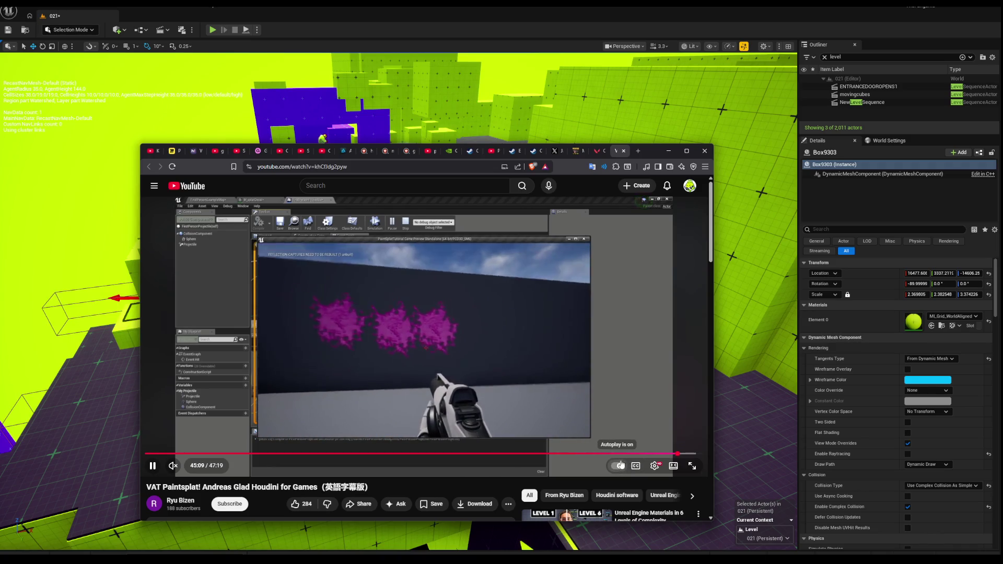
pyautogui.moveTo(661, 459); pyautogui.dragTo(664, 457)
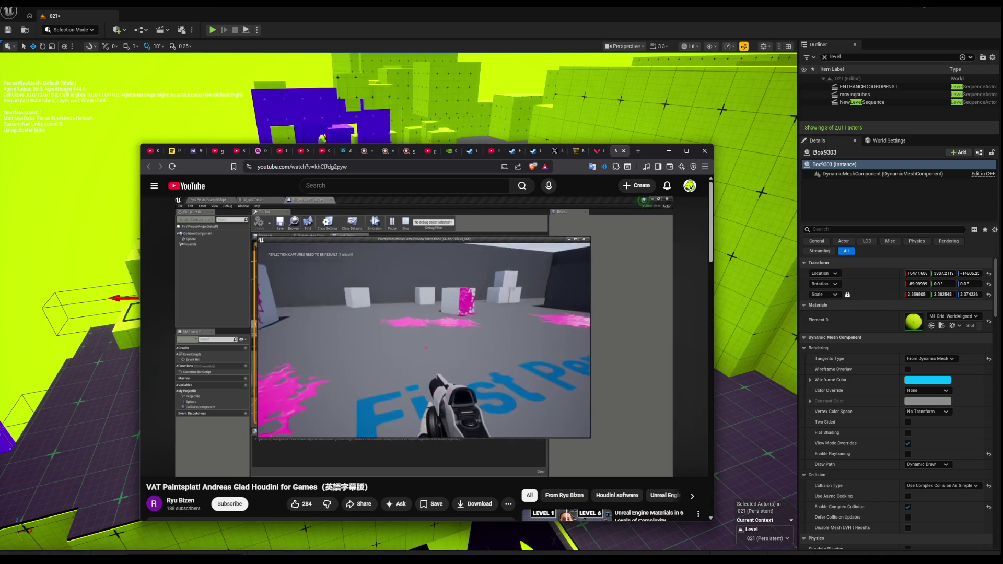
pyautogui.moveTo(624, 269)
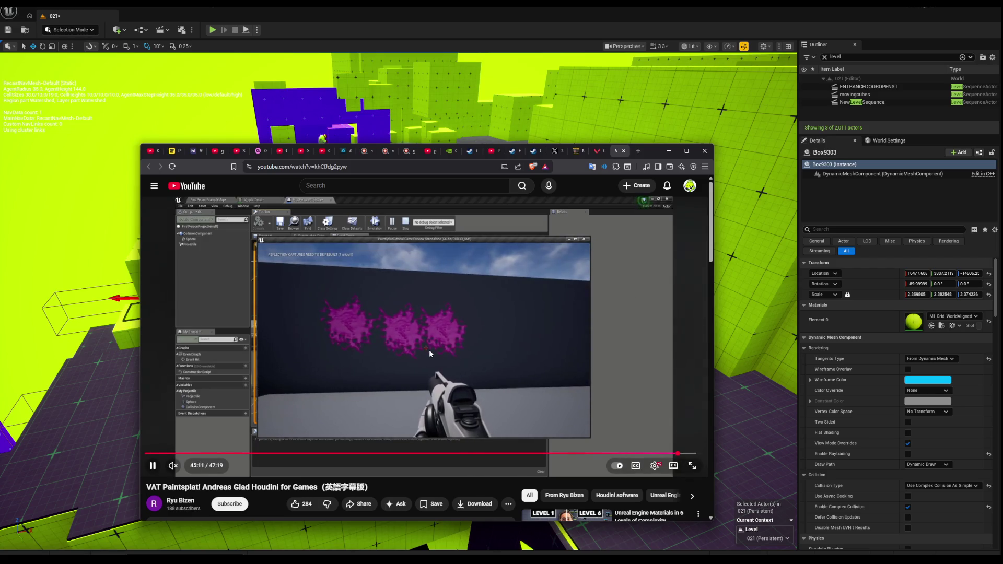
pyautogui.click(460, 328)
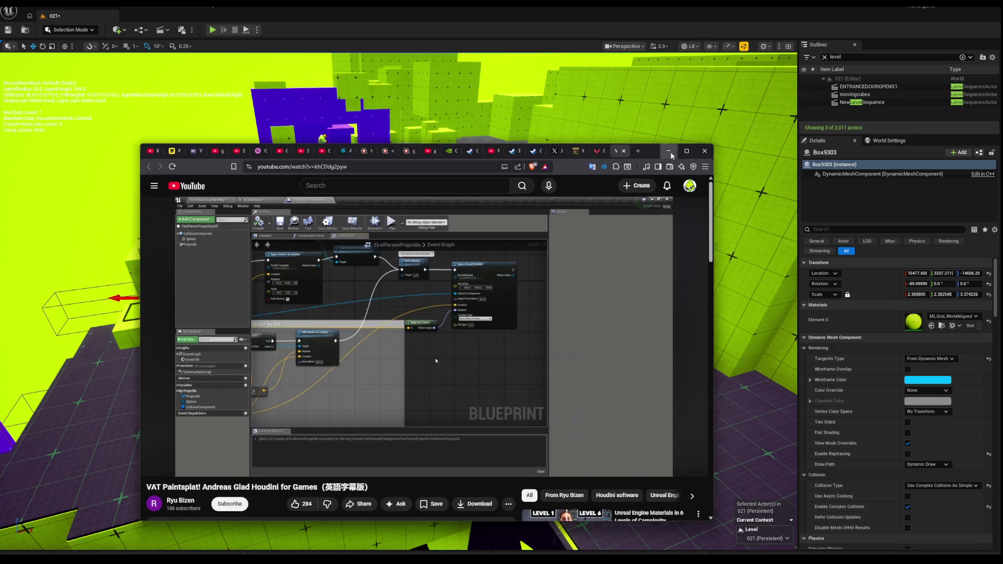
# Minimize the browser and start a Play In Editor test of level 02T.
pyautogui.click(668, 152)
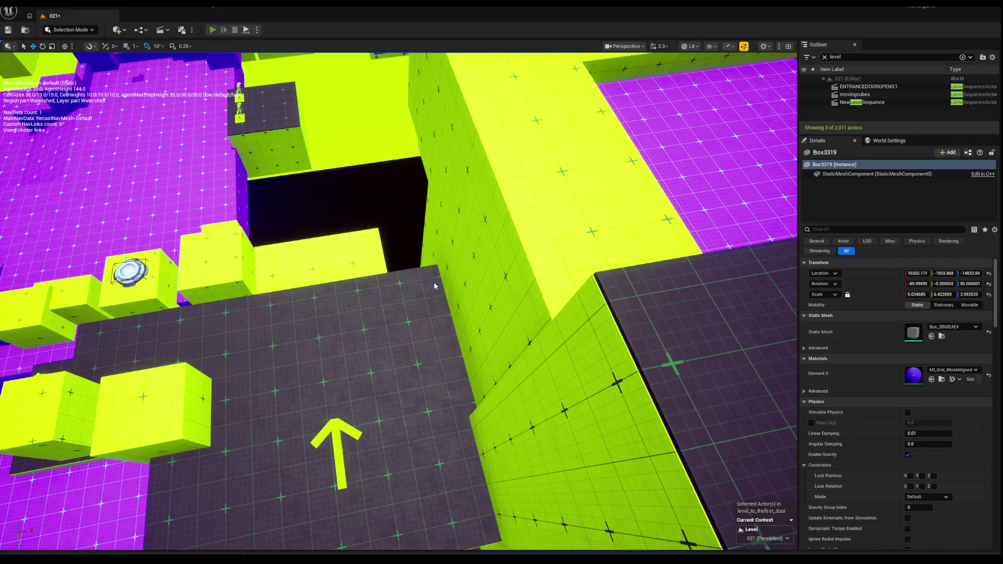
pyautogui.hotkey('alt', 'p')
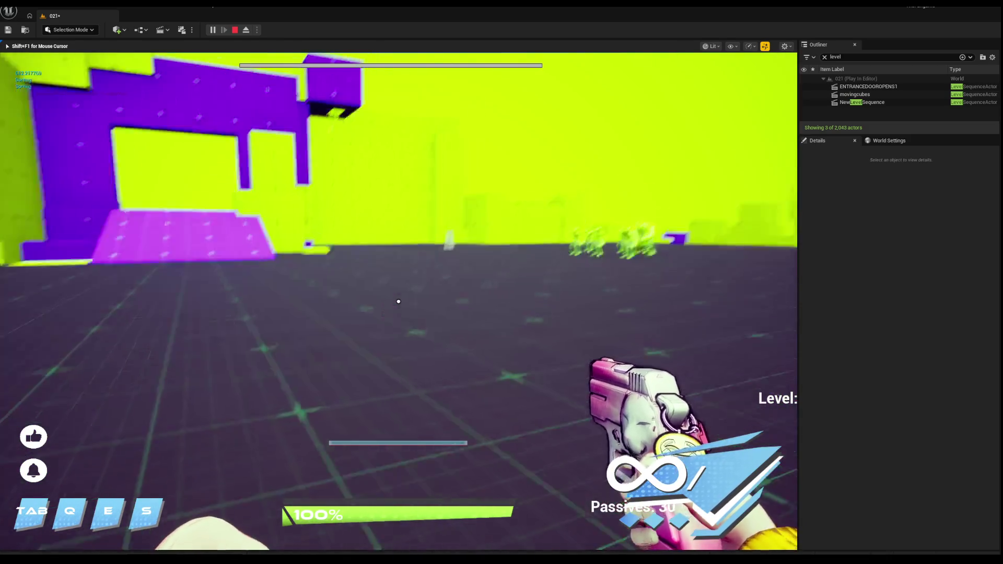
# Stop the play-test and inspect the wall box beside the doorway and its dark ledge strip.
pyautogui.press('Escape')
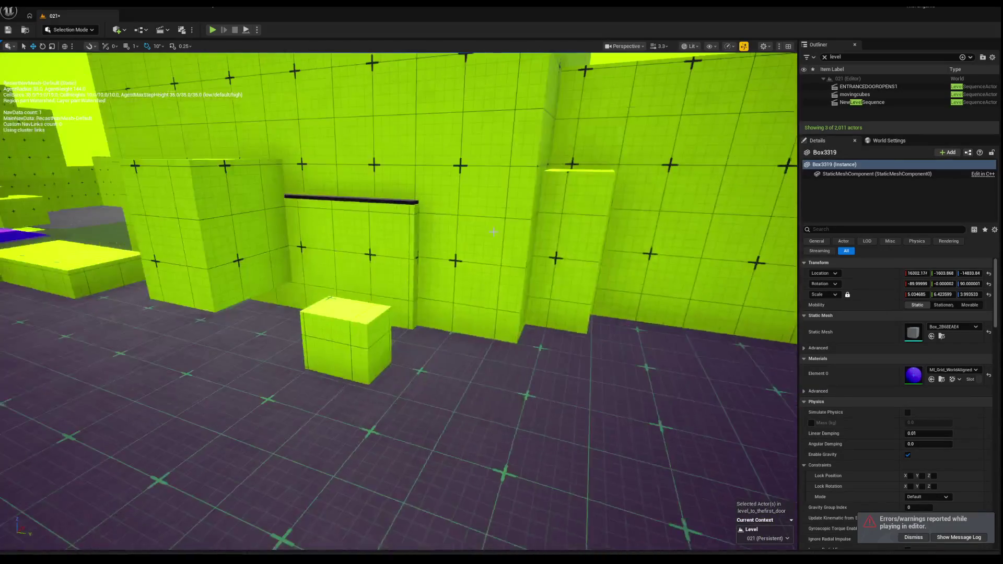
pyautogui.click(351, 221)
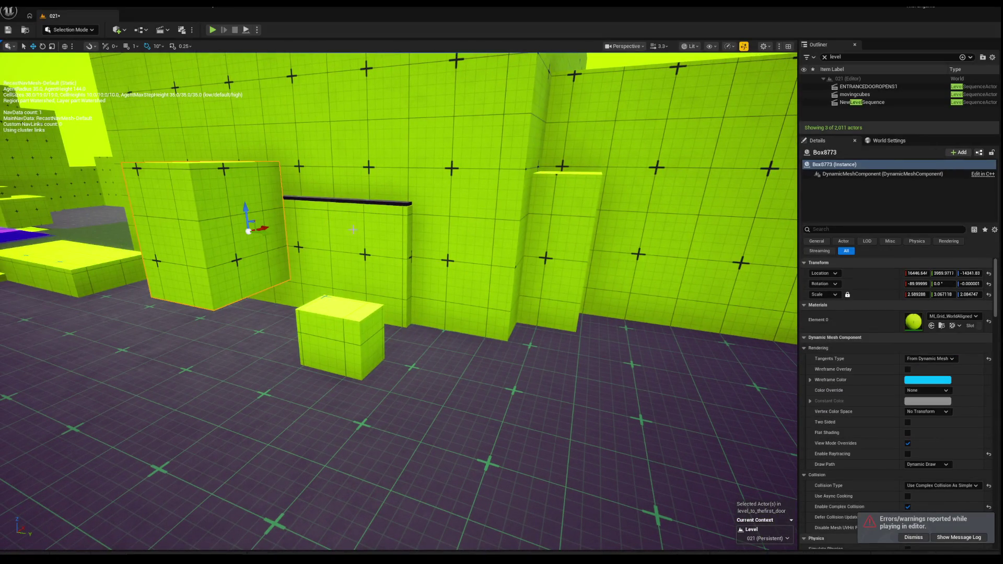
pyautogui.press('Escape')
pyautogui.click(355, 175)
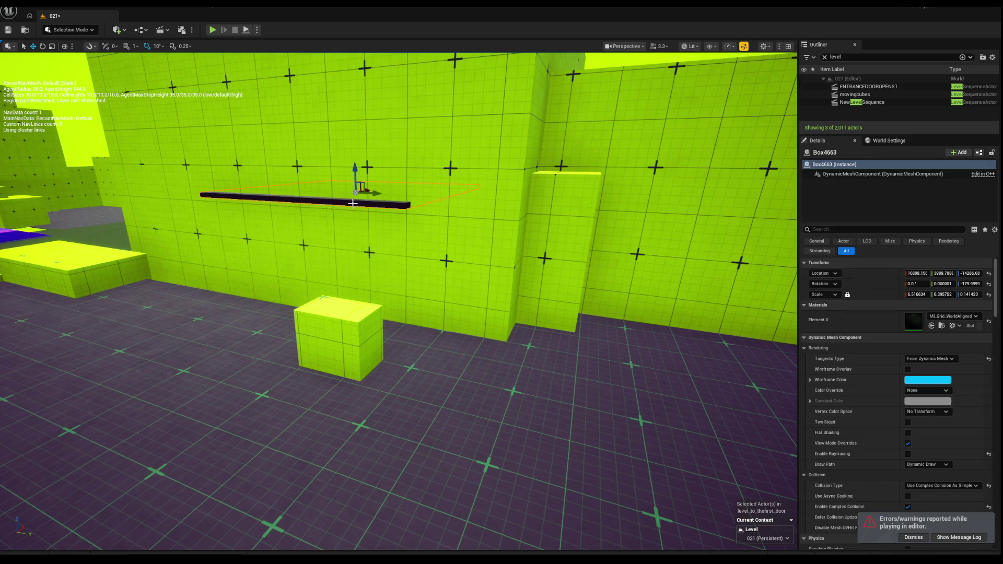
pyautogui.press('Escape')
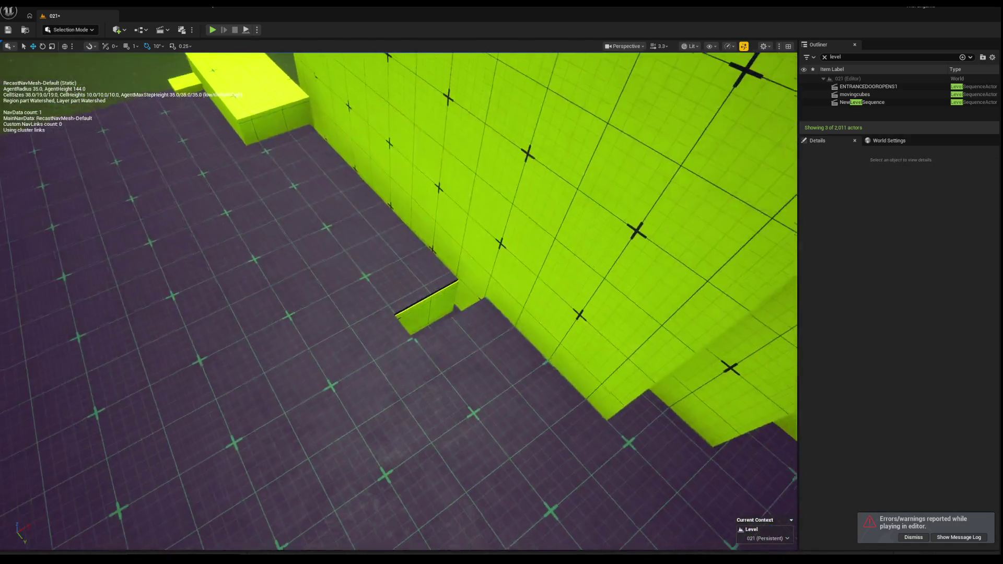
# Inspect a floor box from overhead and the dark floor panel in the foreground.
pyautogui.click(410, 289)
pyautogui.press('Escape')
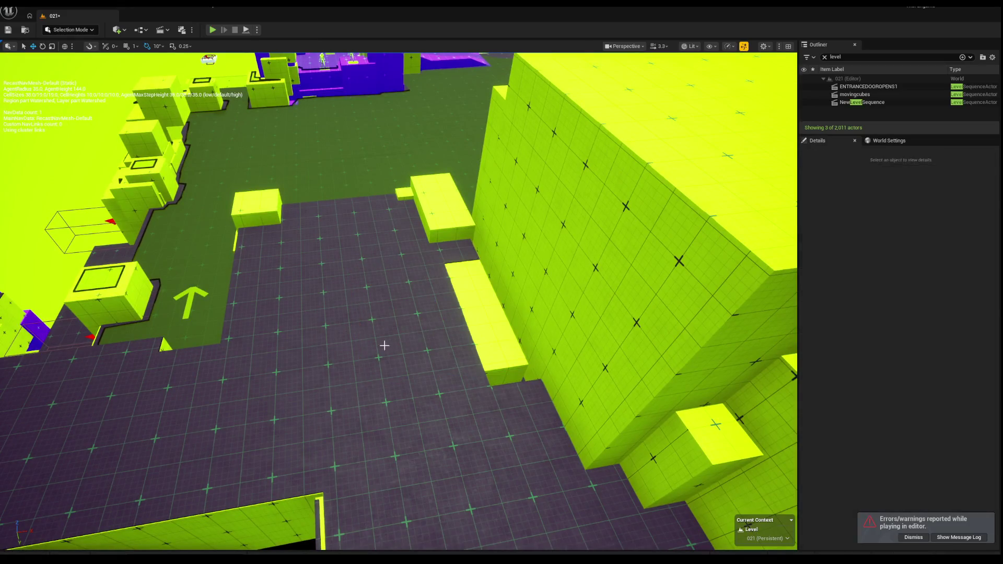
pyautogui.click(313, 364)
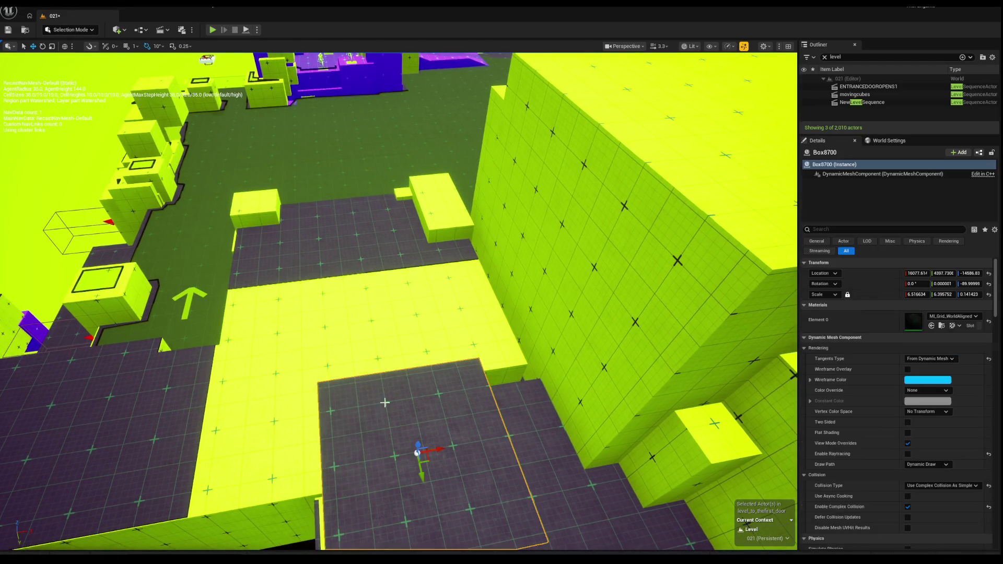